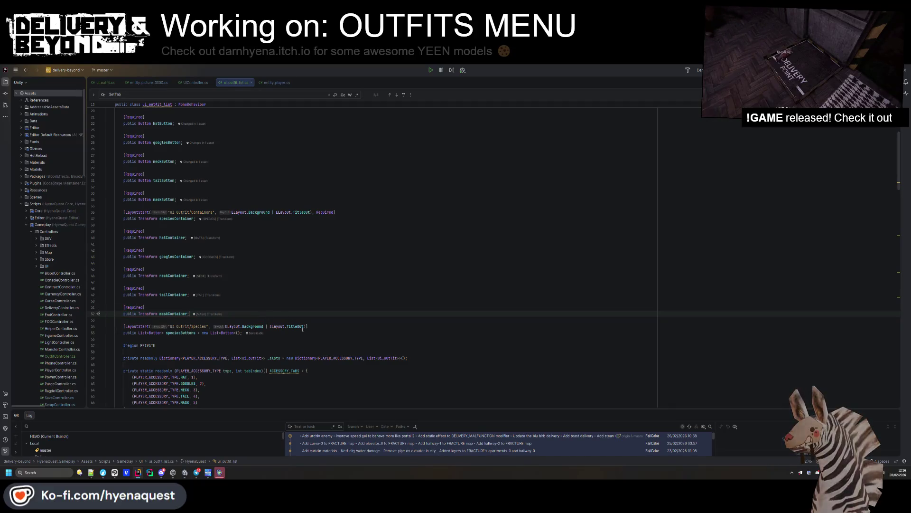
# Start an unfinished 'public Sp' Sprite field below [LayoutStart], review the script, then bring Unity forward.
pyautogui.press('Return')
pyautogui.write('public Sprite')
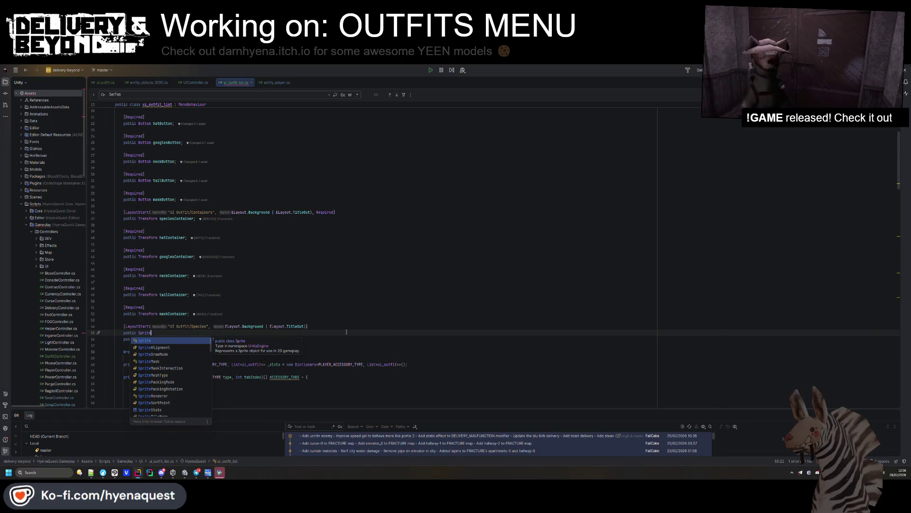
pyautogui.moveTo(346, 332); pyautogui.dragTo(348, 328)
pyautogui.scroll(-20, 358, 294)
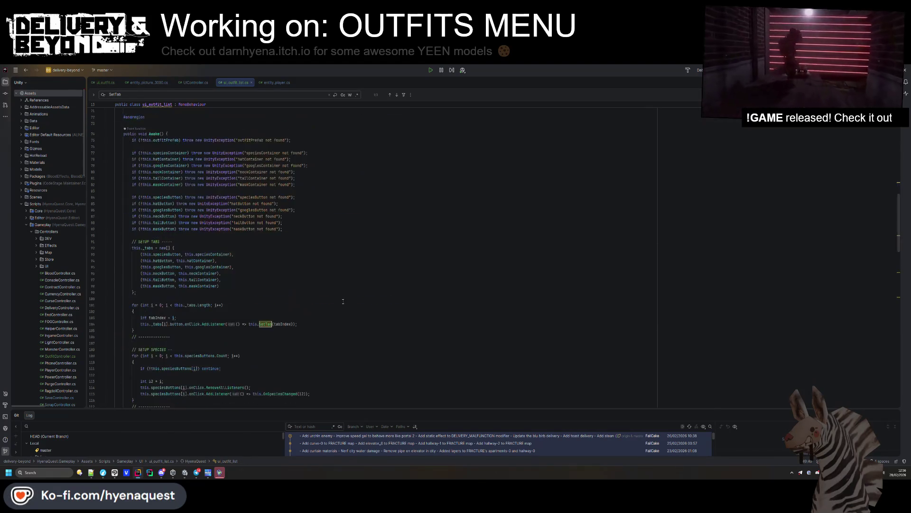
pyautogui.scroll(-7, 343, 301)
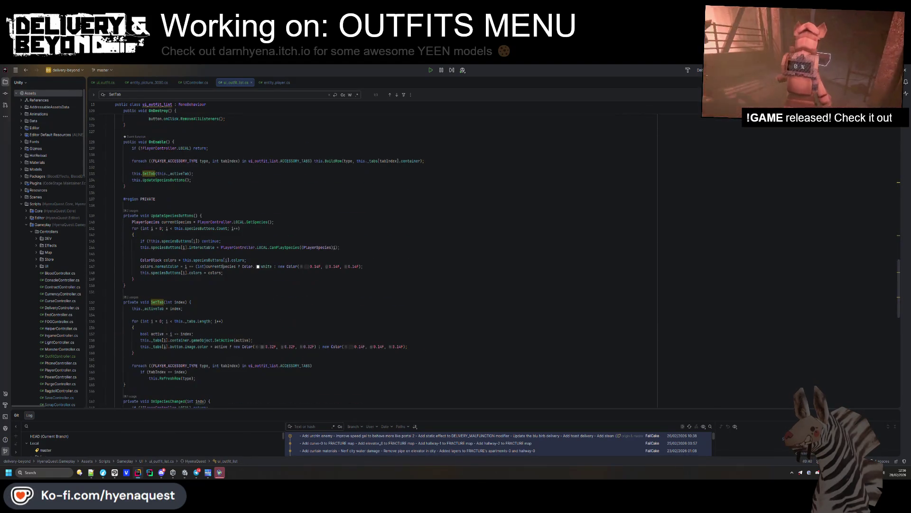
pyautogui.moveTo(208, 247)
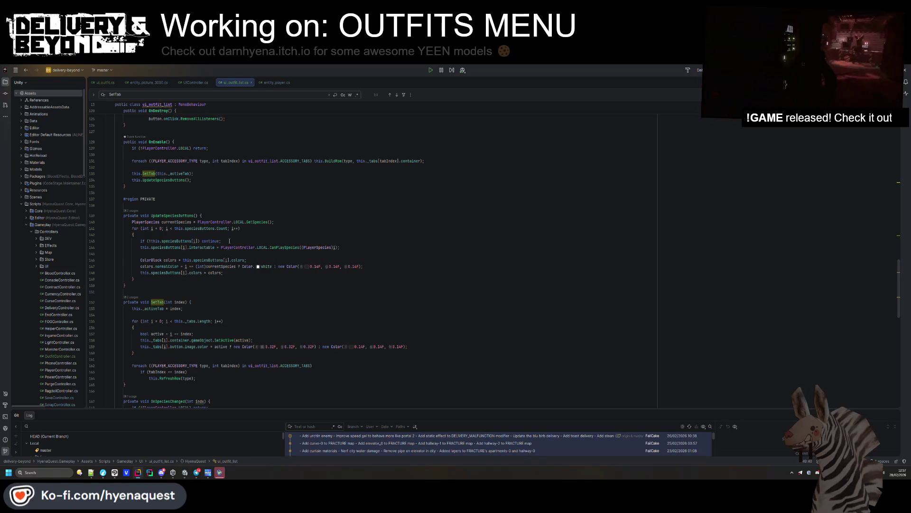
pyautogui.hotkey('alt', 'Tab')
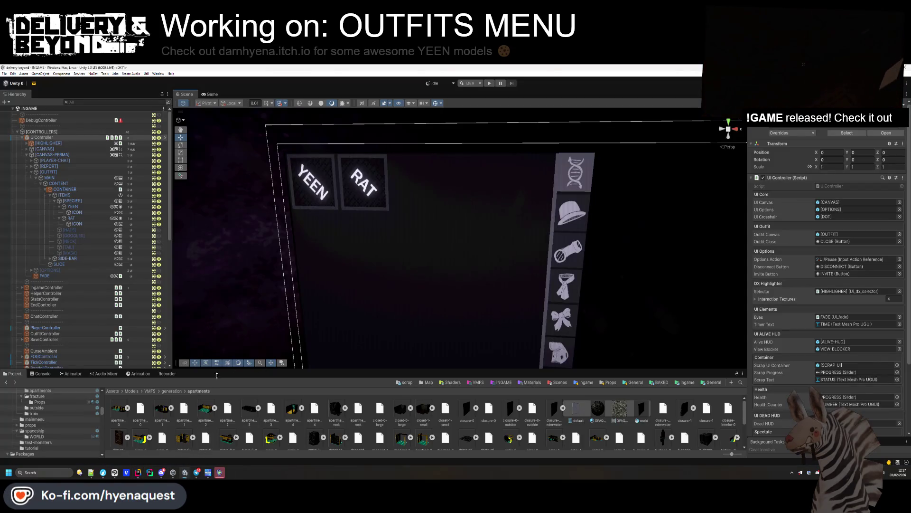
# Switch the YEEN button's transition from Sprite Swap to Color Tint.
pyautogui.click(73, 206)
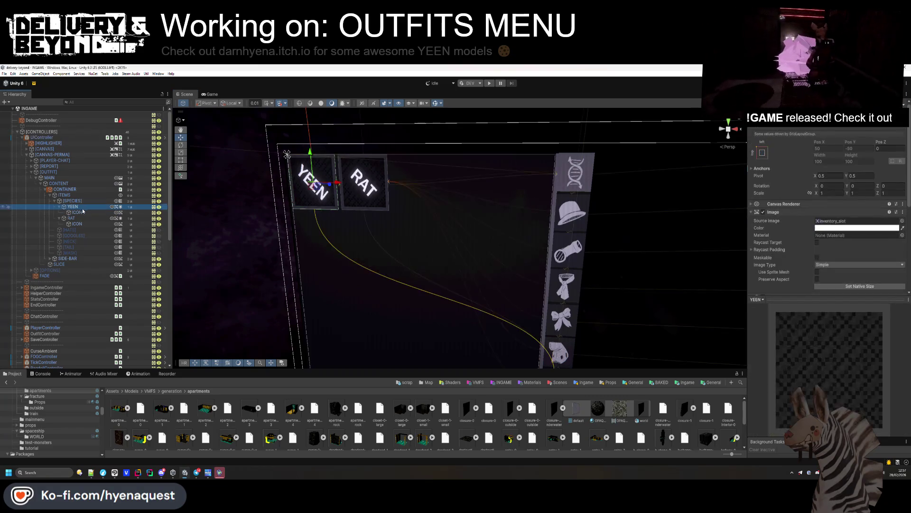
pyautogui.scroll(-5, 841, 247)
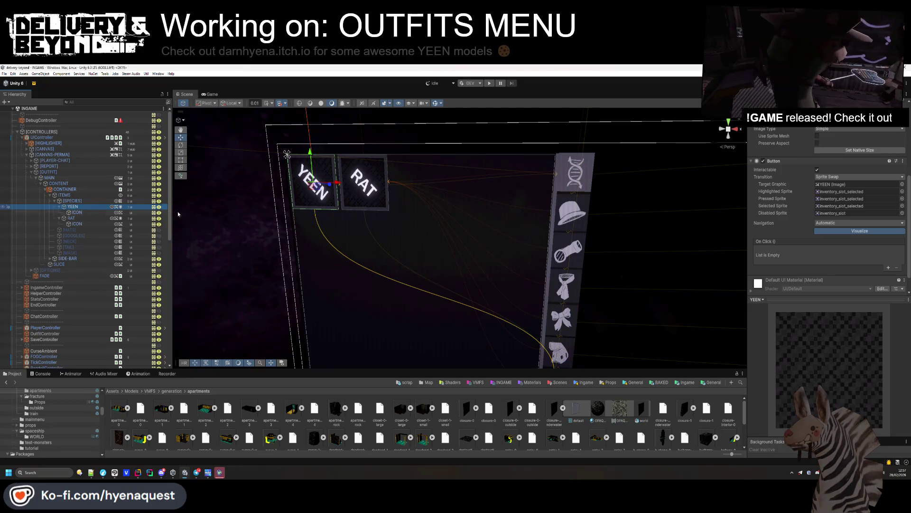
pyautogui.click(845, 177)
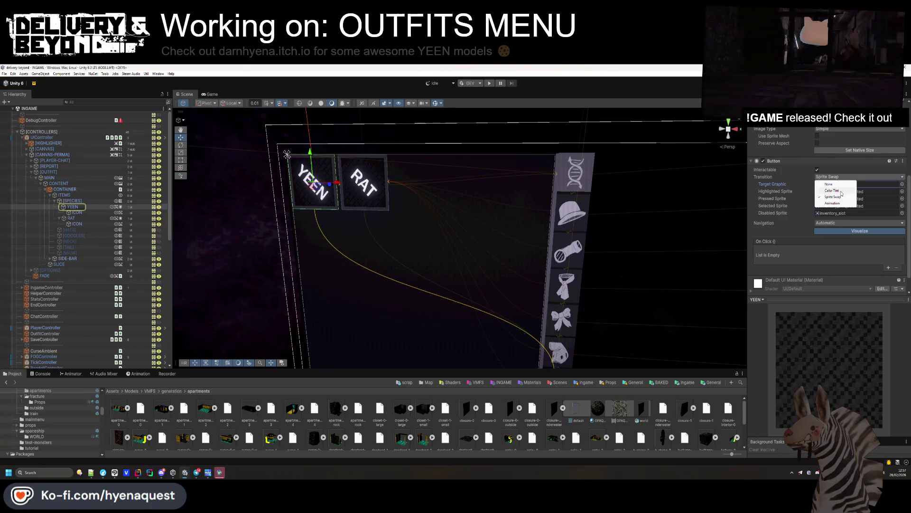
pyautogui.click(847, 191)
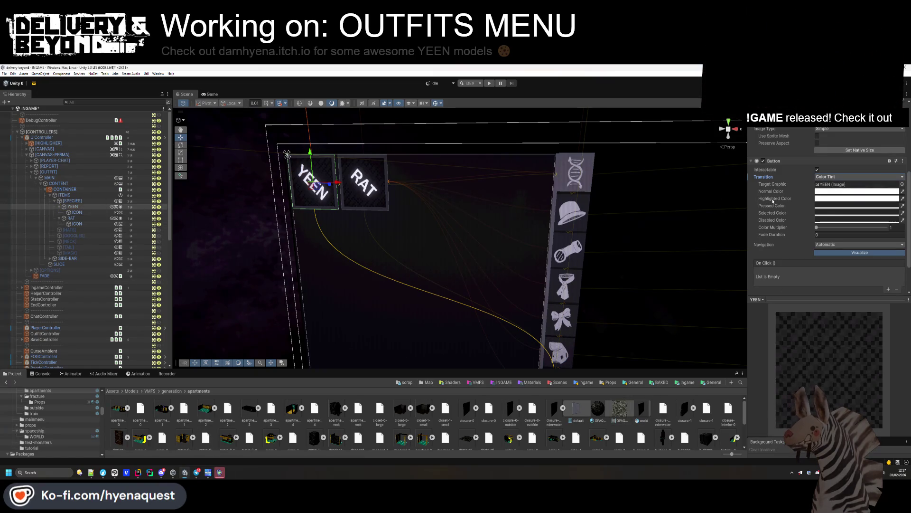
# Peek into the PSX Mega Pack II FBX folder, return, and select the outfit menu's CONTENT object.
pyautogui.doubleClick(377, 426)
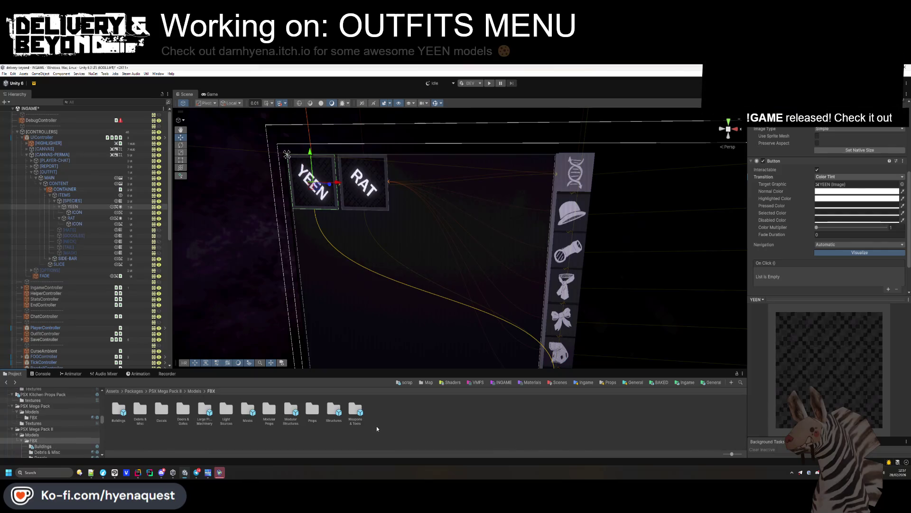
pyautogui.hotkey('alt', 'Left')
pyautogui.hotkey('alt', 'Left')
pyautogui.hotkey('alt', 'Left')
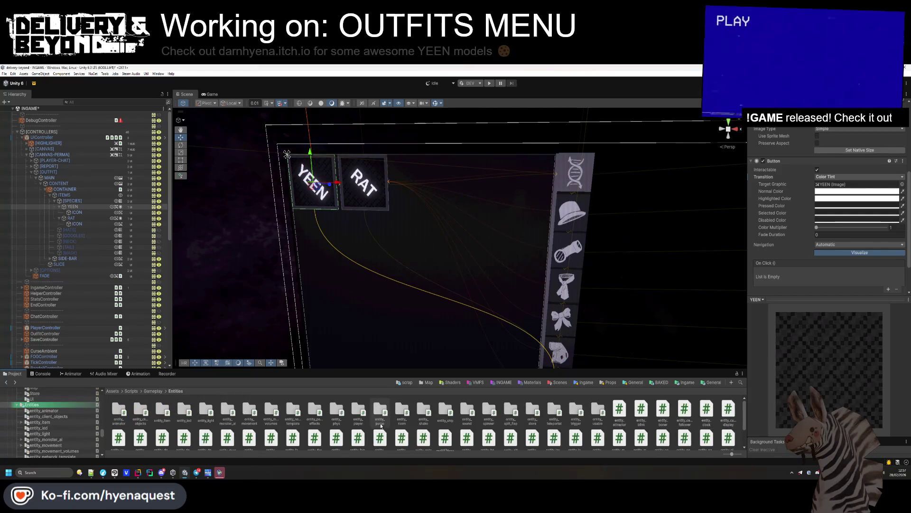
pyautogui.click(59, 183)
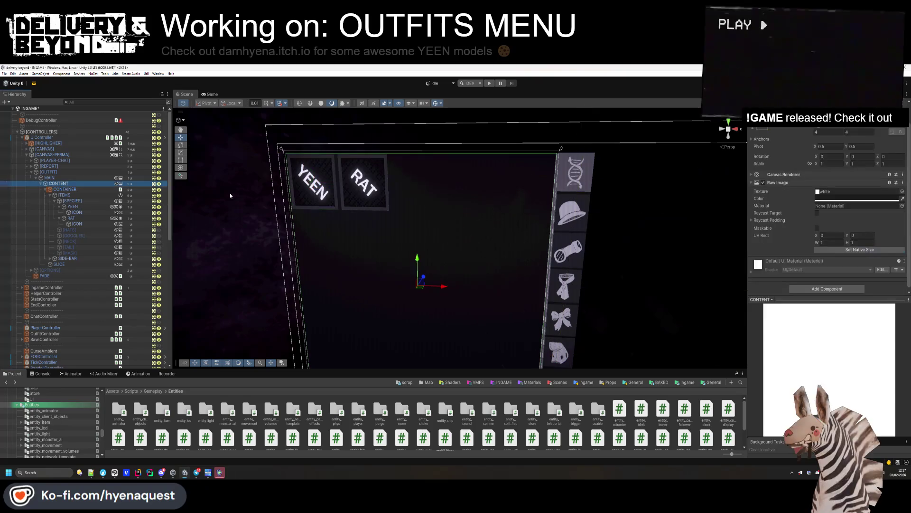
# Place a ui_outfit prefab instance inside the [HATS] group and set its Pos Z to 0.
pyautogui.press('Down')
pyautogui.click(843, 222)
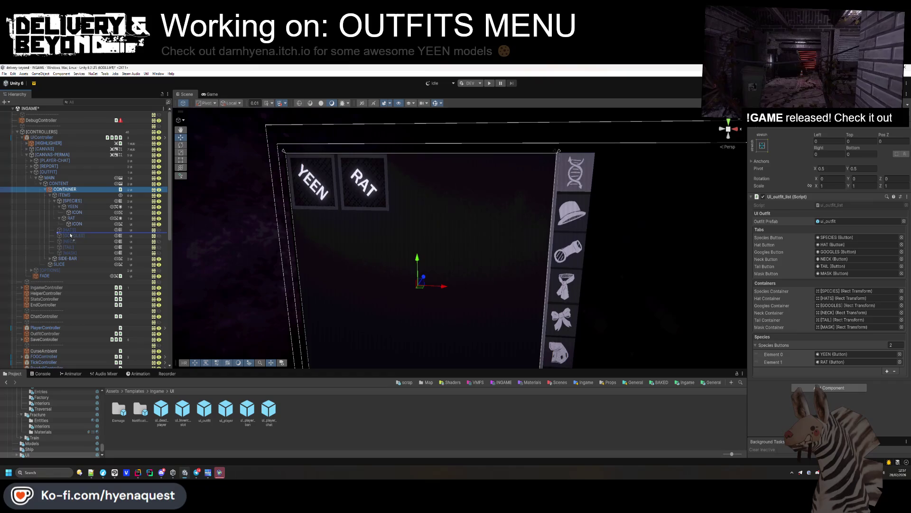
pyautogui.moveTo(71, 235); pyautogui.dragTo(69, 236)
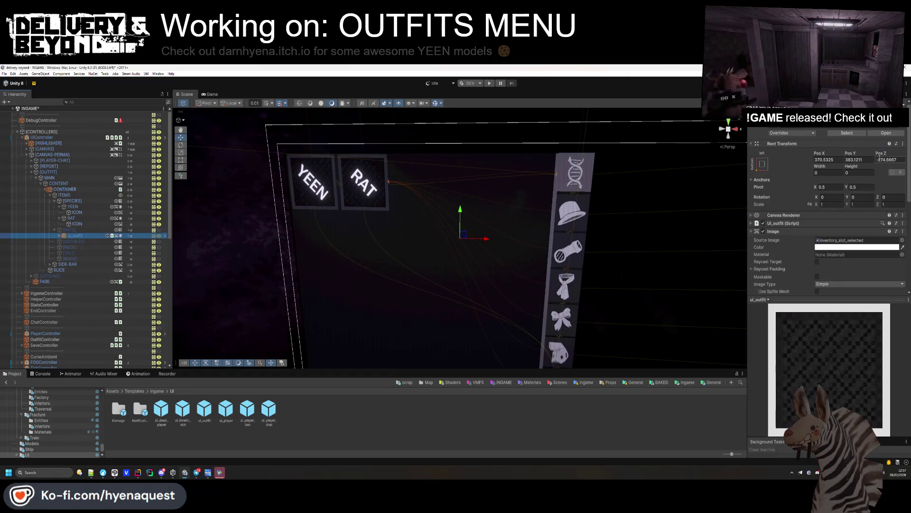
pyautogui.click(70, 230)
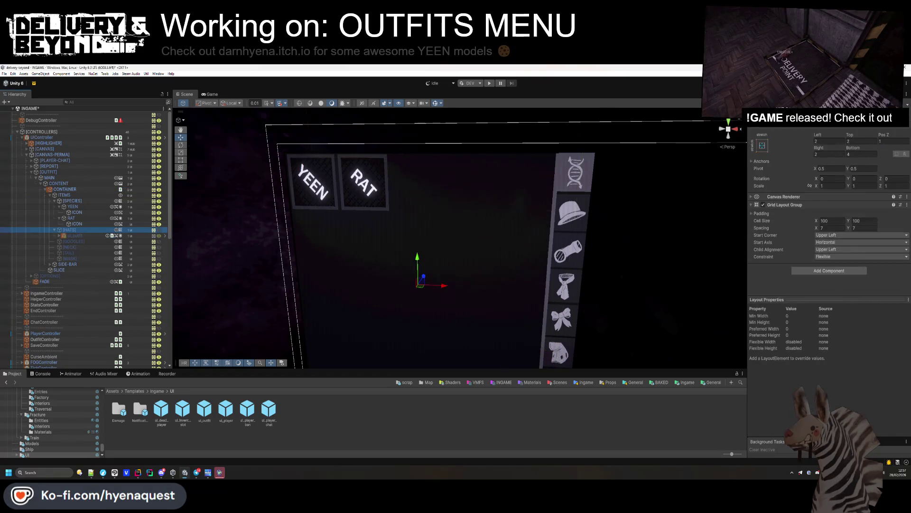
pyautogui.click(109, 235)
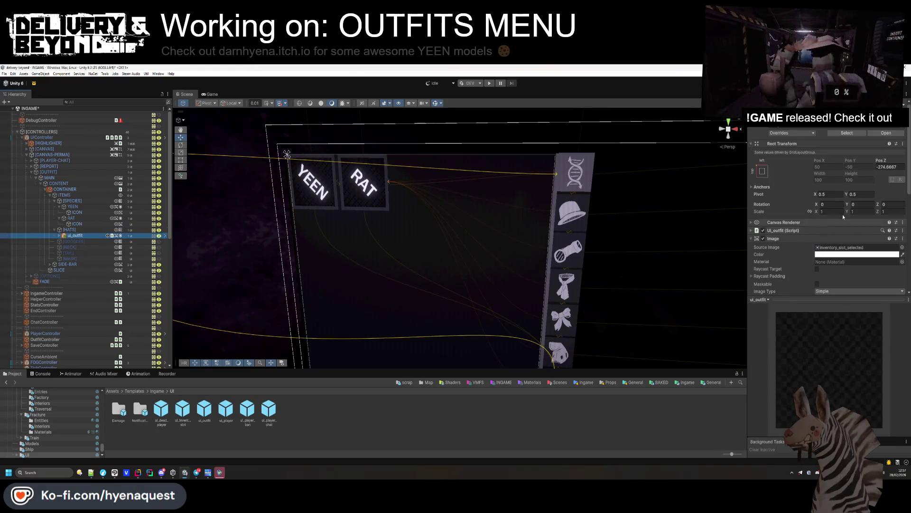
pyautogui.write('0')
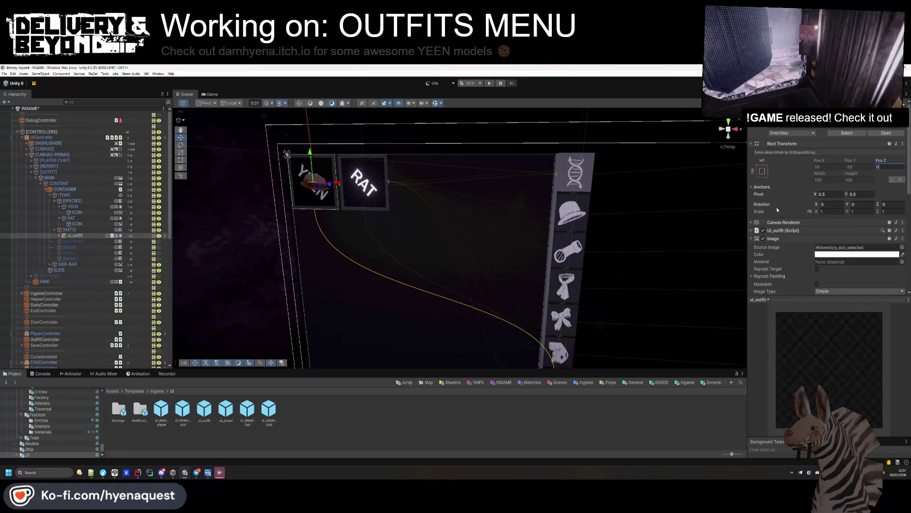
# Check the disabled colour, then paste a colour into YEEN's Normal Color.
pyautogui.scroll(-6, 776, 211)
pyautogui.click(825, 207)
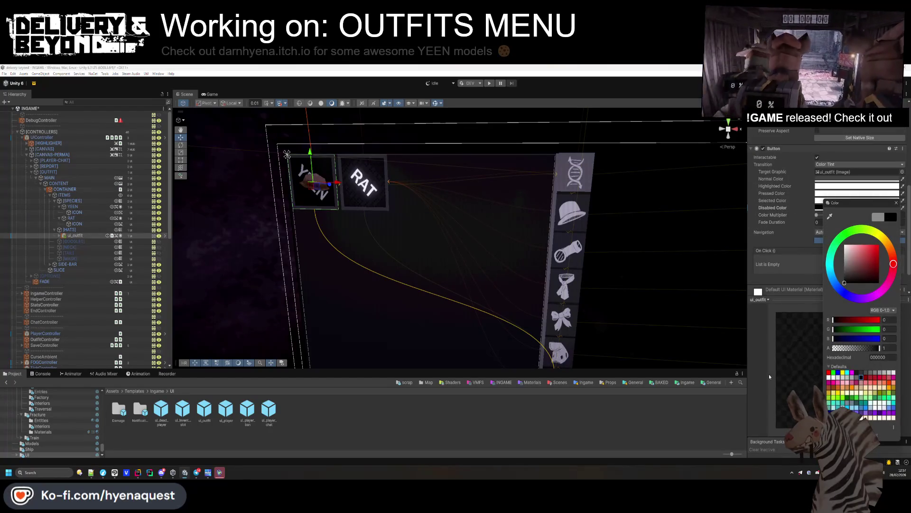
pyautogui.click(783, 248)
pyautogui.scroll(3, 788, 246)
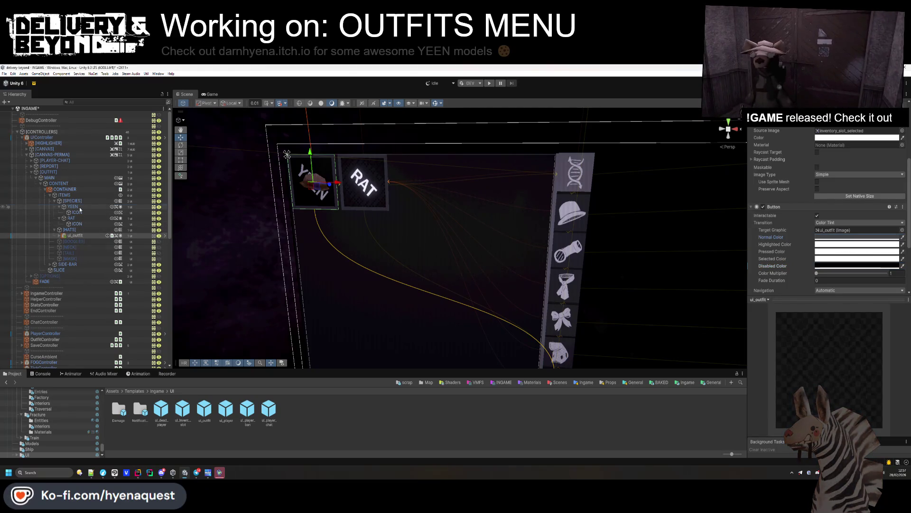
pyautogui.click(80, 208)
pyautogui.click(845, 219)
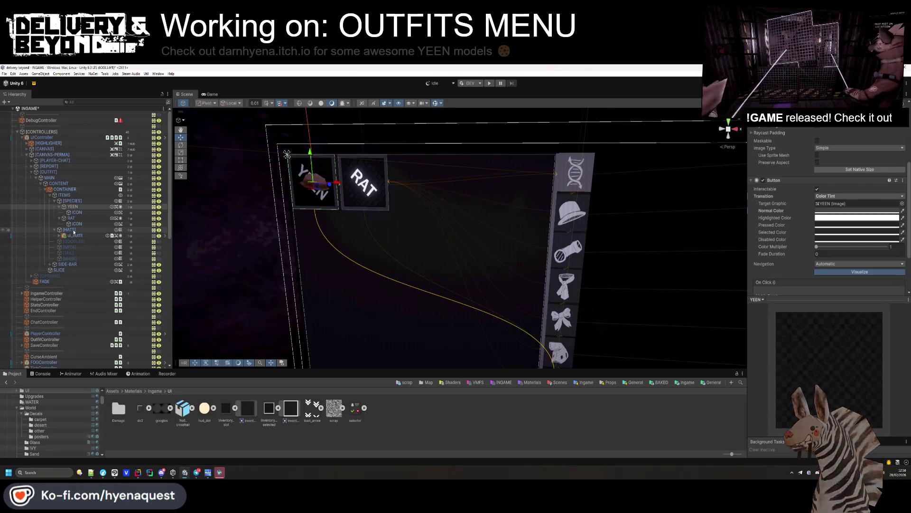
# Copy the Button component from the ui_outfit instance.
pyautogui.click(72, 231)
pyautogui.click(71, 236)
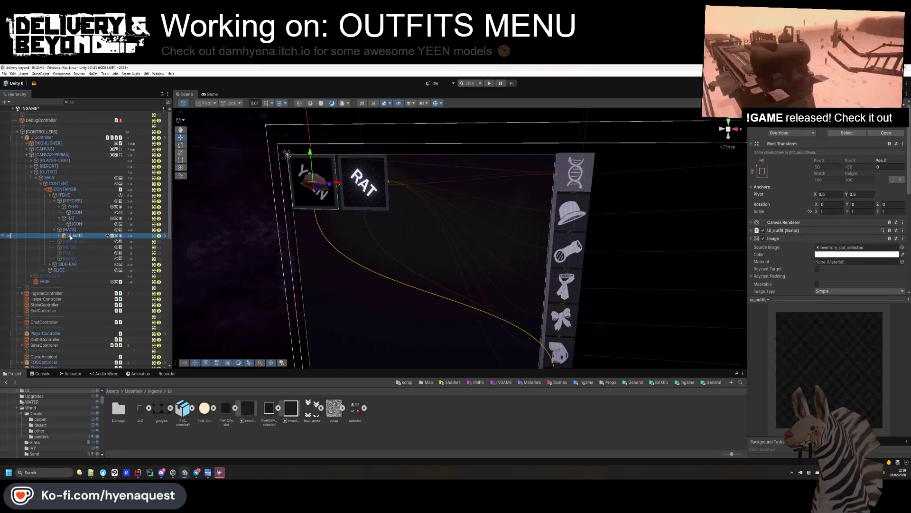
pyautogui.scroll(-5, 849, 247)
pyautogui.rightClick(792, 206)
pyautogui.click(797, 248)
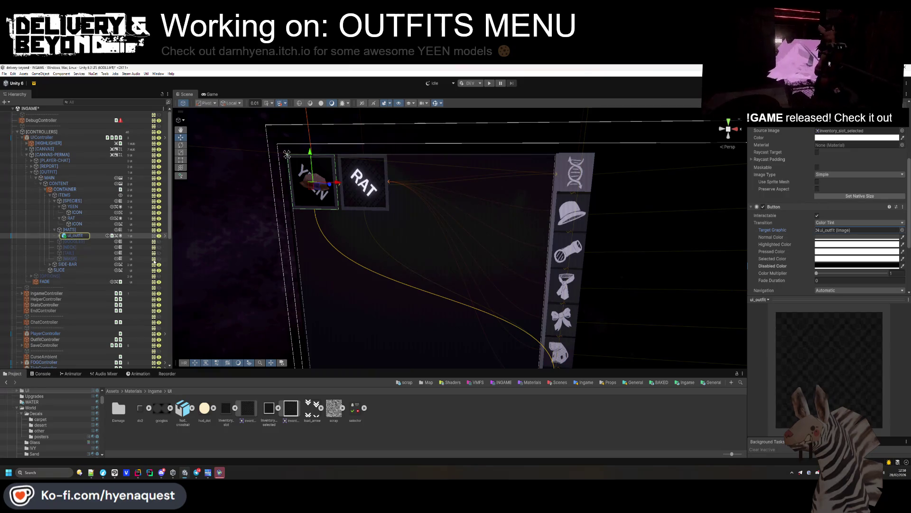
# Paste the copied Button values onto YEEN, then undo so YEEN targets its own image.
pyautogui.click(72, 206)
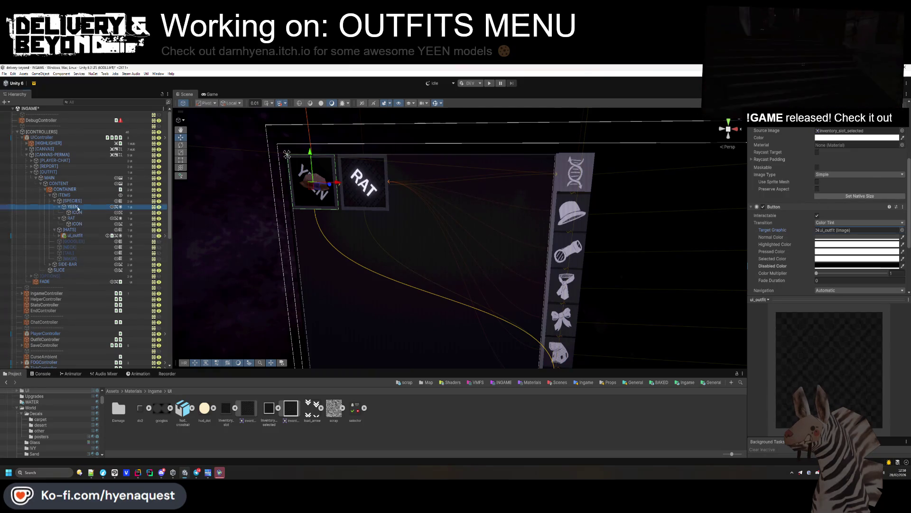
pyautogui.rightClick(826, 182)
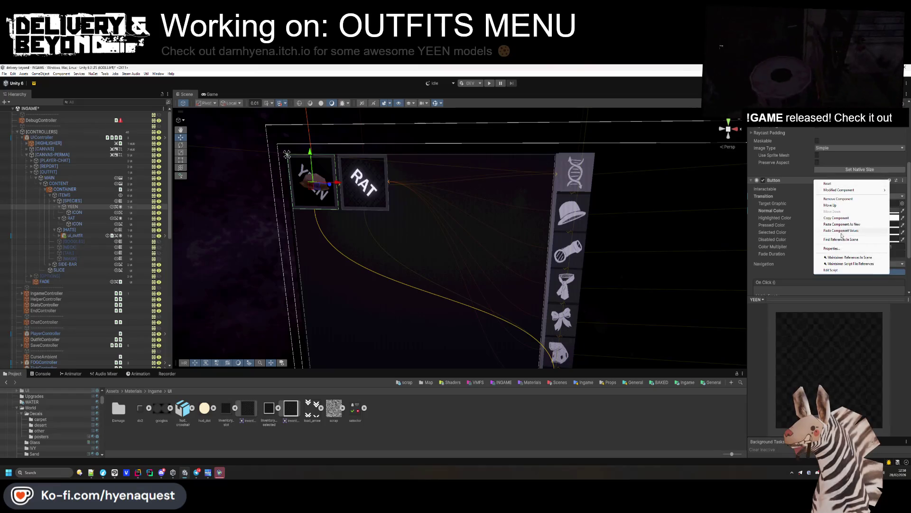
pyautogui.click(844, 233)
pyautogui.scroll(3, 839, 223)
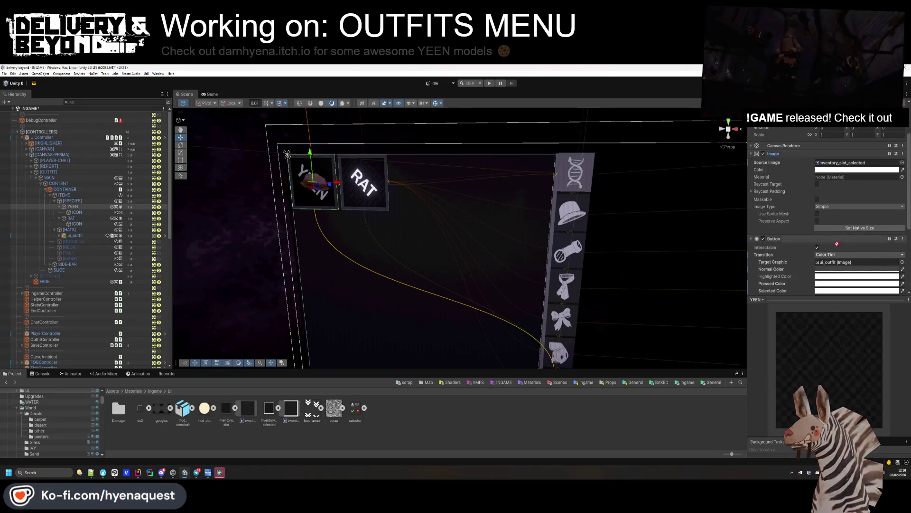
pyautogui.hotkey('ctrl', 'z')
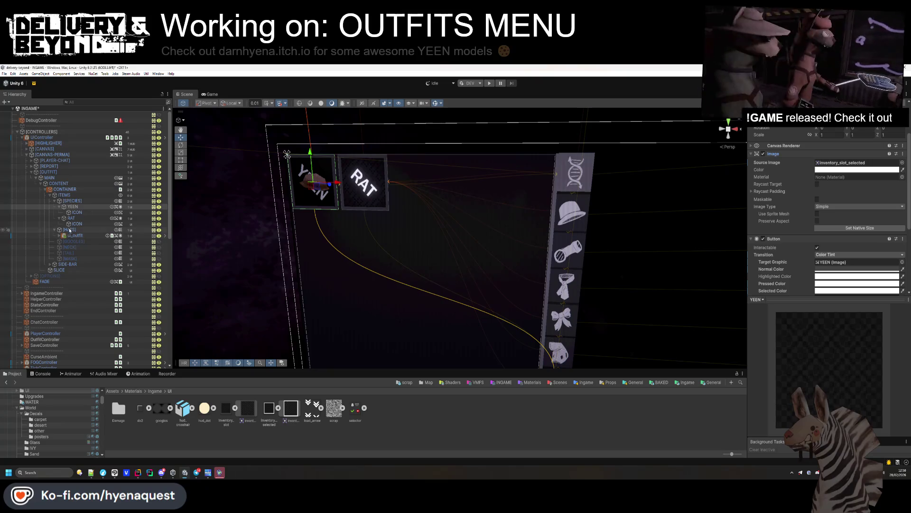
# Apply all of the ui_outfit instance's overrides to the prefab and reselect YEEN.
pyautogui.click(75, 235)
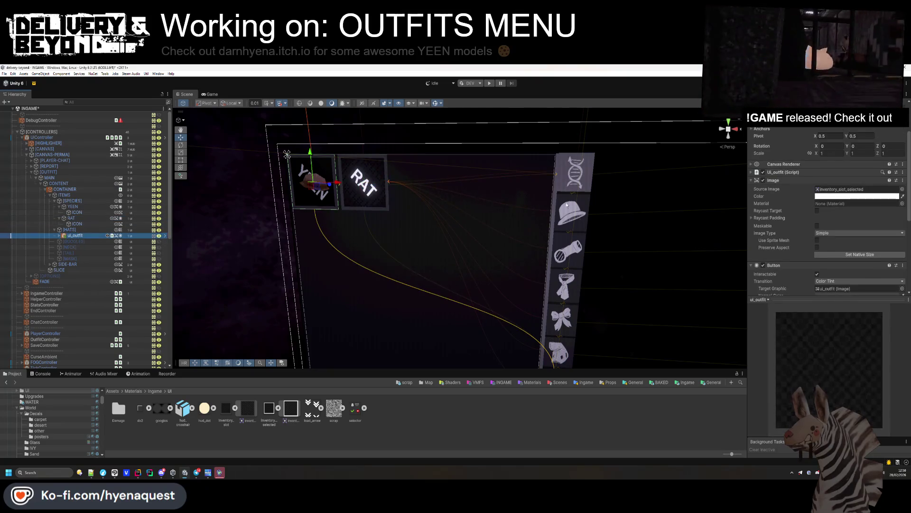
pyautogui.scroll(3, 820, 173)
pyautogui.click(792, 133)
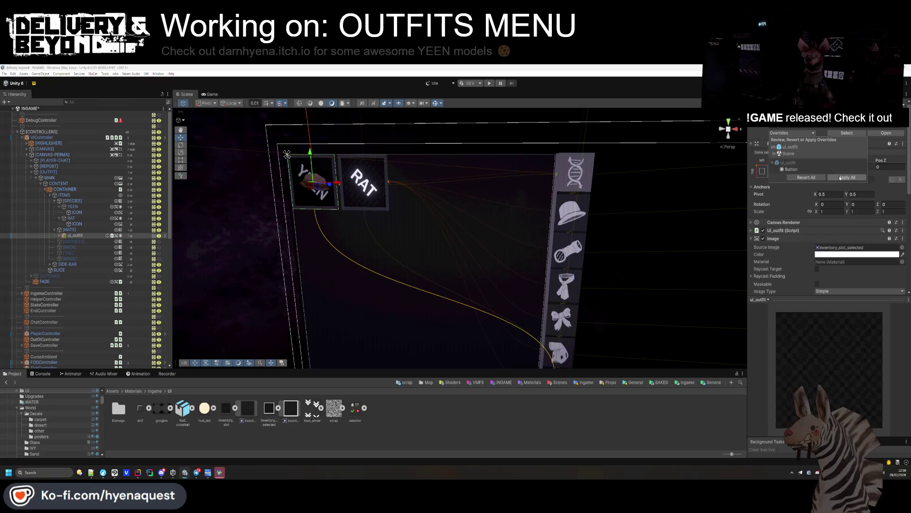
pyautogui.click(840, 177)
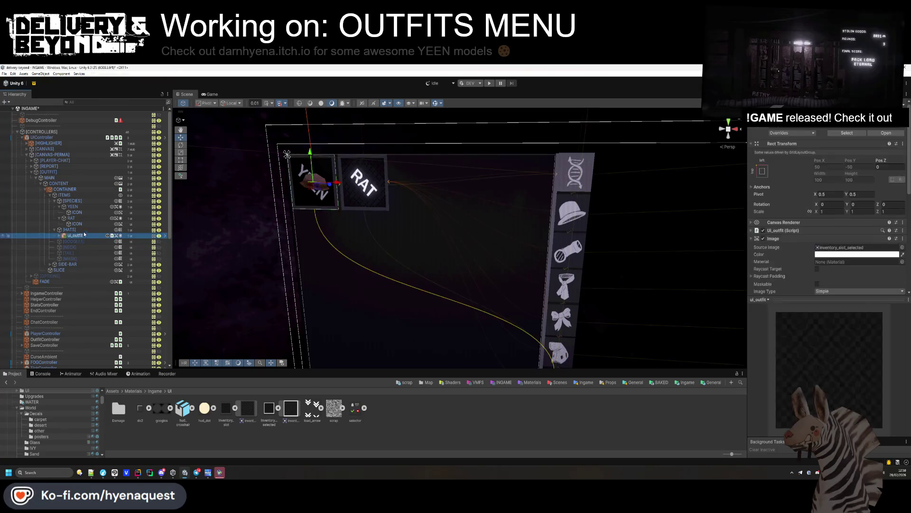
pyautogui.click(81, 208)
# Delete the old RAT slot and duplicate the YEEN slot with Ctrl+D.
pyautogui.click(59, 207)
pyautogui.click(59, 213)
pyautogui.click(72, 212)
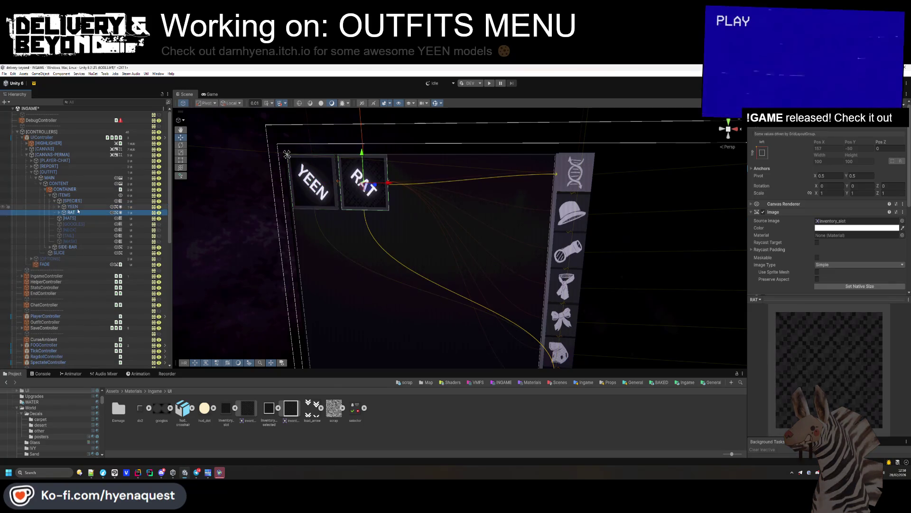
pyautogui.press('Delete')
pyautogui.click(73, 206)
pyautogui.hotkey('ctrl', 'd')
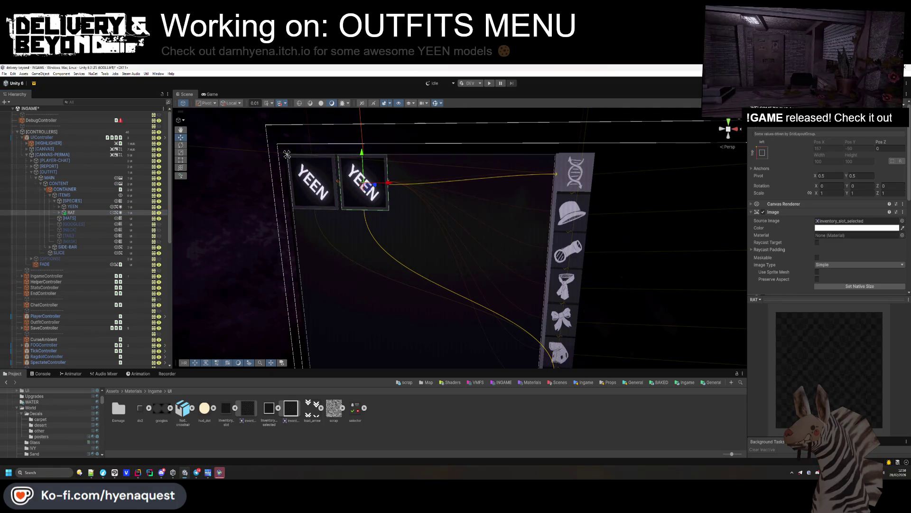
# Set the RAT slot's ICON Source Image to accessories_19.
pyautogui.click(59, 212)
pyautogui.click(76, 218)
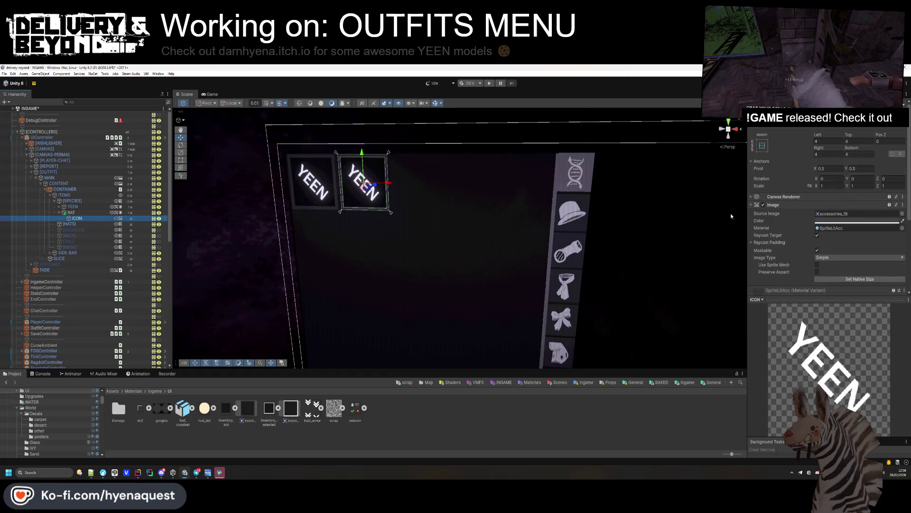
pyautogui.click(902, 214)
pyautogui.click(768, 291)
pyautogui.doubleClick(764, 302)
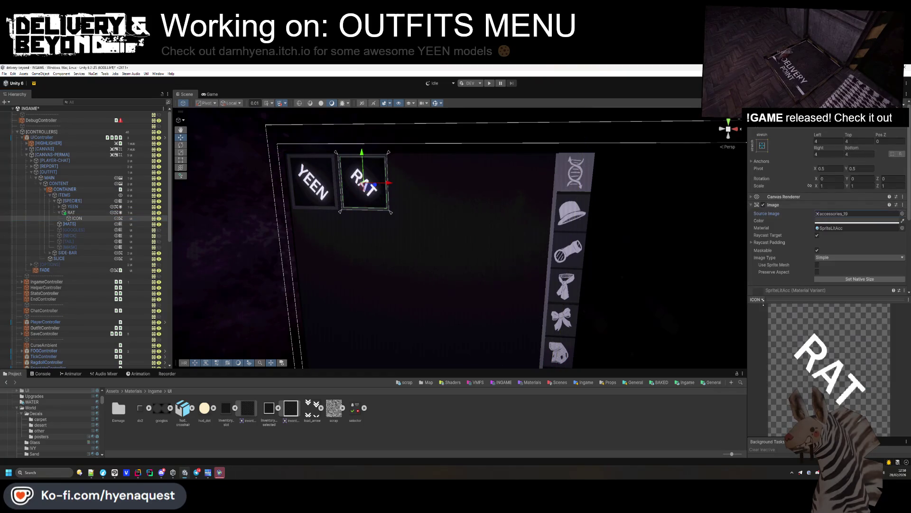
pyautogui.click(529, 433)
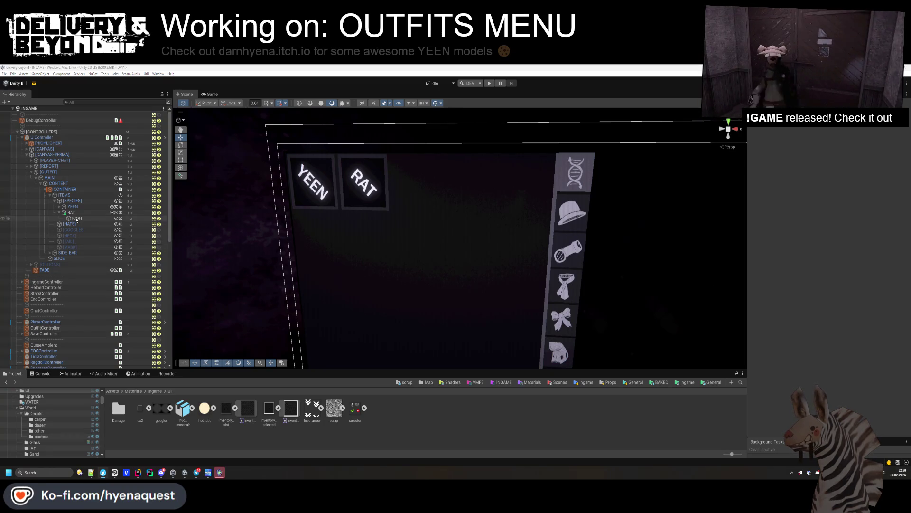
# Collapse the RAT slot and compare the YEEN and RAT slot settings.
pyautogui.click(69, 212)
pyautogui.click(58, 213)
pyautogui.click(72, 207)
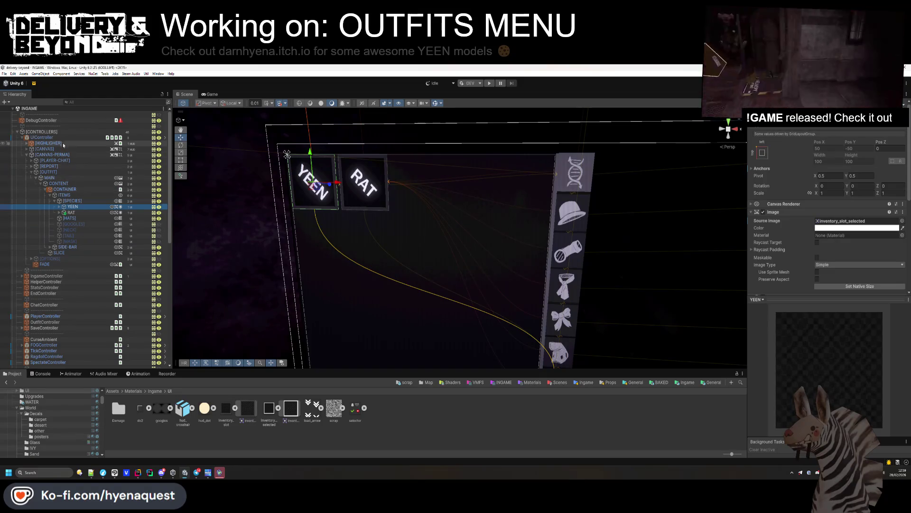
pyautogui.click(73, 214)
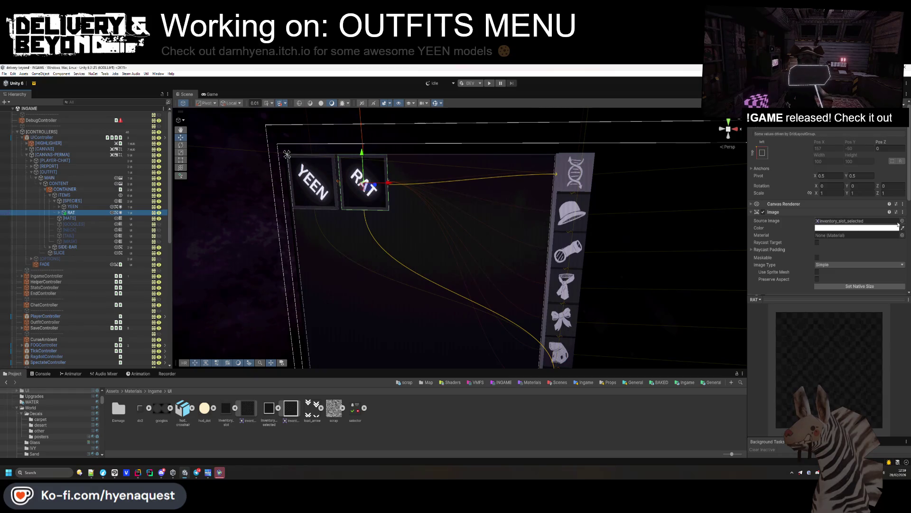
pyautogui.press('Right')
pyautogui.press('Down')
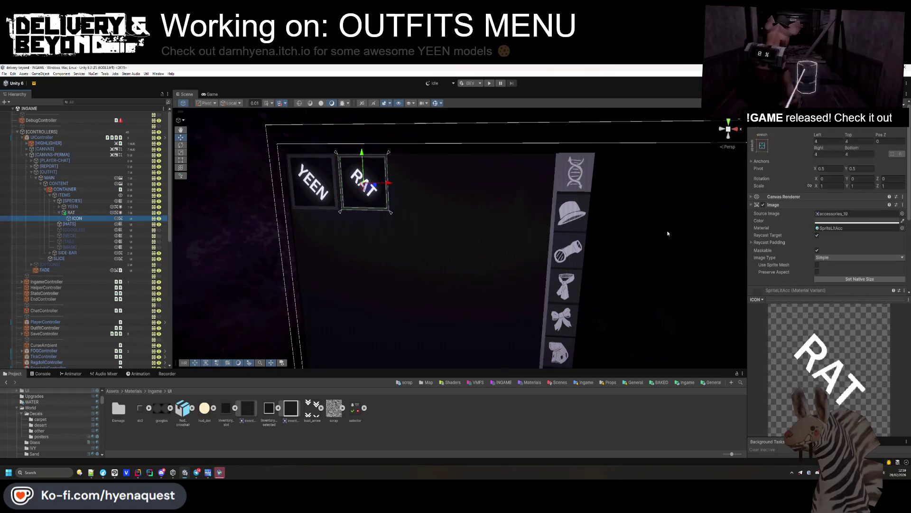
pyautogui.click(903, 213)
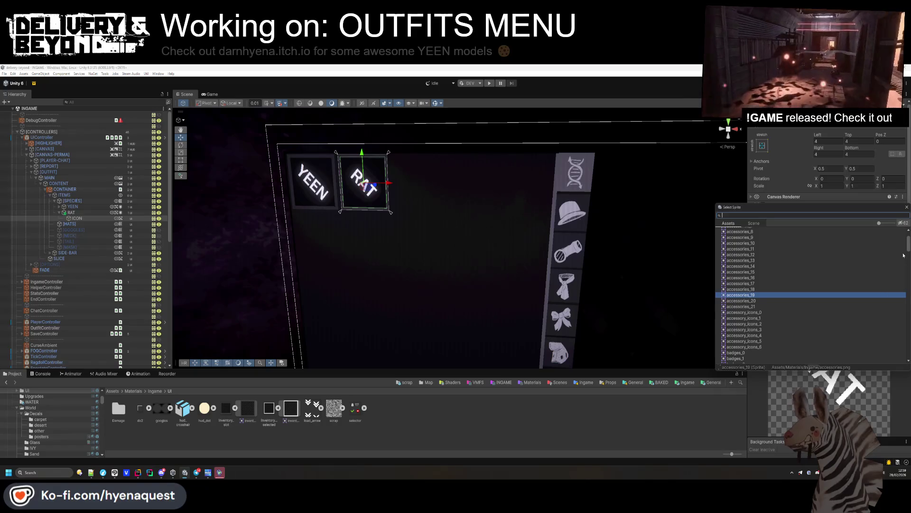
pyautogui.moveTo(909, 249); pyautogui.dragTo(909, 251)
pyautogui.click(770, 276)
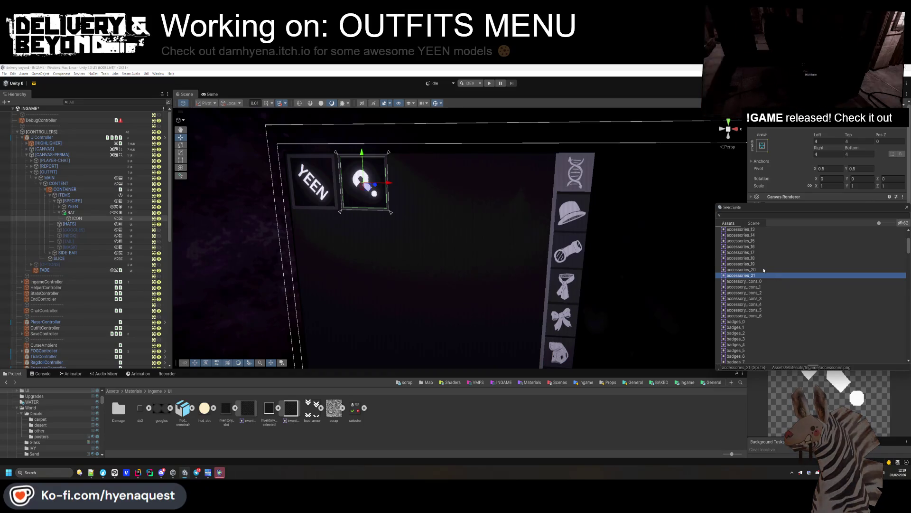
pyautogui.click(761, 264)
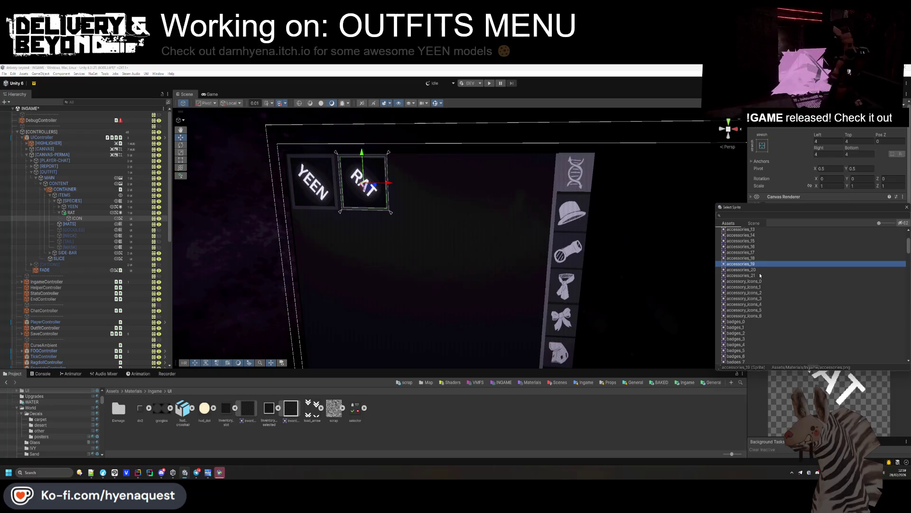
pyautogui.doubleClick(760, 264)
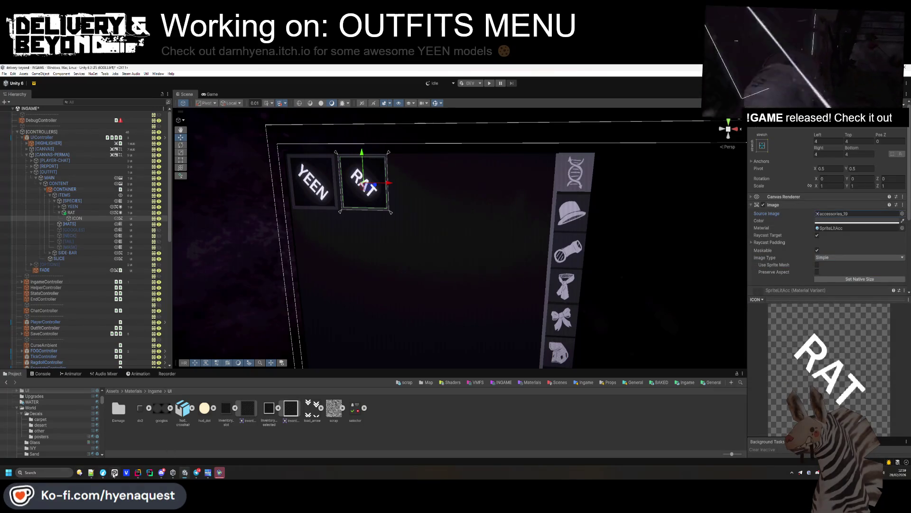
pyautogui.click(137, 472)
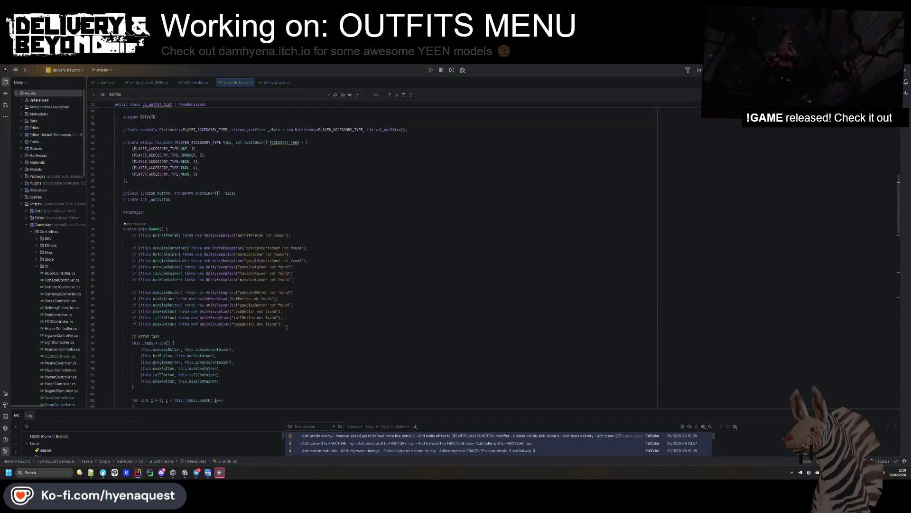
# Declare a public struct SpeciesButton with 'public Sprite species;' and 'public Button button;' fields.
pyautogui.scroll(10, 287, 327)
pyautogui.scroll(11, 162, 214)
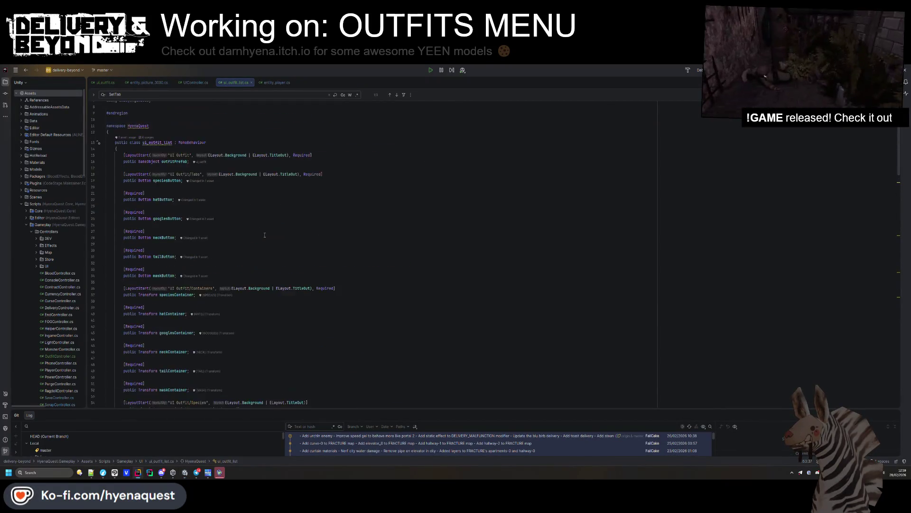
pyautogui.write('public struct ')
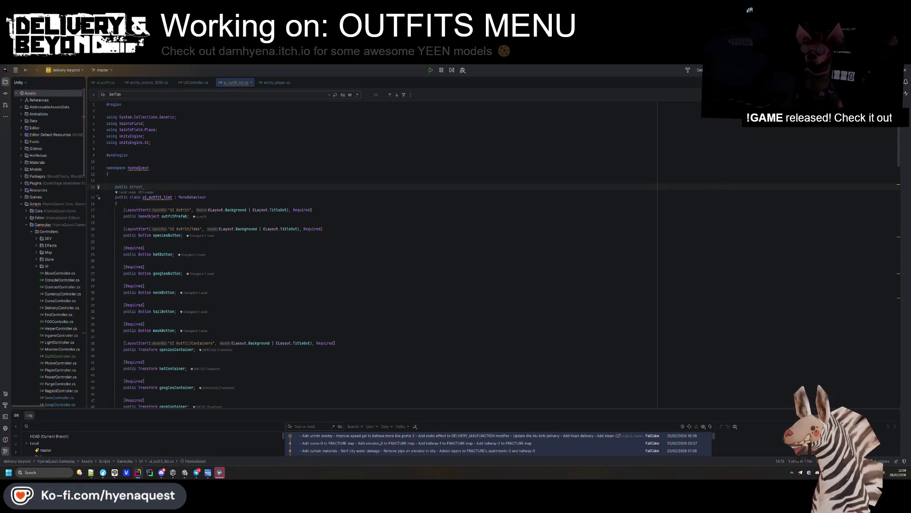
pyautogui.write('SpeciesButton')
pyautogui.press('Return')
pyautogui.write('{')
pyautogui.press('Return')
pyautogui.write('public Sprite species;')
pyautogui.press('Return')
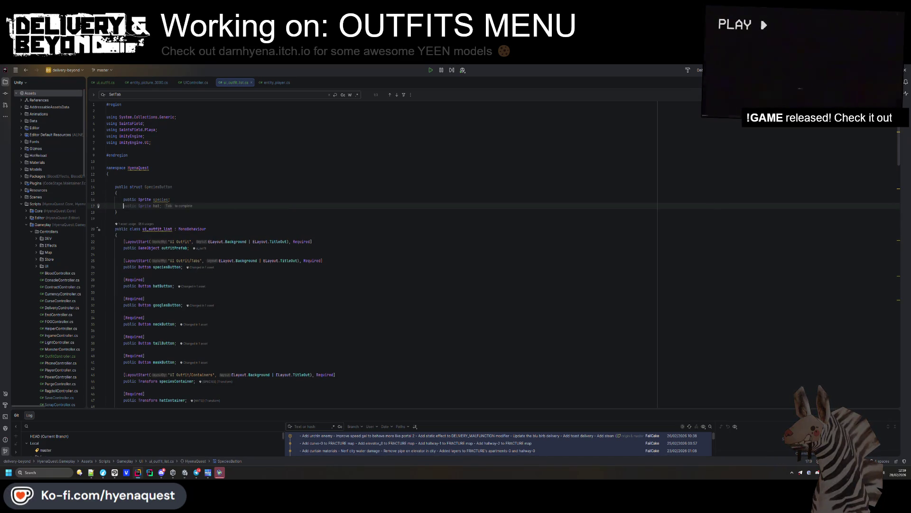
pyautogui.write('public Butt')
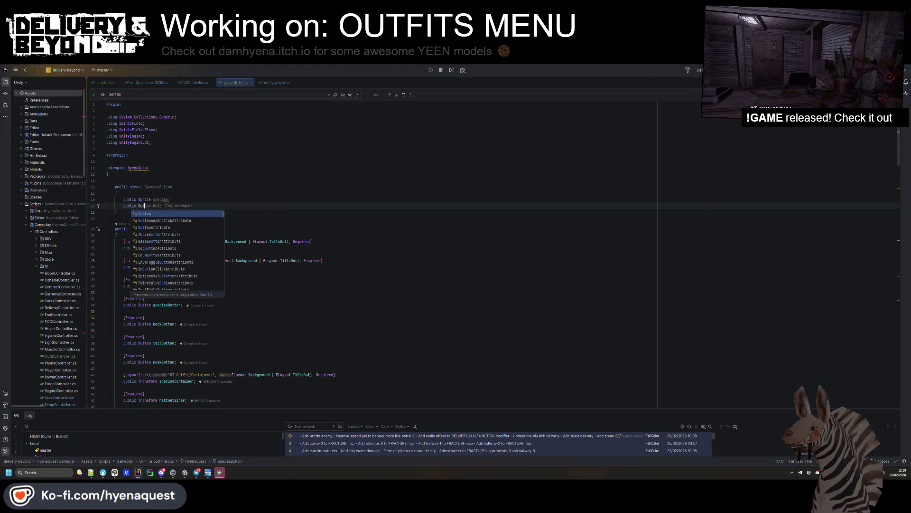
pyautogui.write('on button;')
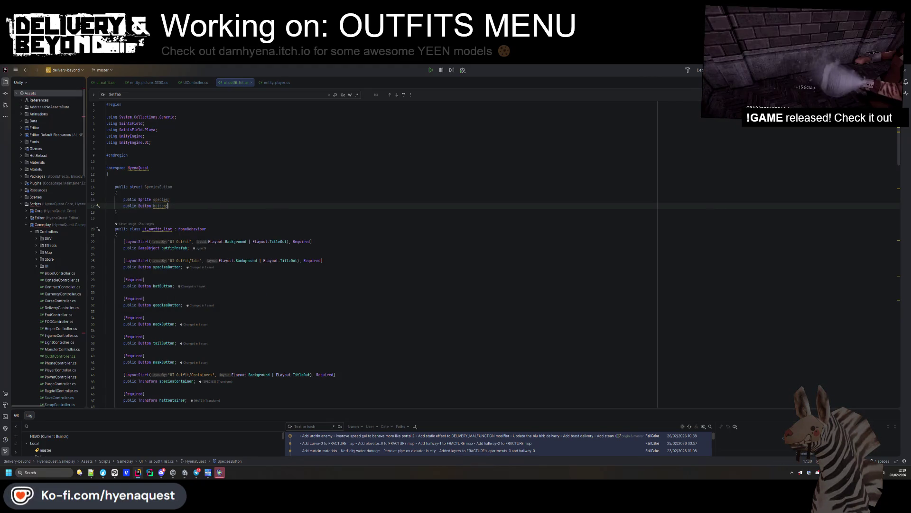
pyautogui.click(170, 187)
# Change speciesButtons and its initializer to SaintsList<SpeciesButton>.
pyautogui.scroll(-10, 169, 214)
pyautogui.click(147, 286)
pyautogui.press('BackSpace')
pyautogui.press('BackSpace')
pyautogui.press('BackSpace')
pyautogui.write('S')
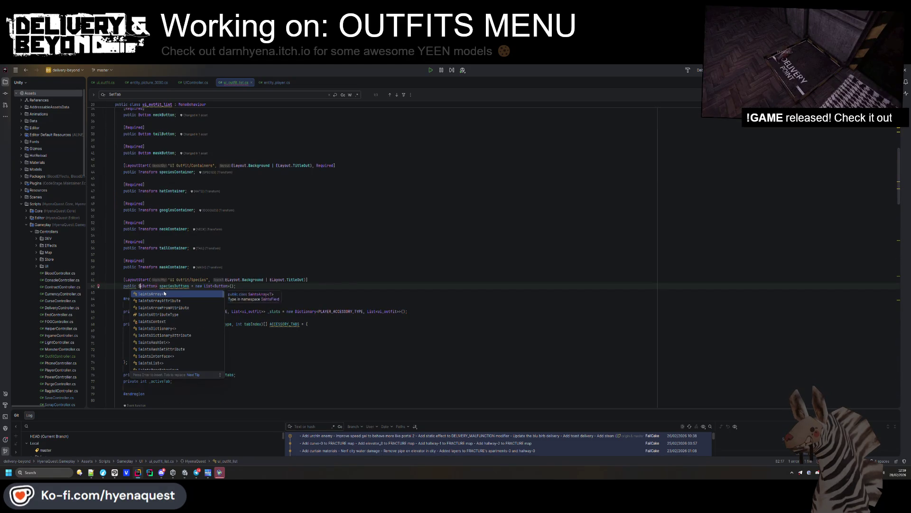
pyautogui.write('aints')
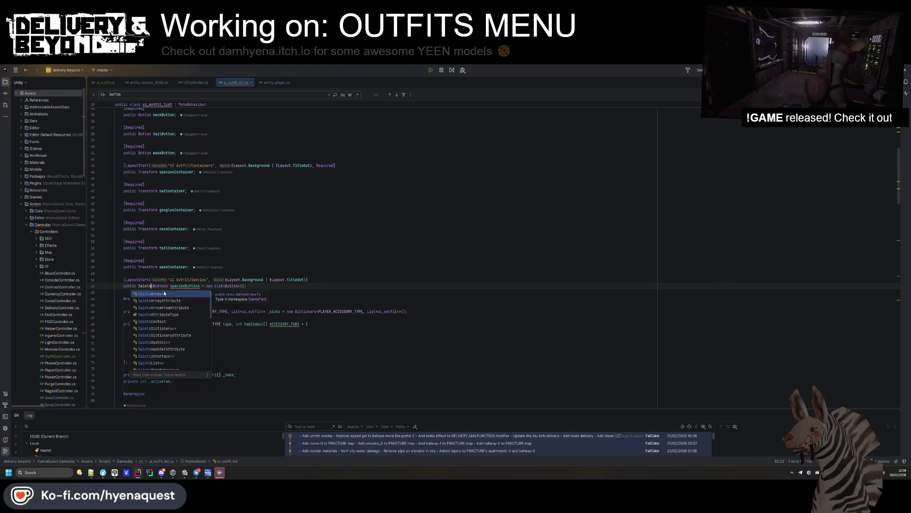
pyautogui.write('List<Species')
pyautogui.click(259, 286)
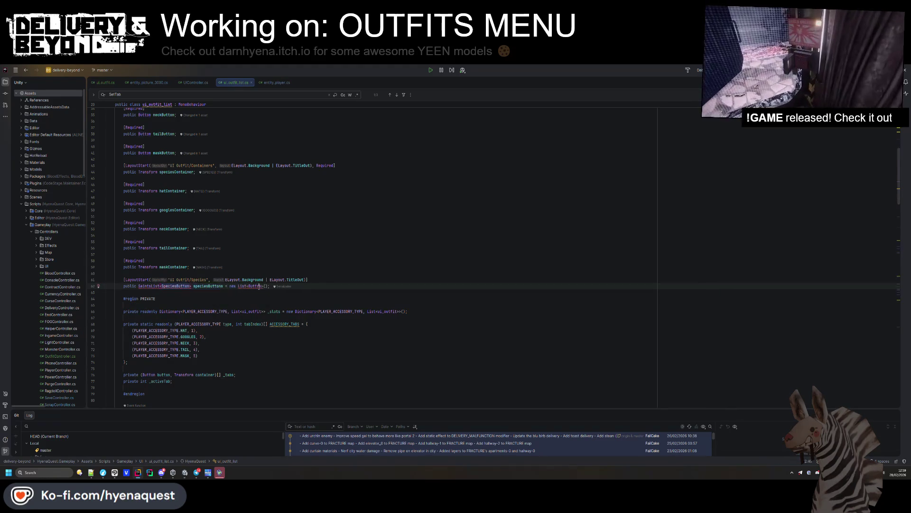
pyautogui.hotkey('ctrl', 'BackSpace')
pyautogui.hotkey('ctrl', 'BackSpace')
pyautogui.write('Saints')
pyautogui.press('Return')
pyautogui.click(278, 255)
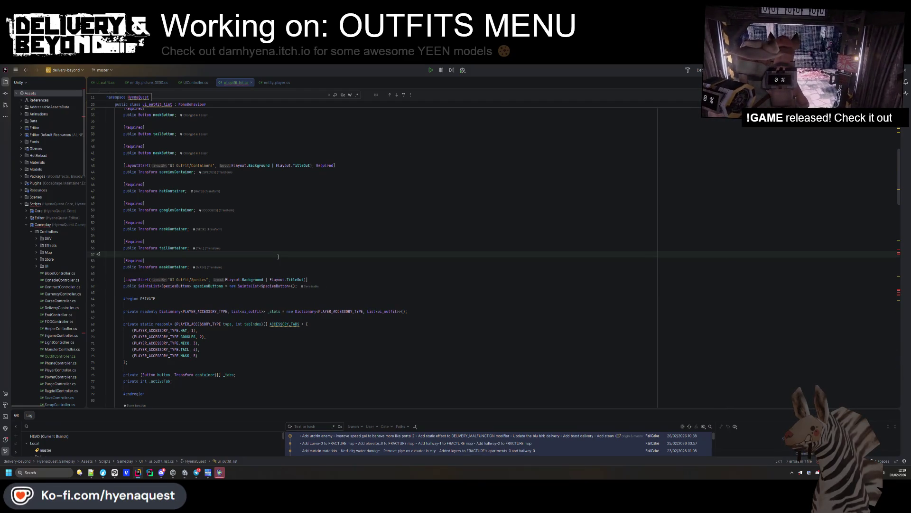
# Append .button to speciesButtons[i] in the null check on line 118.
pyautogui.scroll(-15, 278, 257)
pyautogui.click(198, 322)
pyautogui.write('.button) continue;')
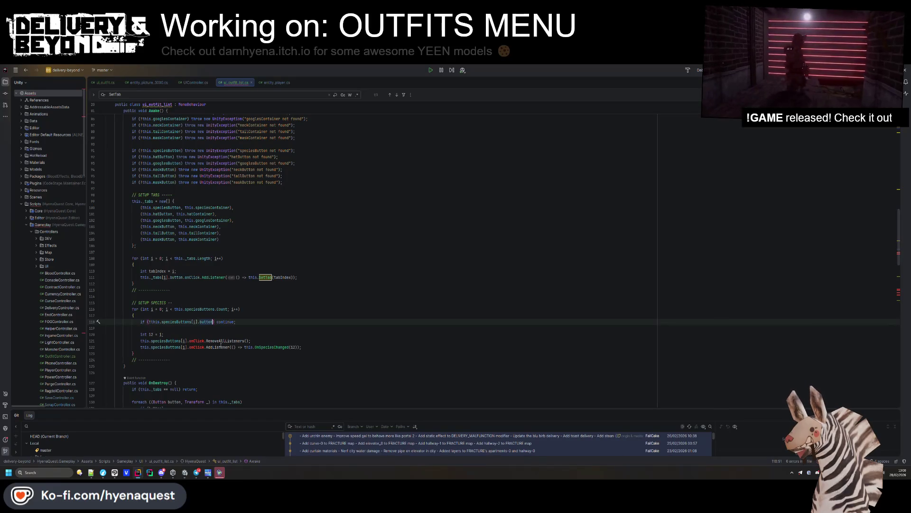
# Append .button to the remaining speciesButtons[i] references, including the colors access.
pyautogui.click(212, 322)
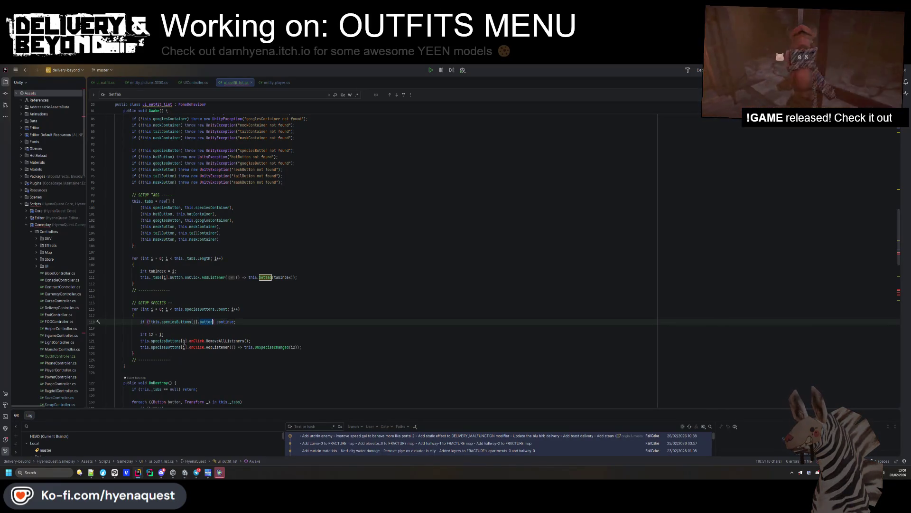
pyautogui.click(186, 341)
pyautogui.write('.button')
pyautogui.scroll(-3, 206, 359)
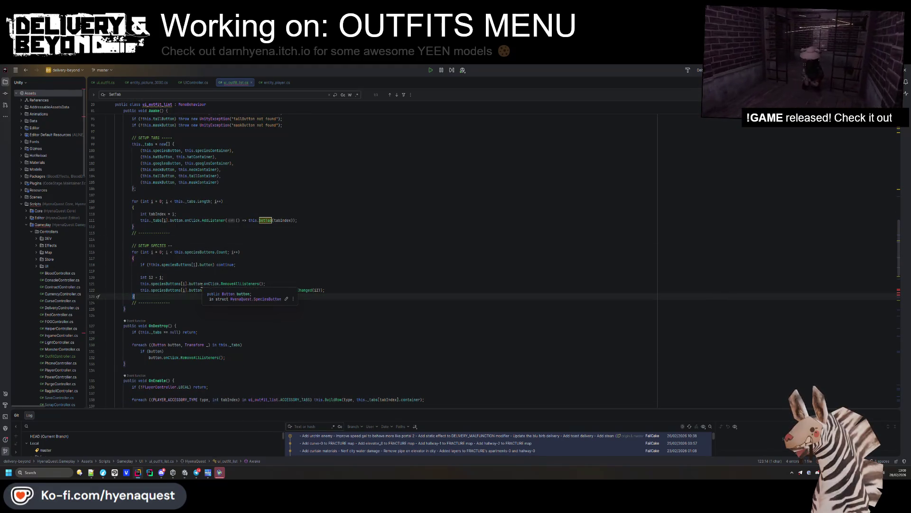
pyautogui.scroll(-3, 190, 275)
pyautogui.click(190, 275)
pyautogui.scroll(-7, 223, 279)
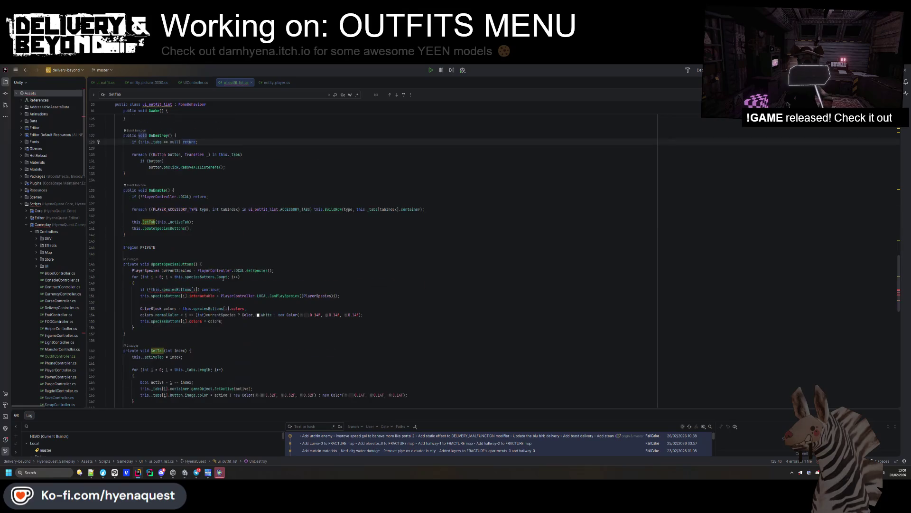
pyautogui.click(197, 290)
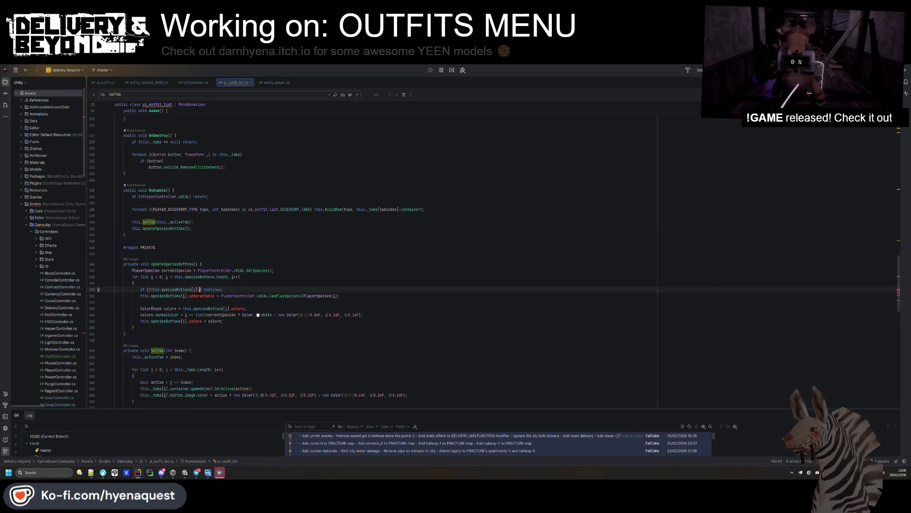
pyautogui.write(')')
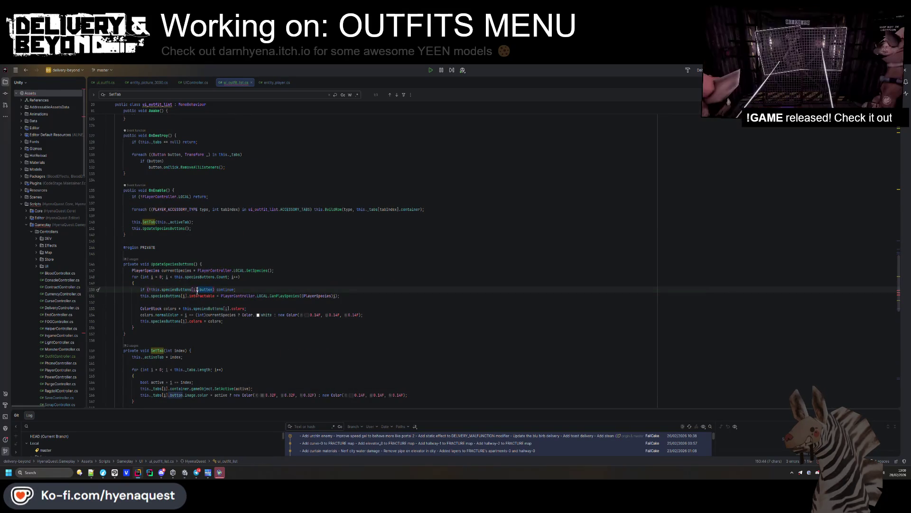
pyautogui.click(188, 296)
pyautogui.click(231, 308)
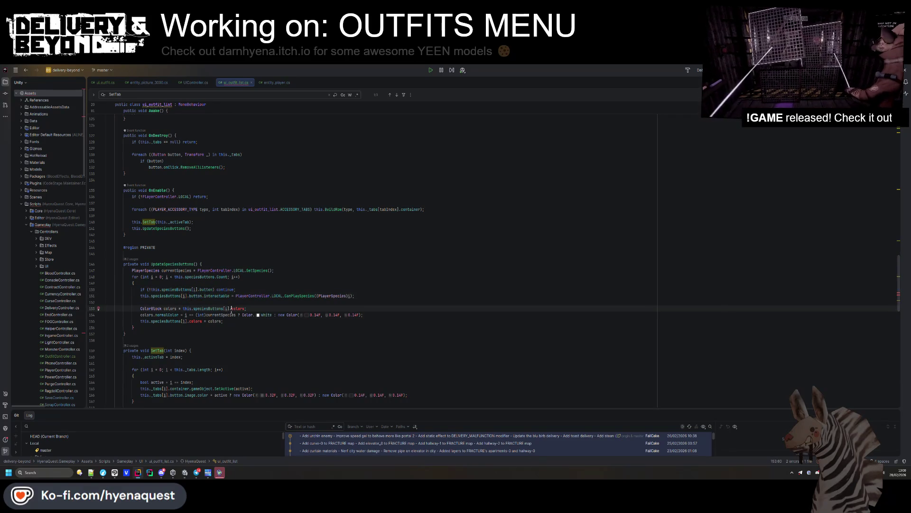
pyautogui.write('button.')
pyautogui.click(189, 320)
pyautogui.write('.button')
# Add an if( line after the interactable assignment and declare bool canUseSpecies above it.
pyautogui.click(387, 296)
pyautogui.press('Return')
pyautogui.write('if(')
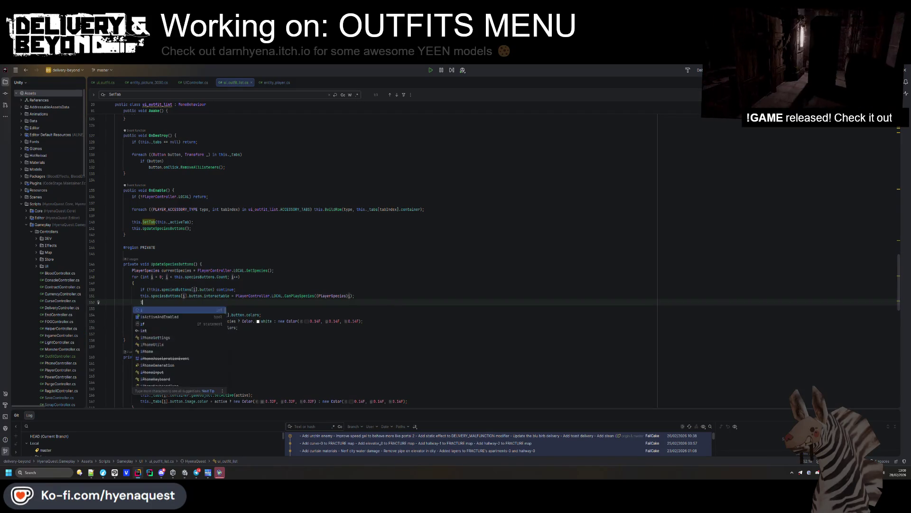
pyautogui.moveTo(230, 296); pyautogui.dragTo(141, 296)
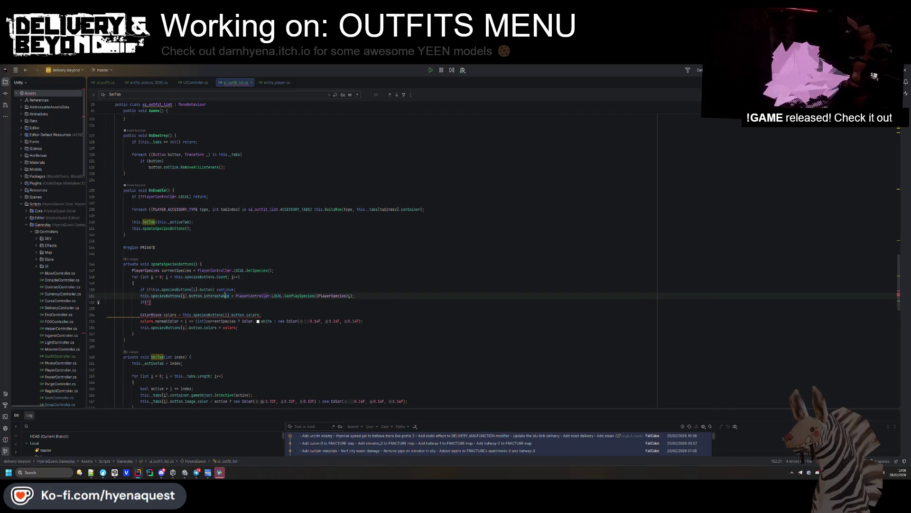
pyautogui.press('Left')
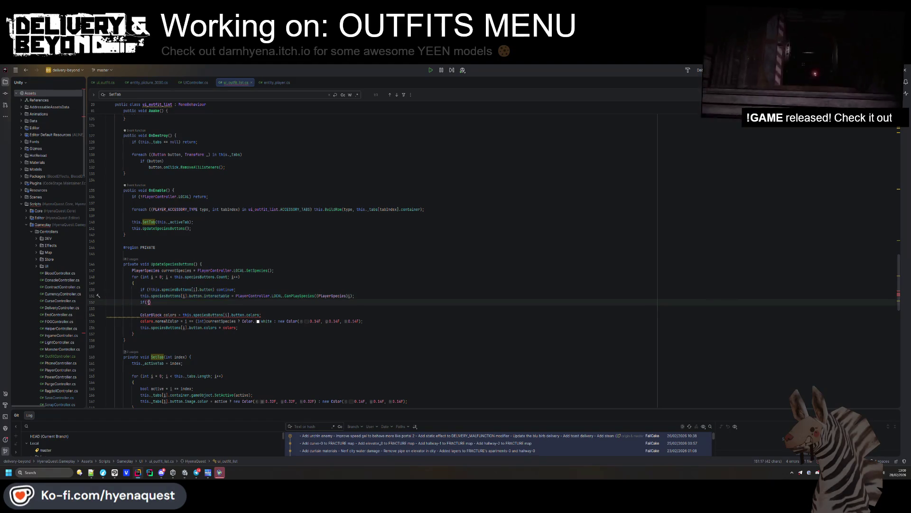
pyautogui.press('Return')
pyautogui.press('Return')
pyautogui.press('Up')
pyautogui.write('bool ca')
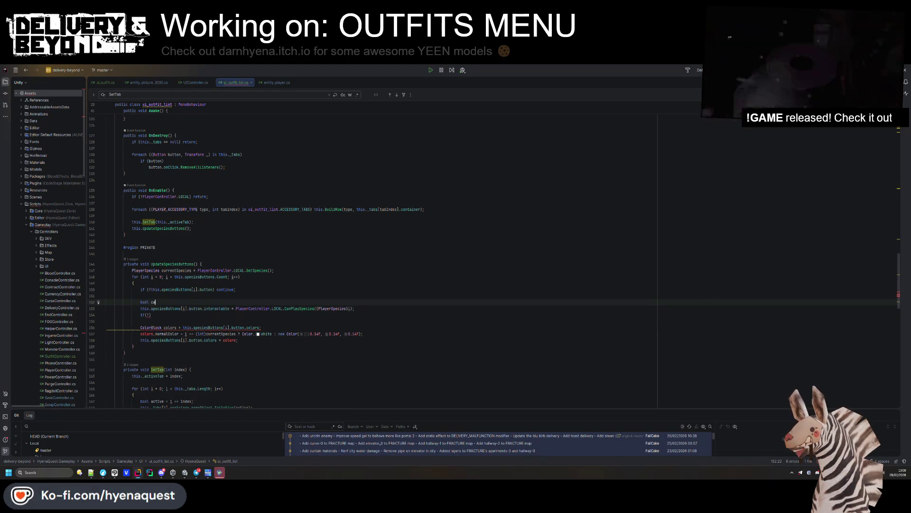
pyautogui.write('n nUseSp')
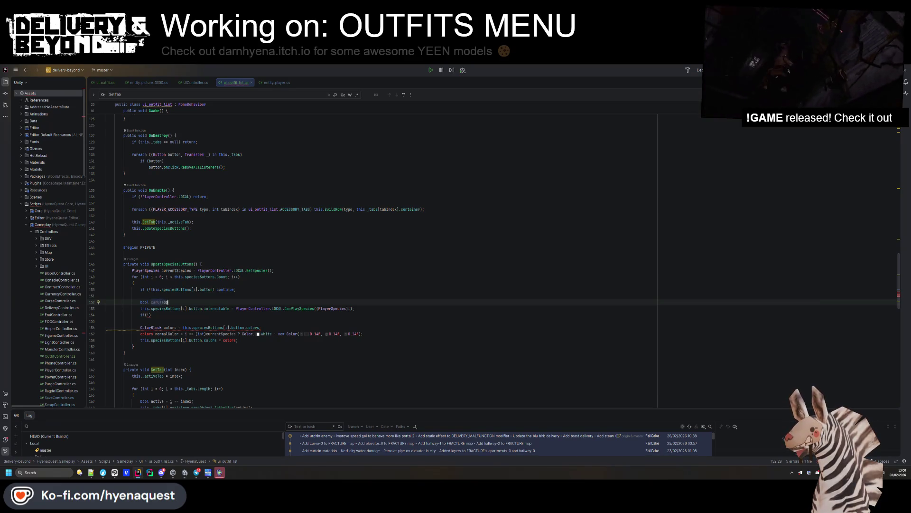
pyautogui.write('ecies =')
pyautogui.click(107, 240)
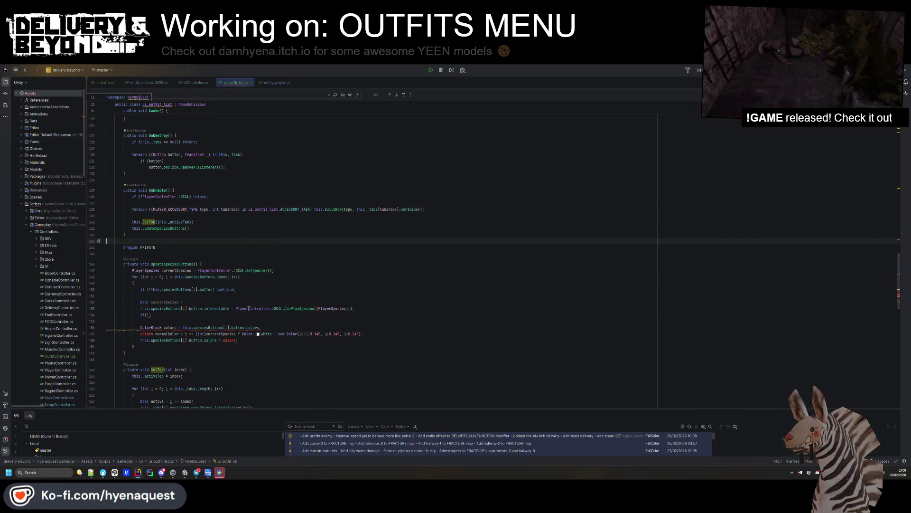
# Initialize canUseSpecies with the CanPlaySpecies call and assign interactable from canUseSpecies.
pyautogui.moveTo(236, 308); pyautogui.dragTo(356, 309)
pyautogui.hotkey('ctrl', 'c')
pyautogui.click(348, 302)
pyautogui.hotkey('ctrl', 'v')
pyautogui.write(';')
pyautogui.hotkey('ctrl', 'c')
pyautogui.moveTo(235, 308); pyautogui.dragTo(351, 309)
pyautogui.hotkey('ctrl', 'v')
# Fill in the if(!canUseSpecies) condition and start a line using the button reference.
pyautogui.click(148, 314)
pyautogui.hotkey('ctrl', 'v')
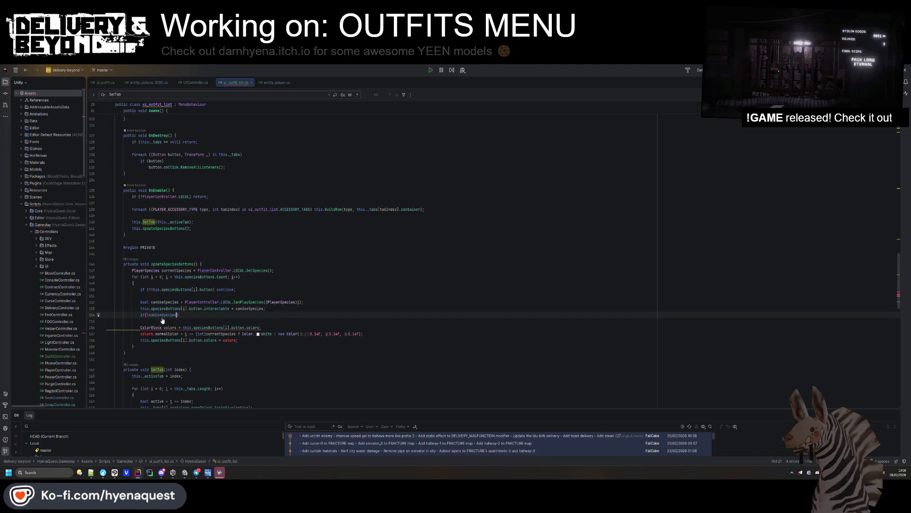
pyautogui.write(')')
pyautogui.moveTo(203, 309); pyautogui.dragTo(142, 309)
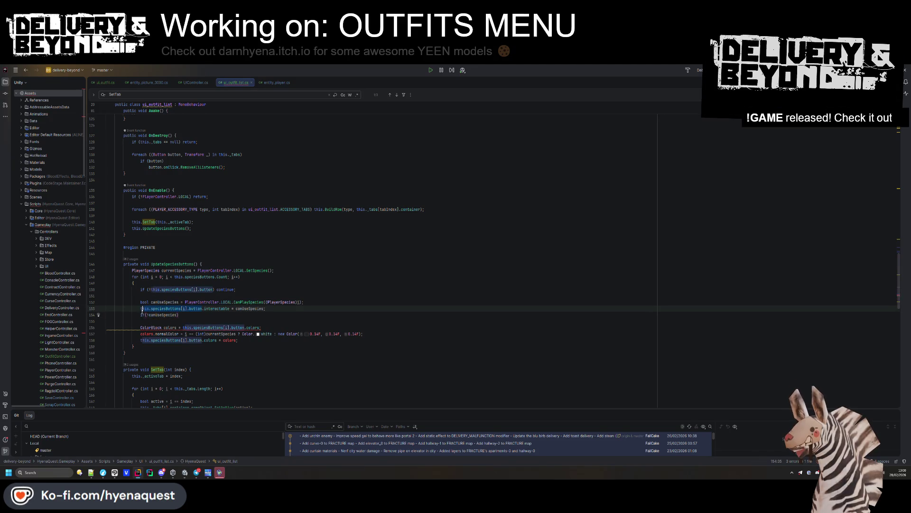
pyautogui.hotkey('ctrl', 'c')
pyautogui.click(189, 315)
pyautogui.hotkey('ctrl', 'v')
pyautogui.write('.spri')
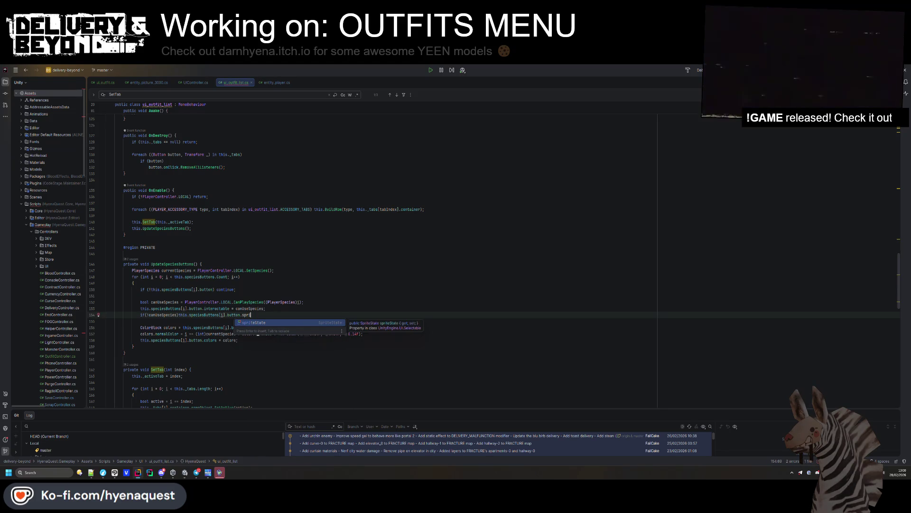
pyautogui.press('BackSpace')
pyautogui.press('BackSpace')
pyautogui.press('BackSpace')
pyautogui.press('BackSpace')
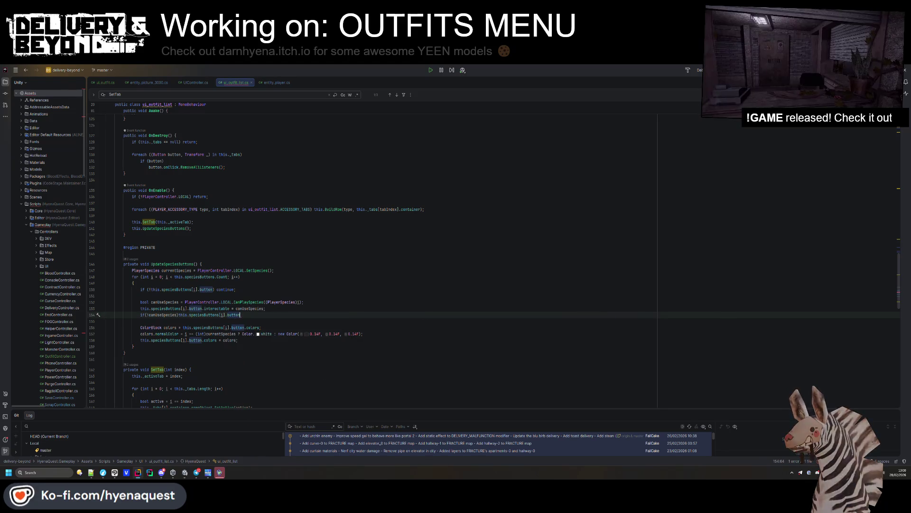
pyautogui.scroll(15, 151, 235)
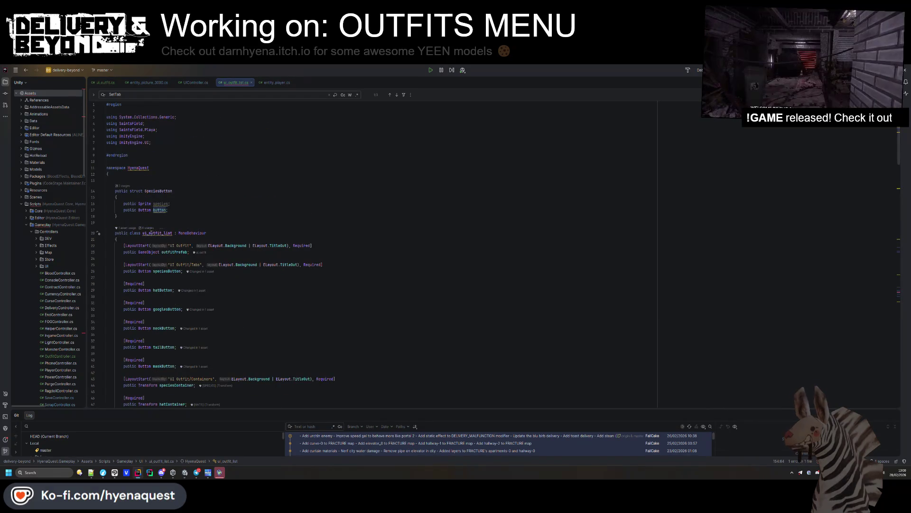
# Duplicate the Sprite species field and change the copy's type to SpriteRenderer.
pyautogui.click(165, 203)
pyautogui.hotkey('ctrl', 'd')
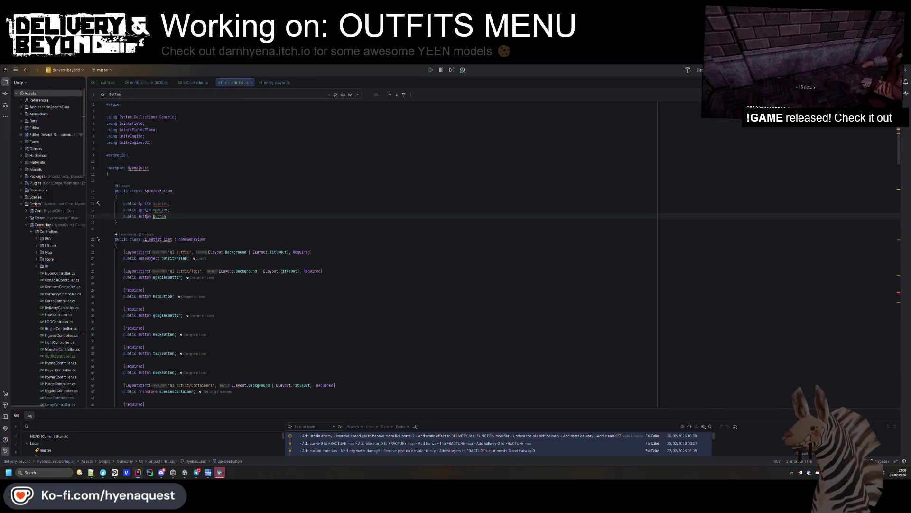
pyautogui.doubleClick(145, 210)
pyautogui.write('S')
pyautogui.write('R')
pyautogui.press('Return')
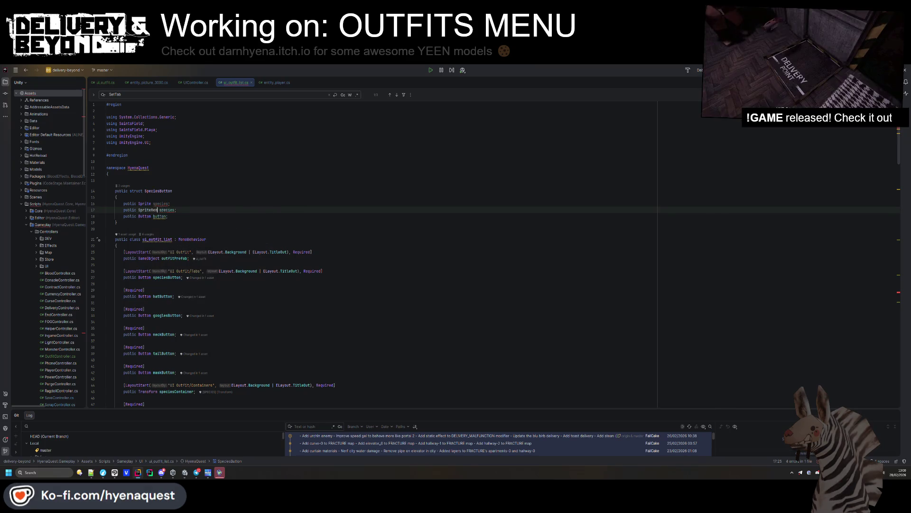
# Extend the unfinished if line with the targetGraphic member.
pyautogui.moveTo(172, 211)
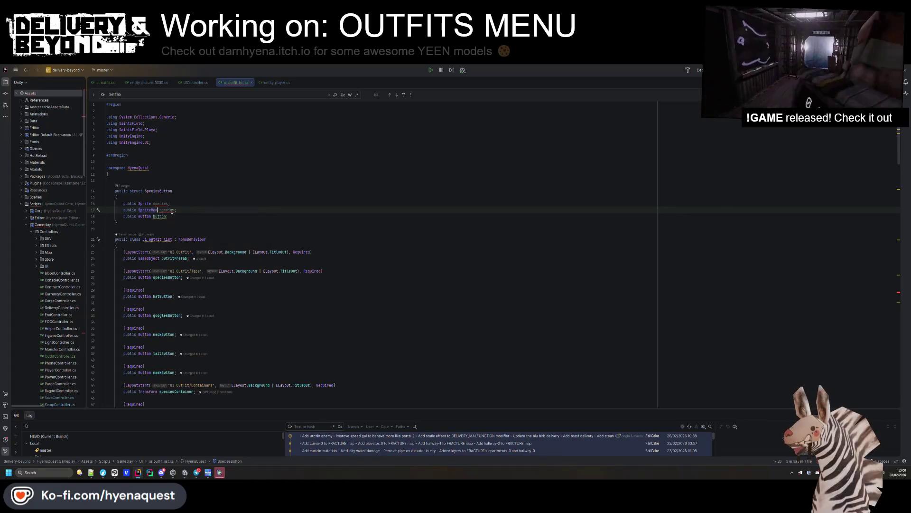
pyautogui.scroll(-15, 194, 246)
pyautogui.scroll(-20, 194, 246)
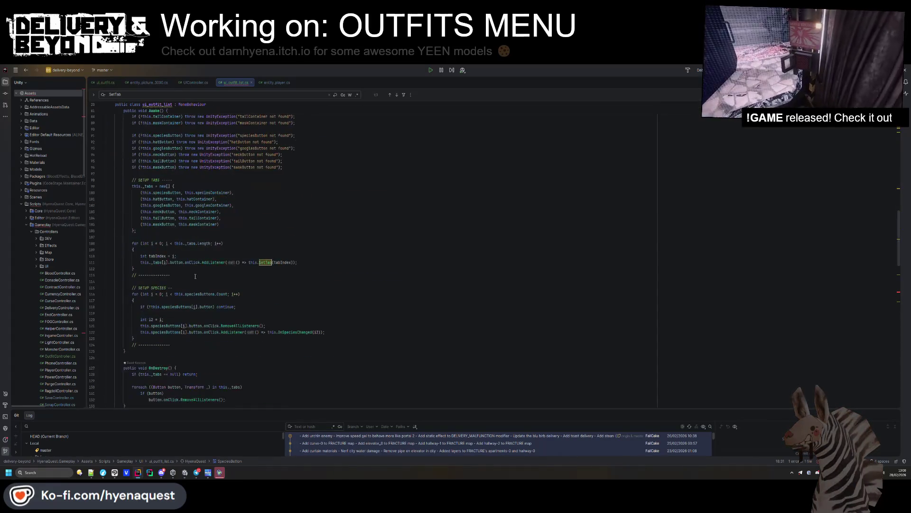
pyautogui.click(241, 261)
pyautogui.write('.tar')
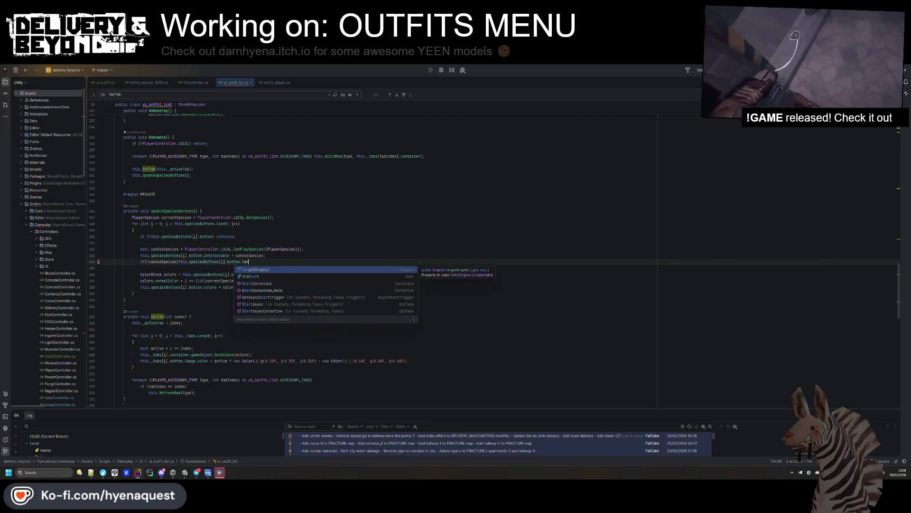
pyautogui.press('Return')
pyautogui.write('.sp')
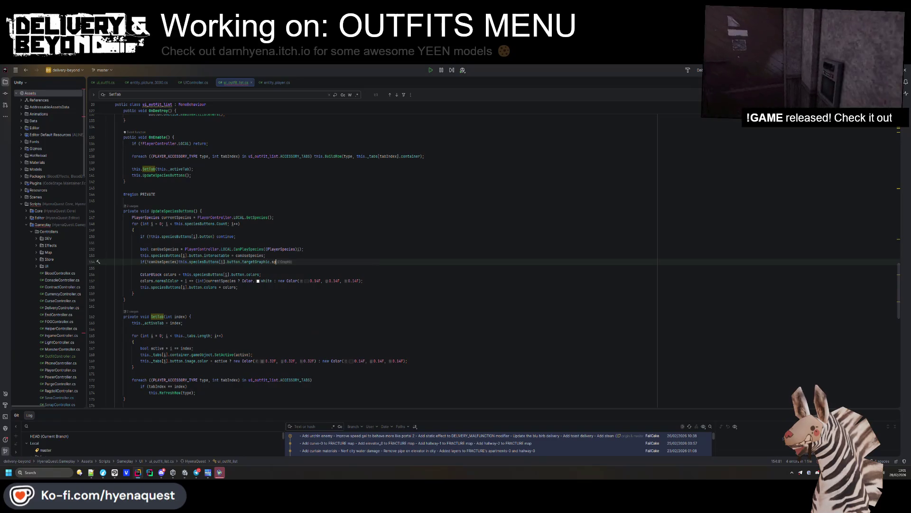
pyautogui.press('BackSpace')
pyautogui.press('BackSpace')
pyautogui.press('BackSpace')
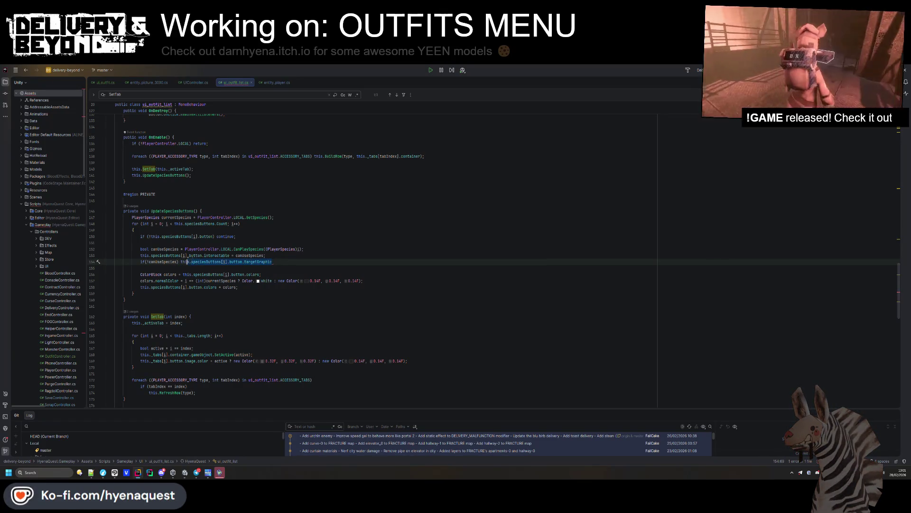
# Cache the repeated button reference in a new local 'var button = ...;' at the loop's start.
pyautogui.click(206, 262)
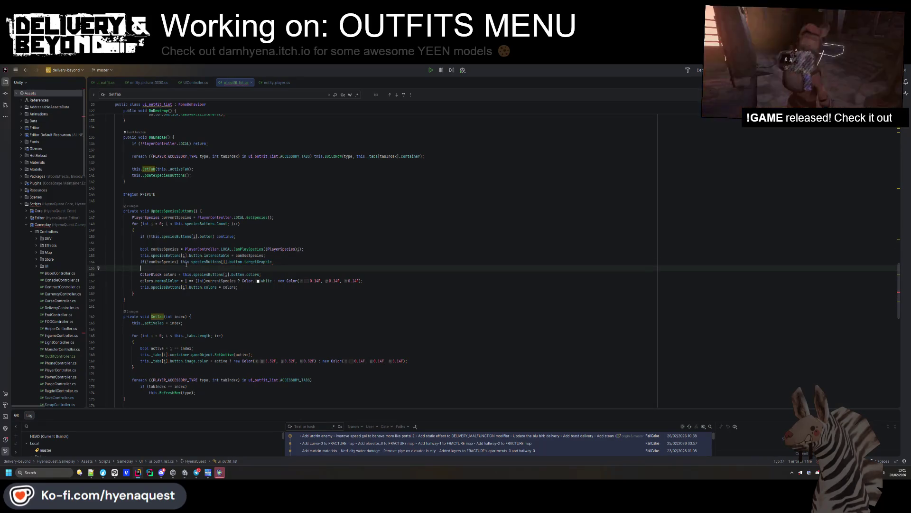
pyautogui.moveTo(181, 262); pyautogui.dragTo(244, 262)
pyautogui.click(135, 229)
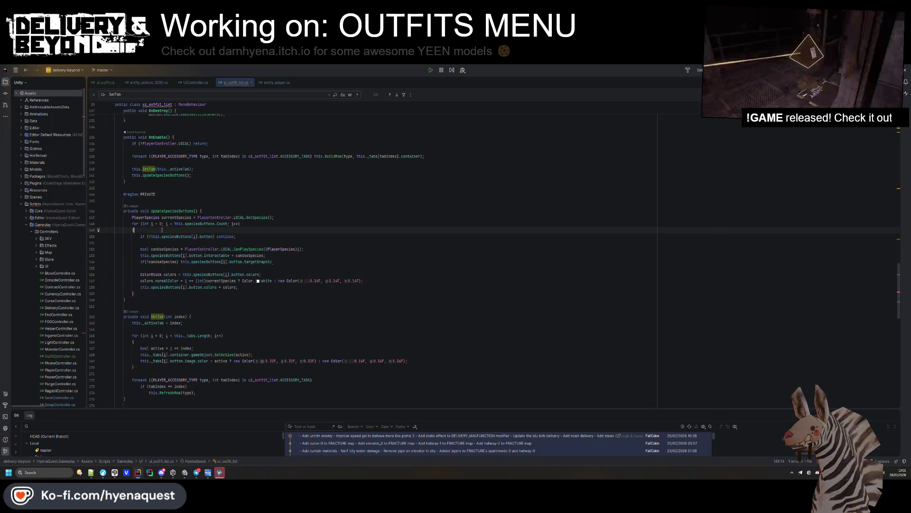
pyautogui.press('Return')
pyautogui.press('Return')
pyautogui.write('var button =')
pyautogui.hotkey('ctrl', 'v')
pyautogui.write(';')
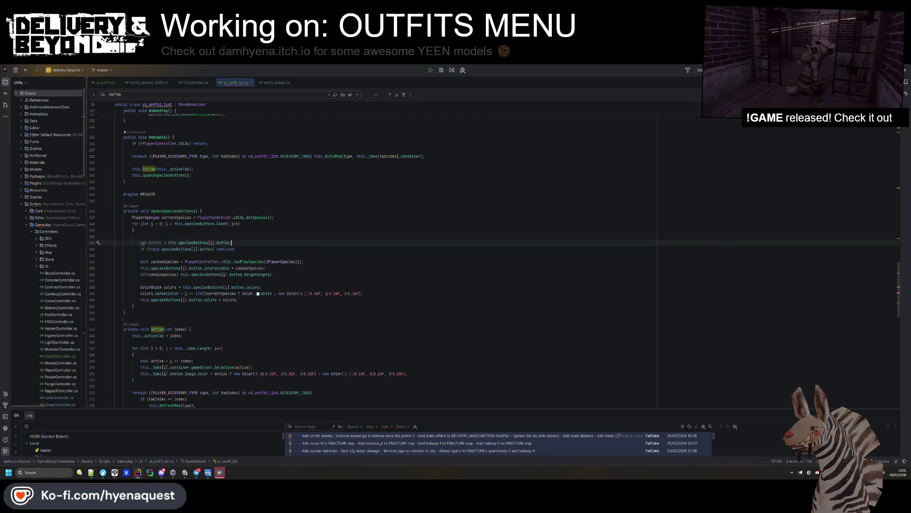
pyautogui.press('Up')
pyautogui.press('BackSpace')
# Strip the speciesButtons prefix so the continue, interactable and colors lines use the local button.
pyautogui.click(153, 236)
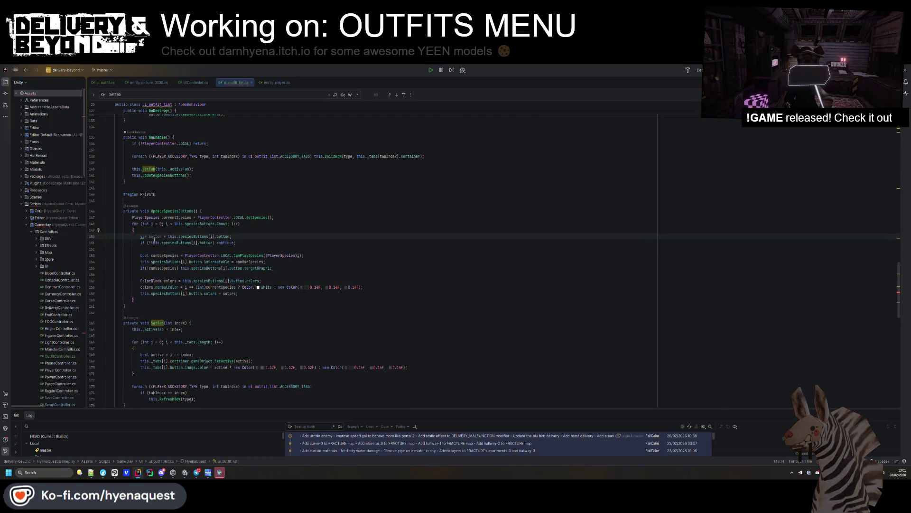
pyautogui.moveTo(150, 242); pyautogui.dragTo(193, 243)
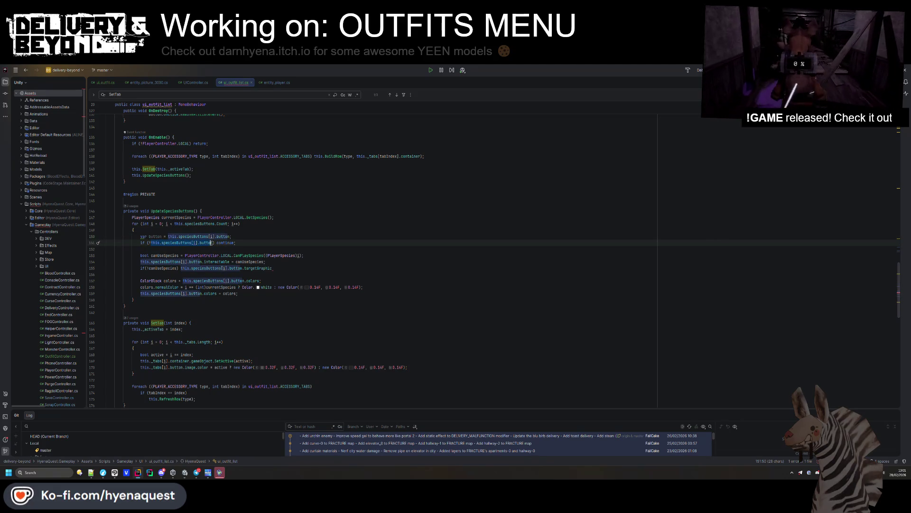
pyautogui.click(188, 262)
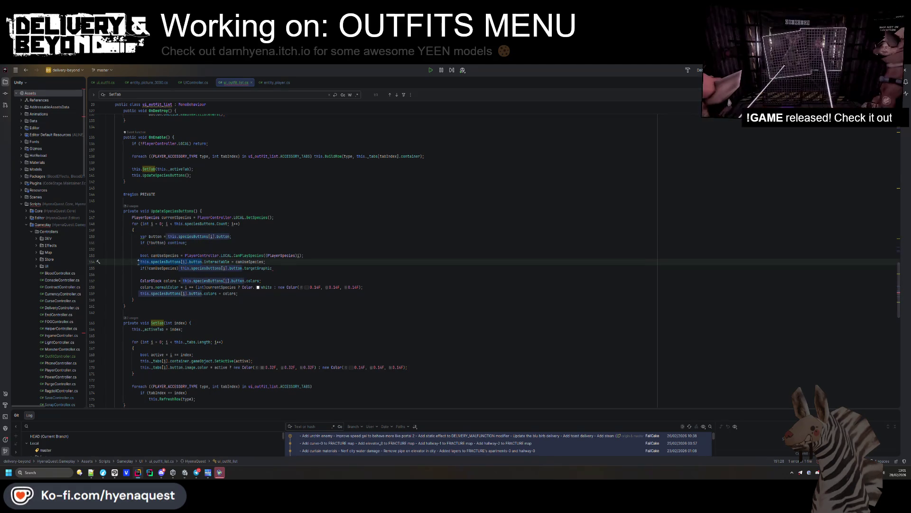
pyautogui.press('BackSpace')
pyautogui.click(180, 268)
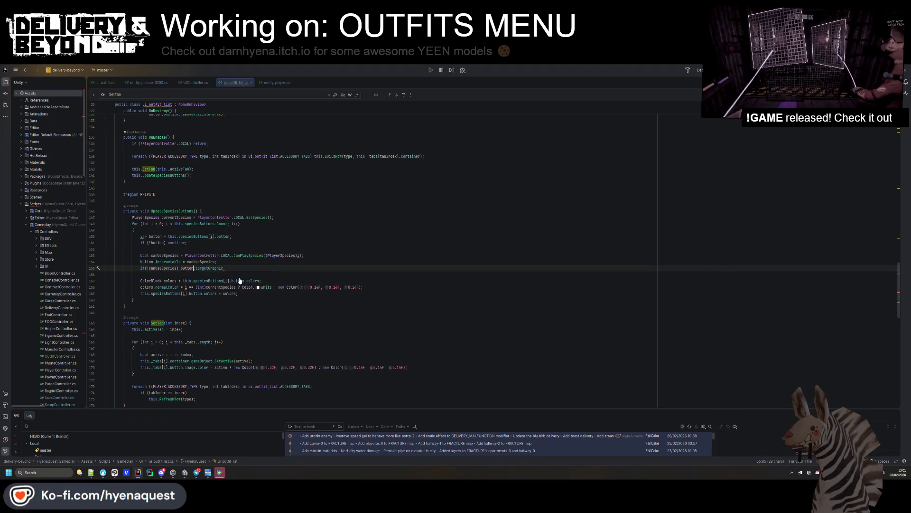
pyautogui.click(242, 281)
pyautogui.press('BackSpace')
# Add '&& button.targetGraphic is Image img' to the if, replacing the rest with 'img.sprite ='.
pyautogui.press('Up')
pyautogui.press('Up')
pyautogui.press('Up')
pyautogui.press('End')
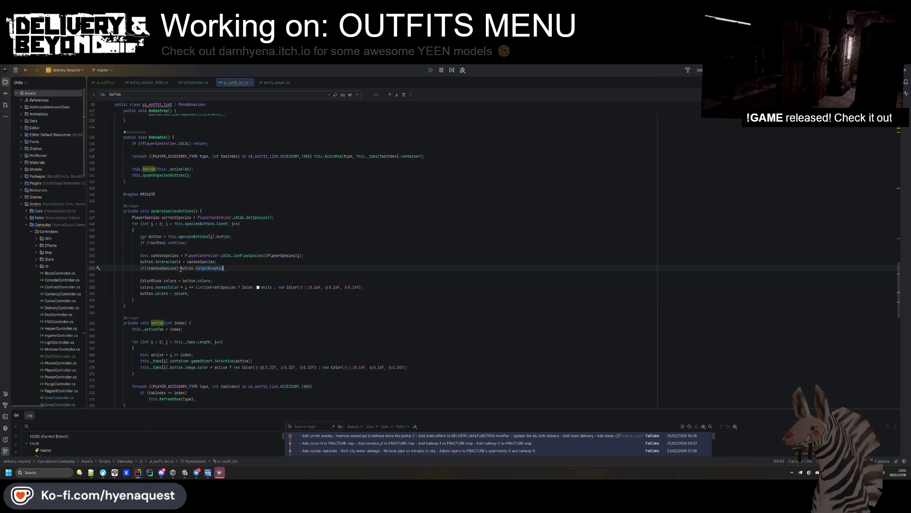
pyautogui.write('&& button.')
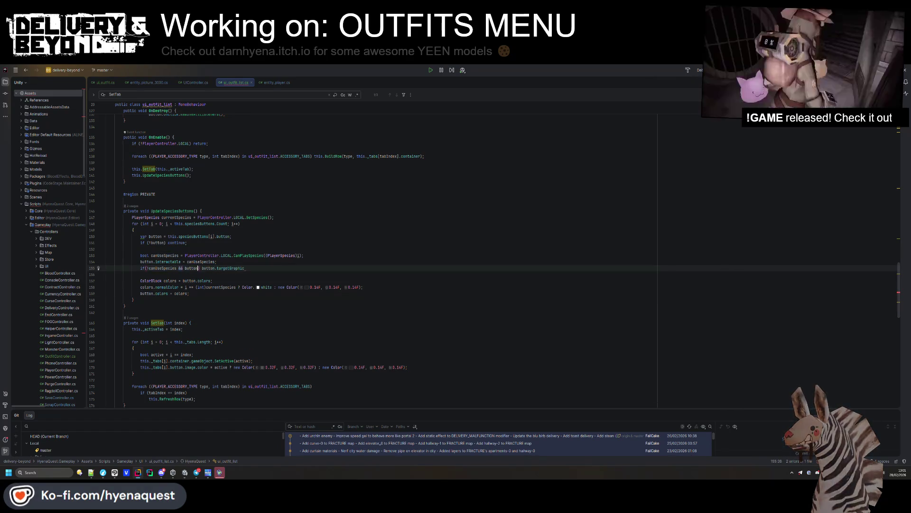
pyautogui.press('Return')
pyautogui.write('is ')
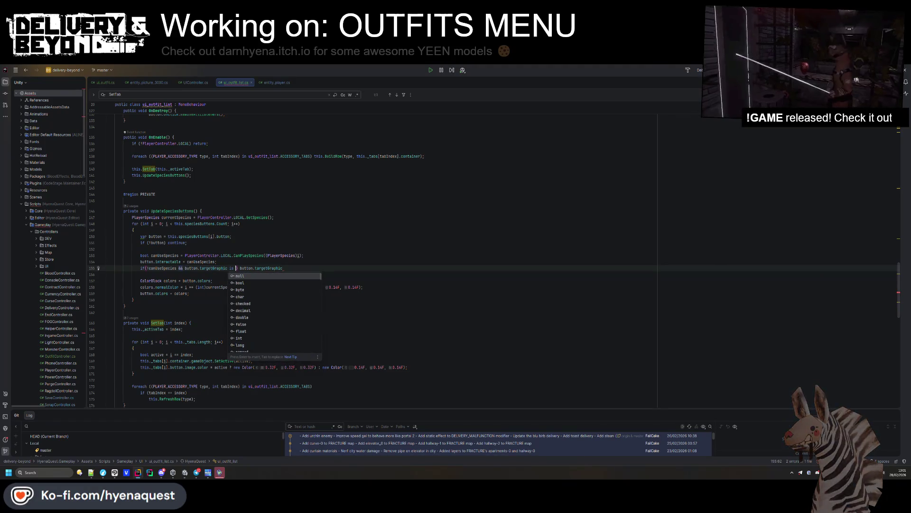
pyautogui.write('Image img')
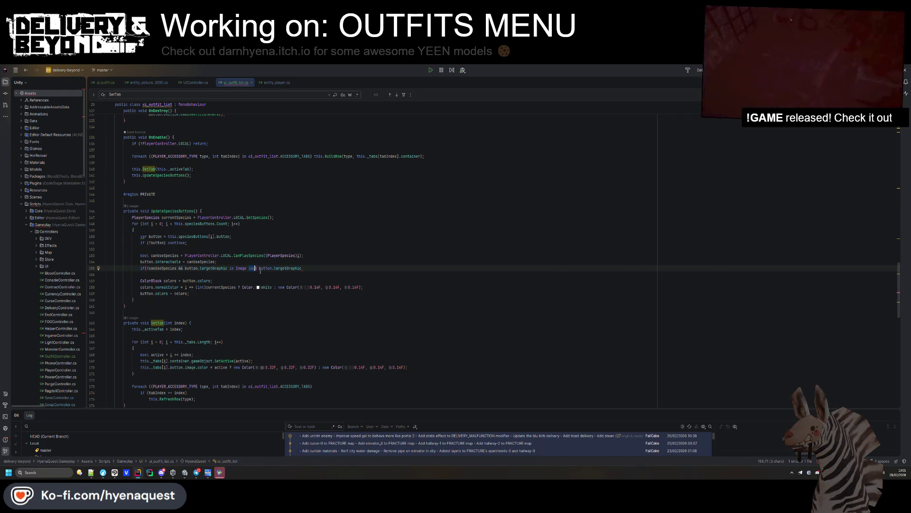
pyautogui.moveTo(257, 268); pyautogui.dragTo(301, 272)
pyautogui.write('img.sp')
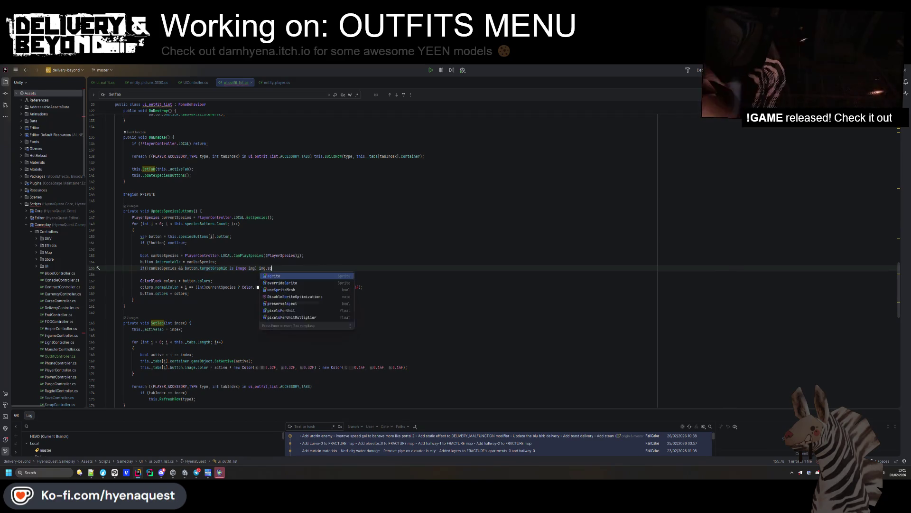
pyautogui.write('rite =')
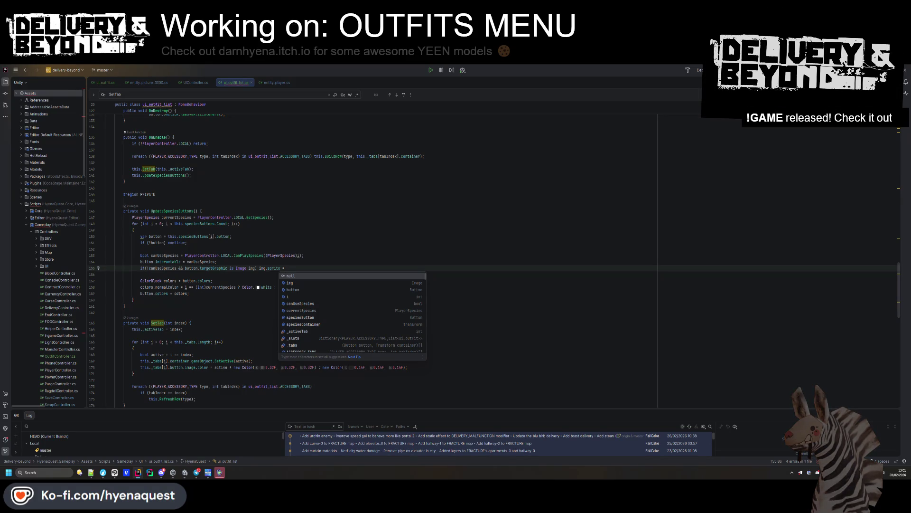
# Finish the line as img.sprite = canUseSpecies ? the entry's species : this.LockedSprite.
pyautogui.moveTo(184, 268); pyautogui.dragTo(149, 269)
pyautogui.click(304, 269)
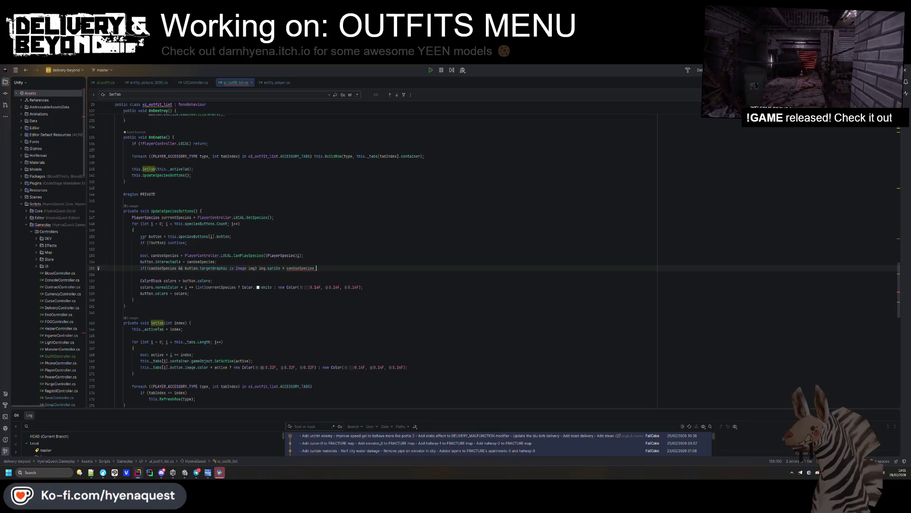
pyautogui.write('?')
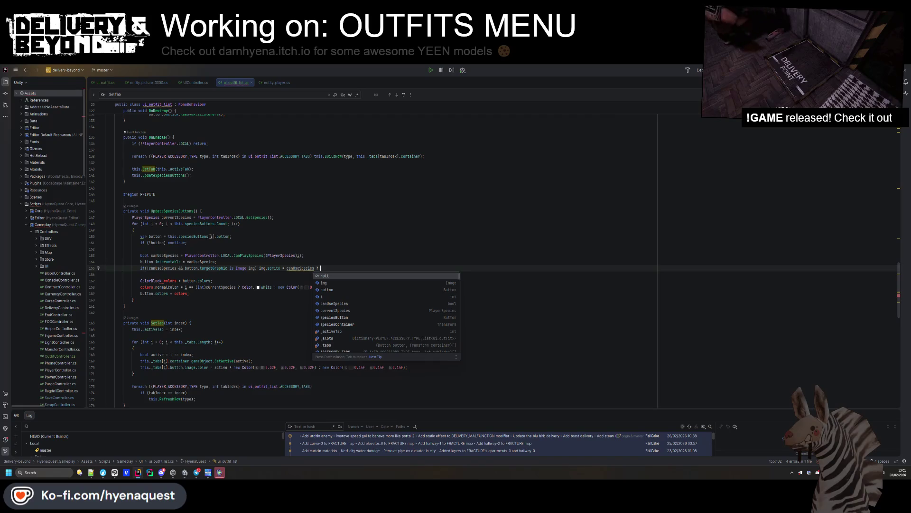
pyautogui.click(212, 237)
pyautogui.click(345, 267)
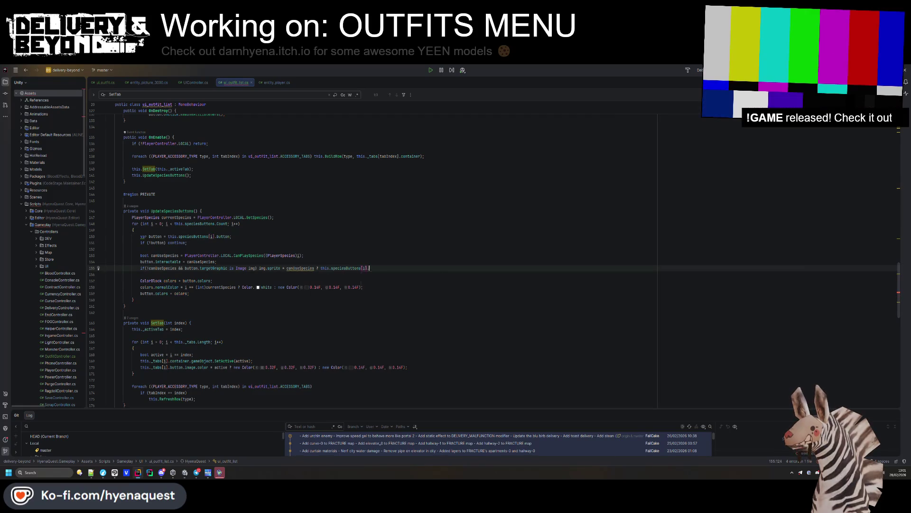
pyautogui.write('.')
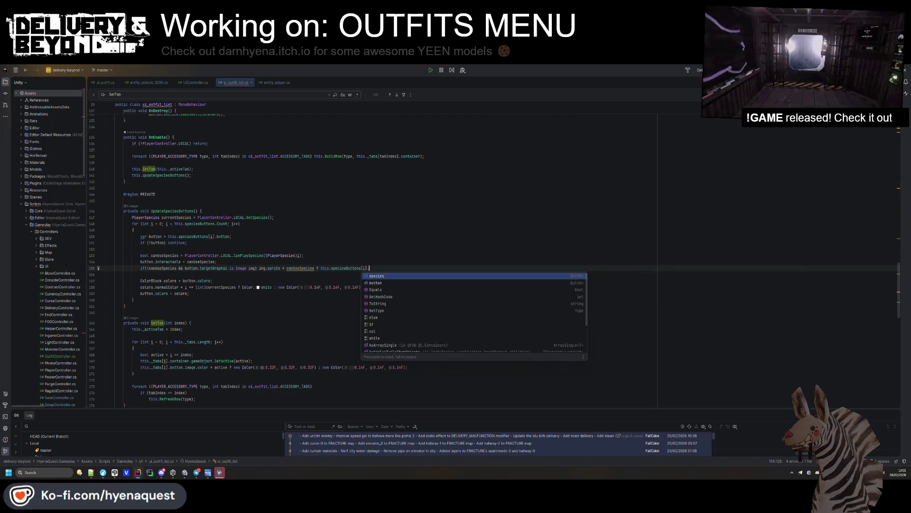
pyautogui.press('Return')
pyautogui.write(': this.')
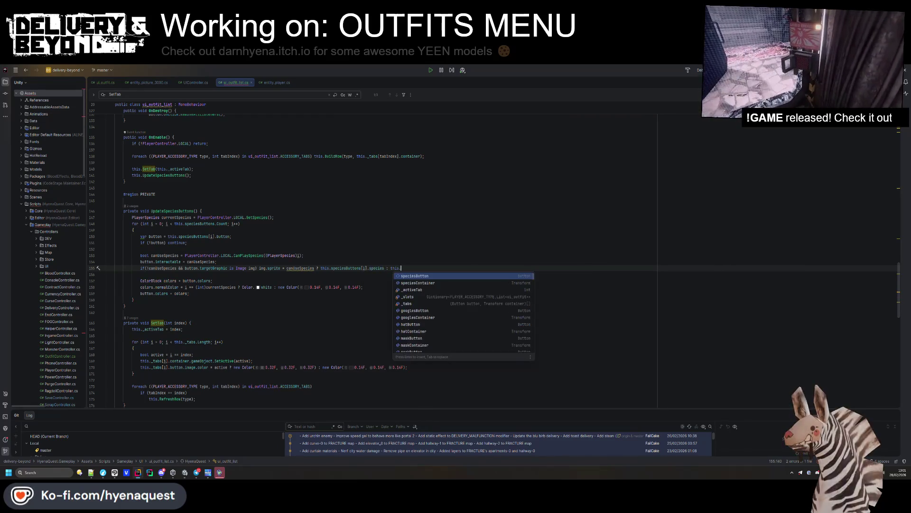
pyautogui.write('LockedSprite;')
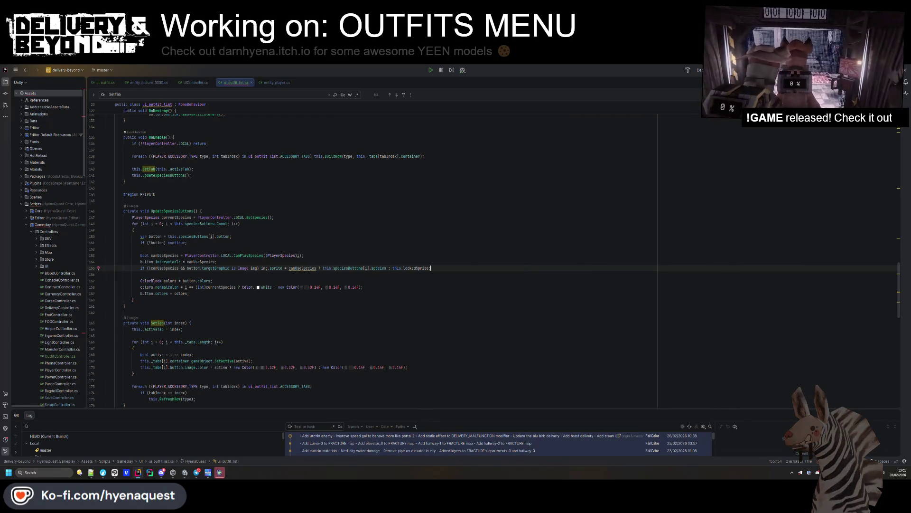
pyautogui.scroll(20, 285, 266)
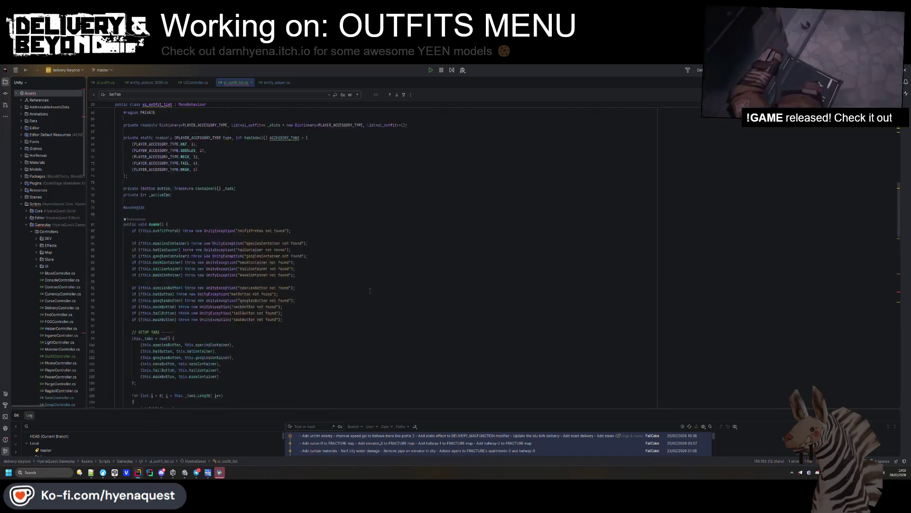
# Declare a [Required] public Sprite lockedSprite field above #region PRIVATE.
pyautogui.press('Return')
pyautogui.write('public Sprite lockedSprite;')
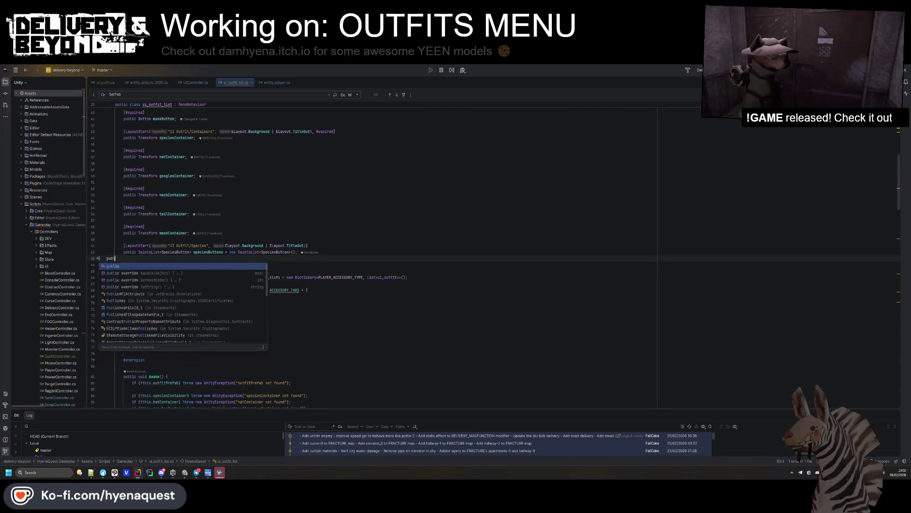
pyautogui.press('Return')
pyautogui.hotkey('alt', 'shift', 'Up')
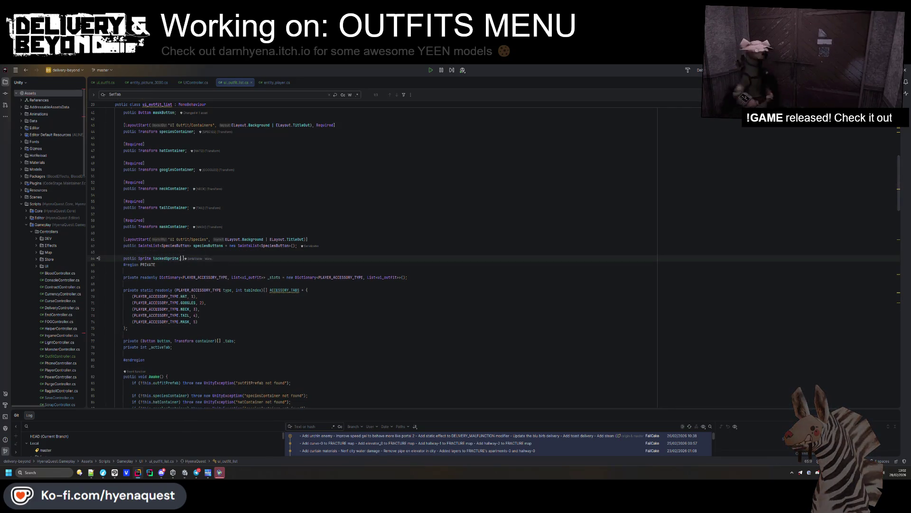
pyautogui.write('[Requ')
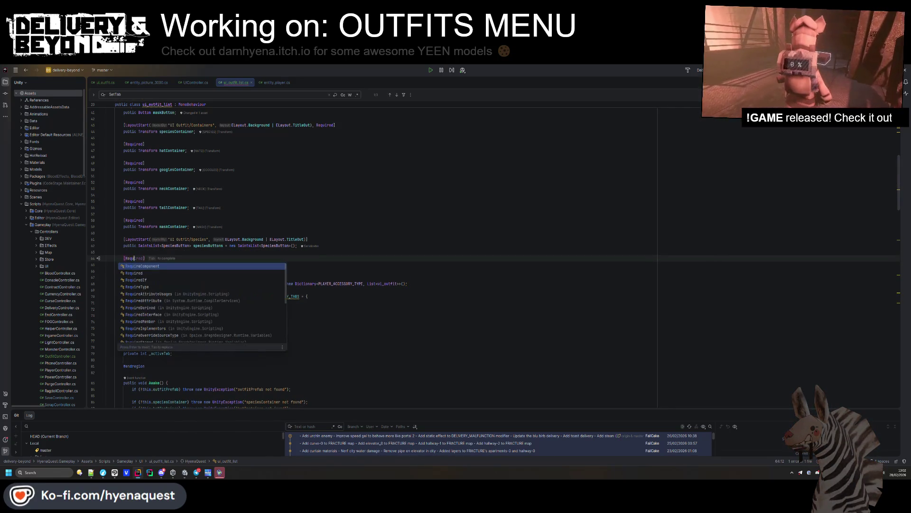
pyautogui.press('Tab')
pyautogui.scroll(10, 180, 232)
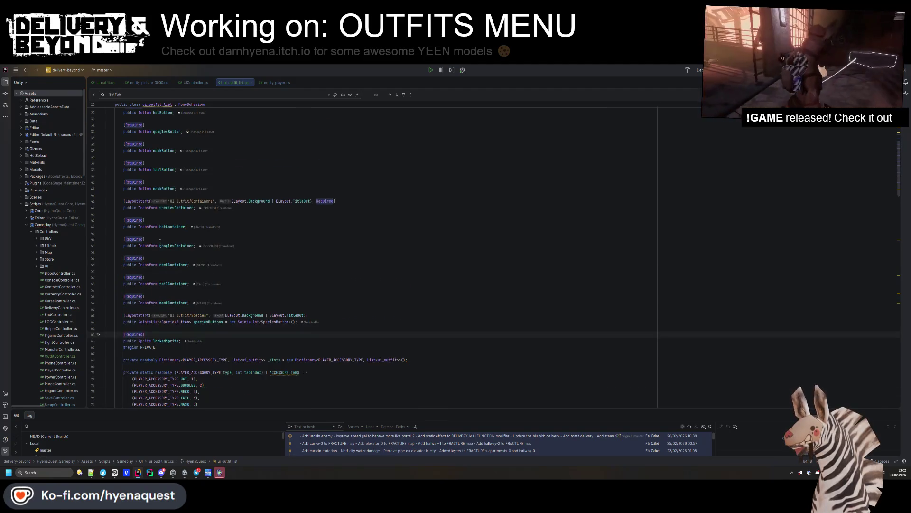
pyautogui.scroll(-12, 180, 232)
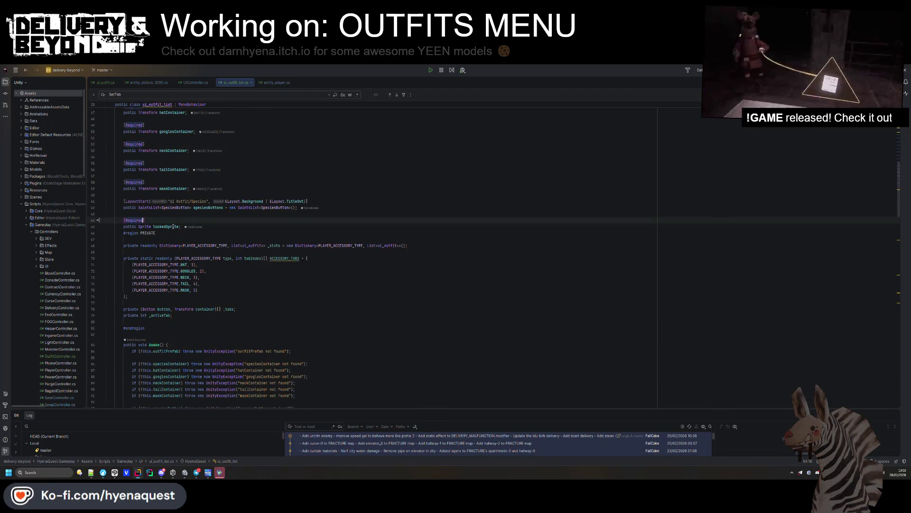
pyautogui.scroll(-8, 255, 252)
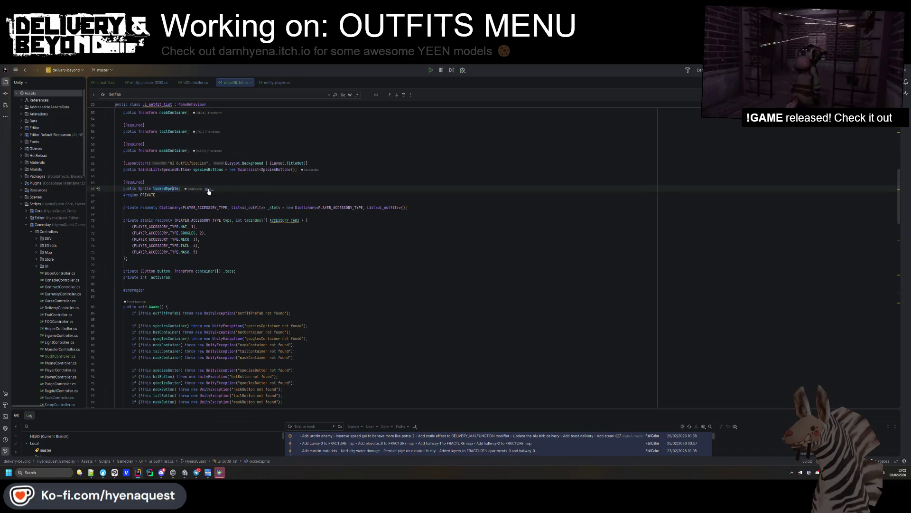
# Duplicate the maskButton null check in Awake and select maskButton in the copy.
pyautogui.click(309, 212)
pyautogui.click(299, 288)
pyautogui.hotkey('ctrl', 'd')
pyautogui.press('Return')
pyautogui.scroll(-1, 237, 287)
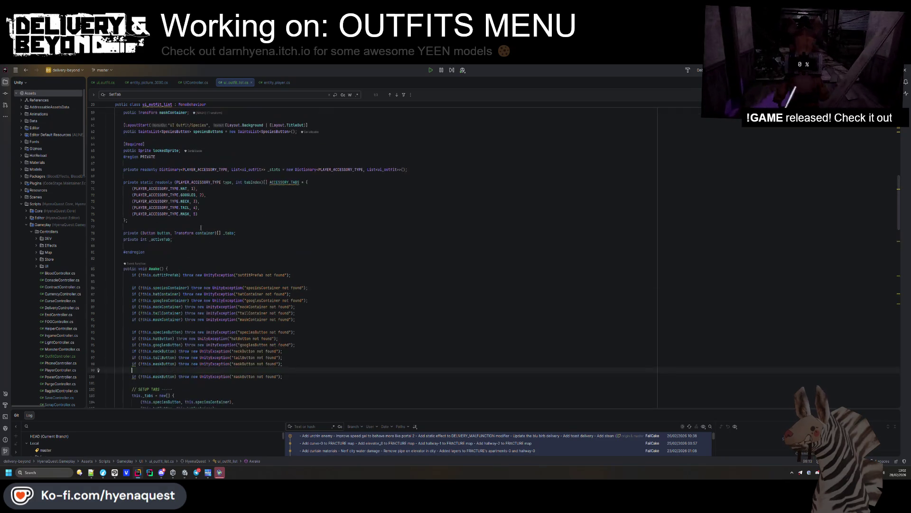
pyautogui.moveTo(152, 283); pyautogui.dragTo(174, 283)
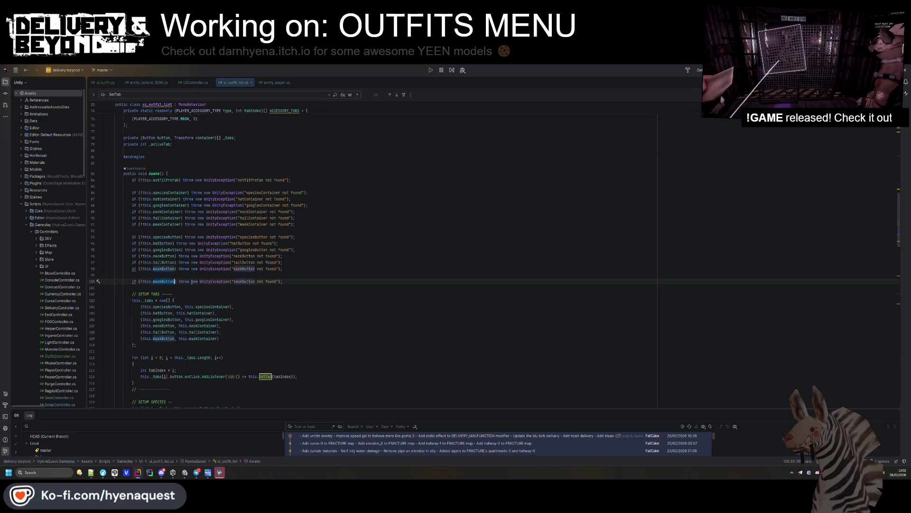
pyautogui.scroll(-20, 332, 237)
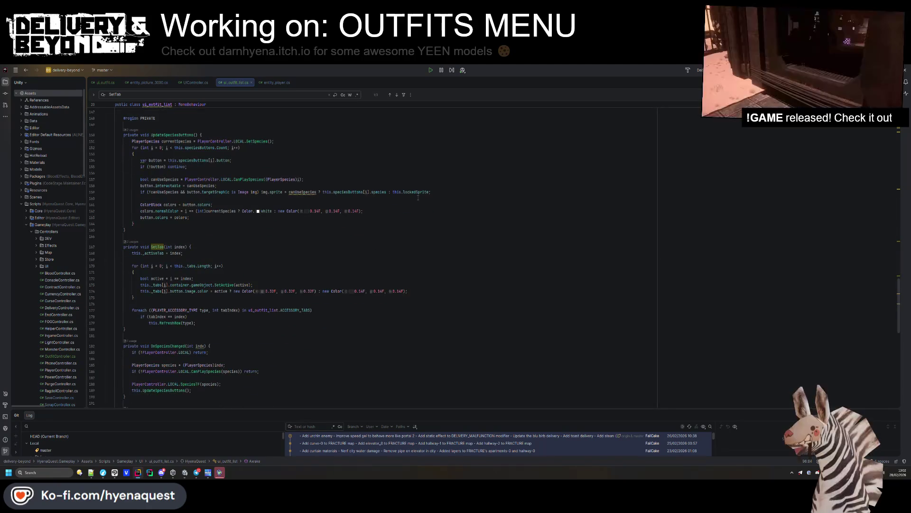
# Remove the canUseSpecies condition from the sprite-assignment if statement.
pyautogui.click(426, 186)
pyautogui.click(308, 192)
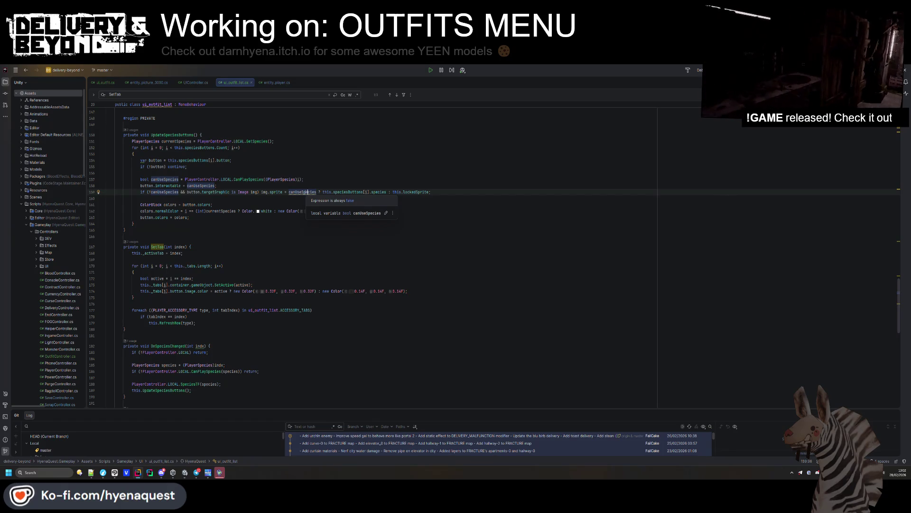
pyautogui.hotkey('ctrl', 'z')
pyautogui.click(152, 192)
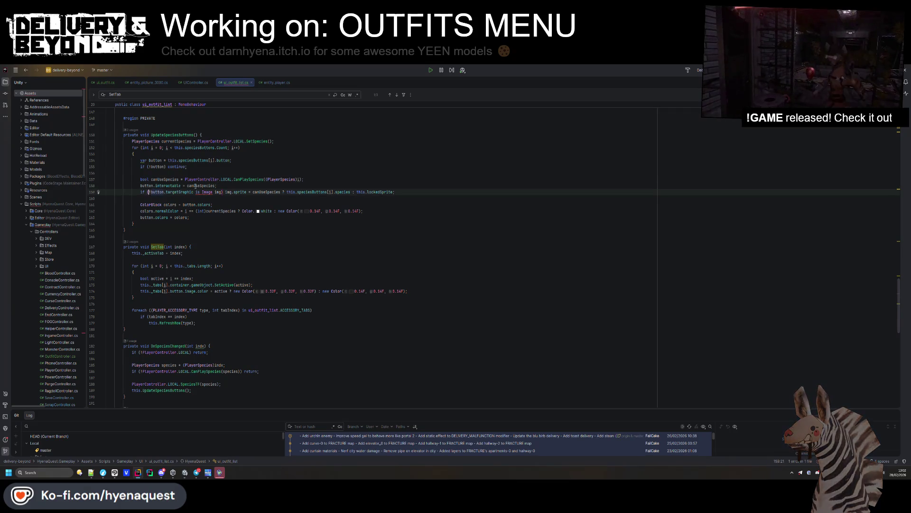
pyautogui.click(246, 192)
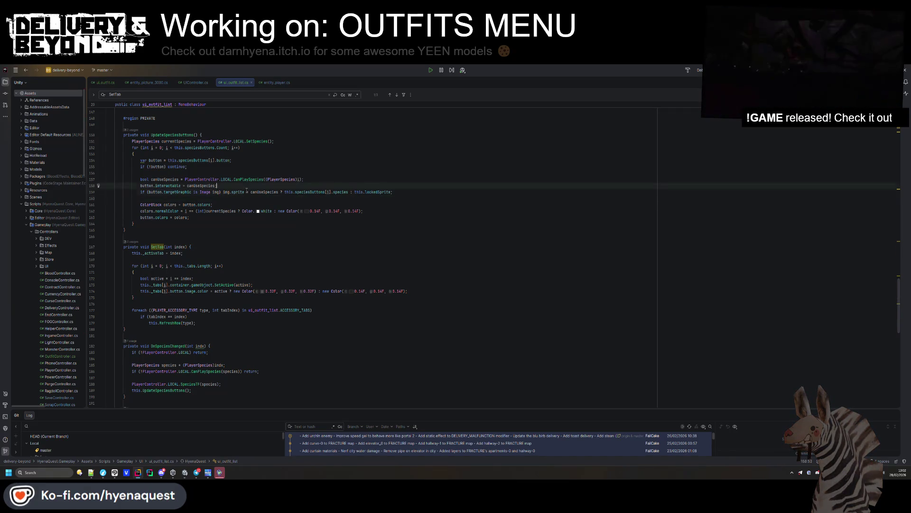
pyautogui.scroll(-2, 260, 201)
pyautogui.scroll(4, 260, 202)
pyautogui.moveTo(184, 204); pyautogui.dragTo(188, 205)
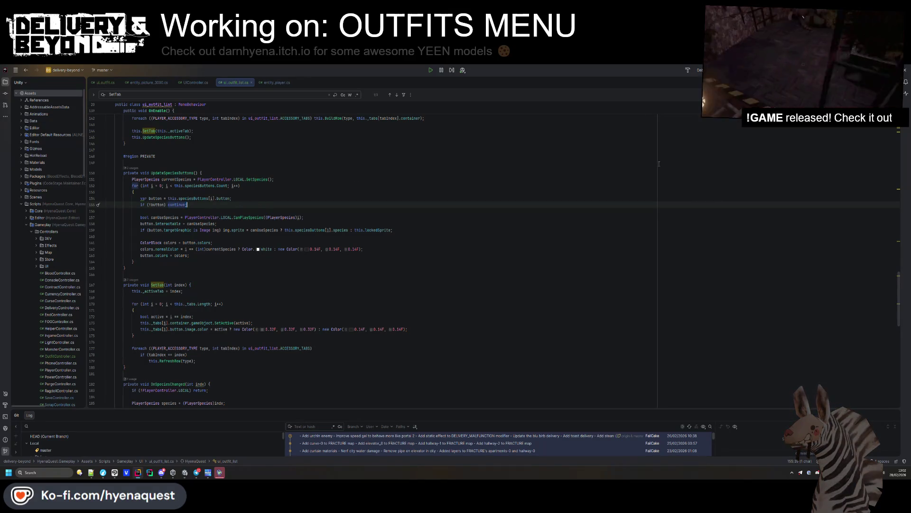
pyautogui.click(559, 202)
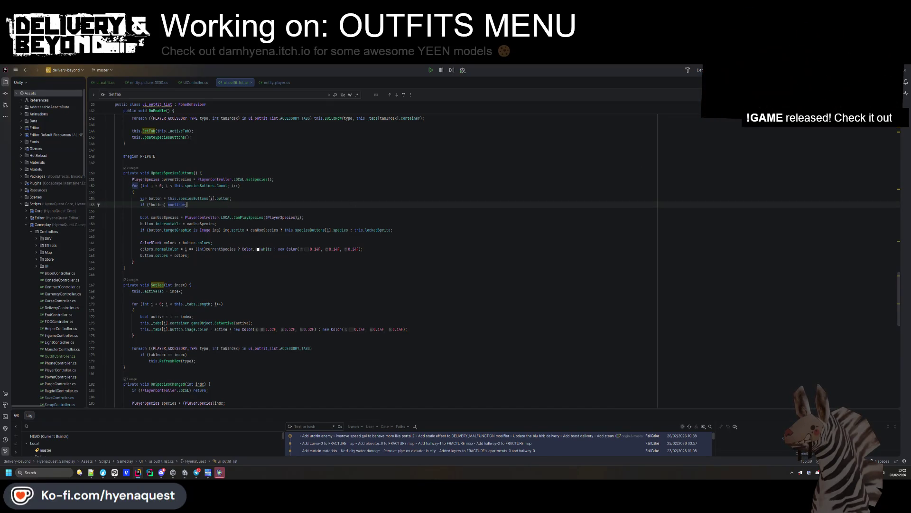
# Select the whole script, then clear the selection at the top of the file.
pyautogui.hotkey('ctrl', 'a')
pyautogui.scroll(15, 350, 218)
pyautogui.click(349, 217)
pyautogui.scroll(-15, 350, 217)
pyautogui.click(350, 229)
# Review the IsSelected return line and the code below, then switch to the Unity Editor.
pyautogui.click(350, 229)
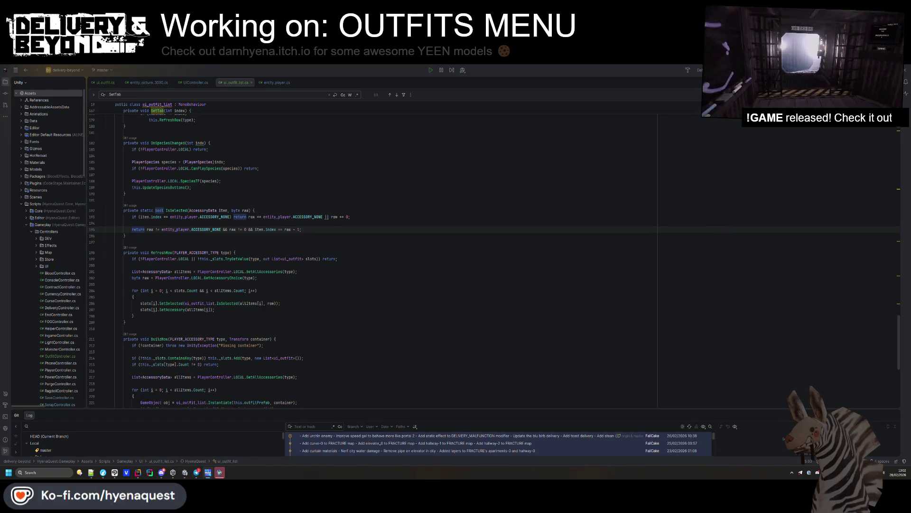
pyautogui.scroll(-7, 399, 190)
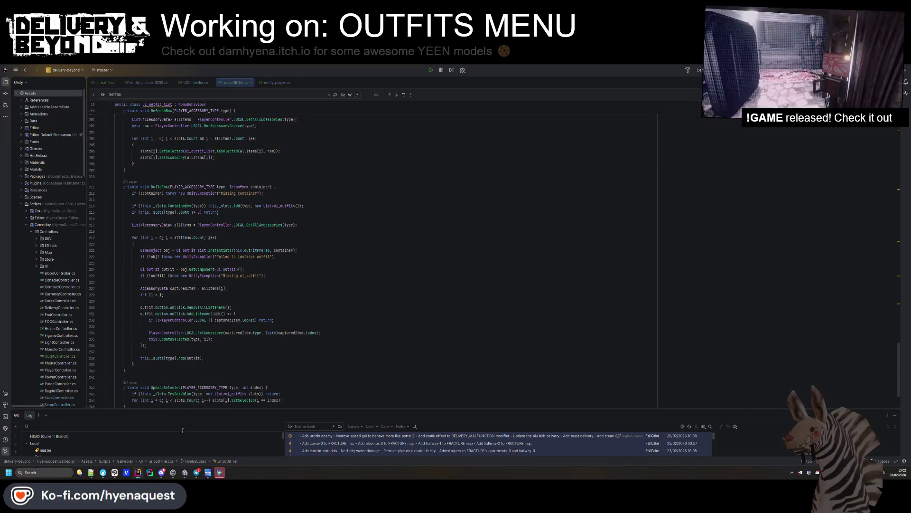
pyautogui.hotkey('alt', 'Tab')
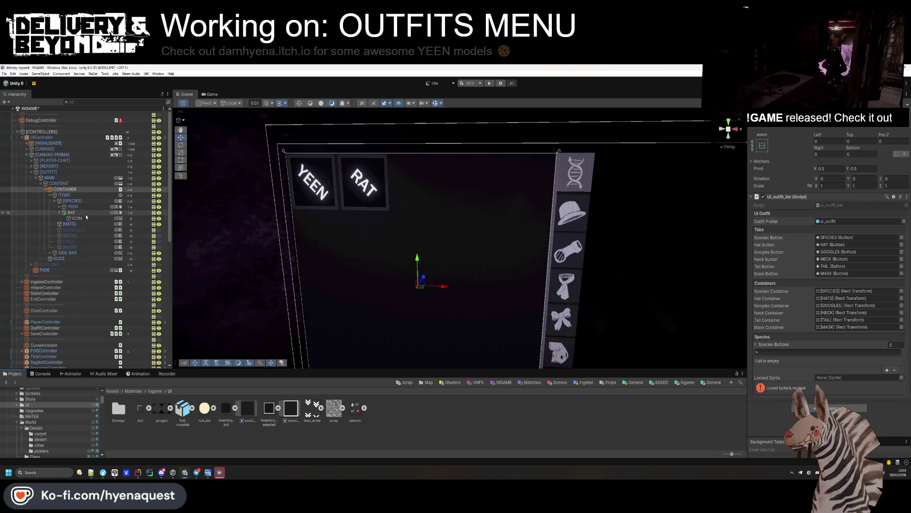
# Locate the RAT icon's sprite and assign accessories_21 as CONTAINER's Locked Sprite.
pyautogui.click(76, 218)
pyautogui.click(842, 213)
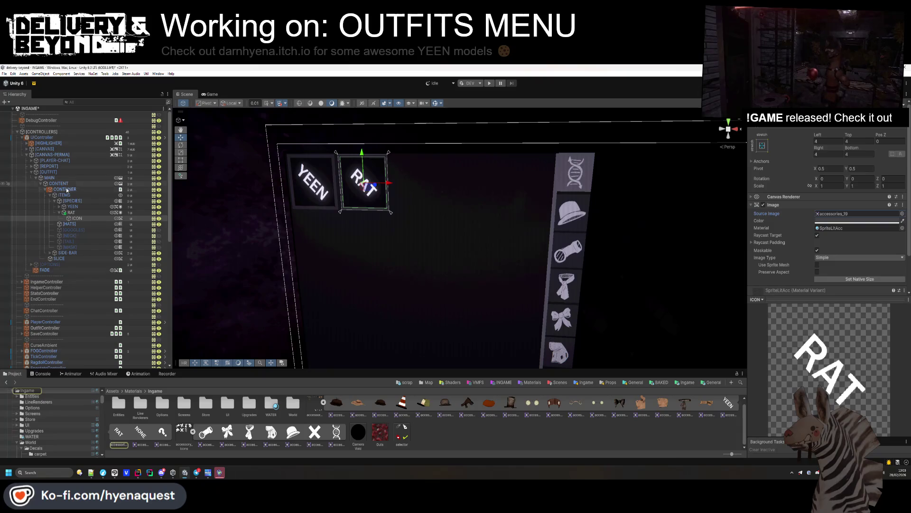
pyautogui.click(59, 184)
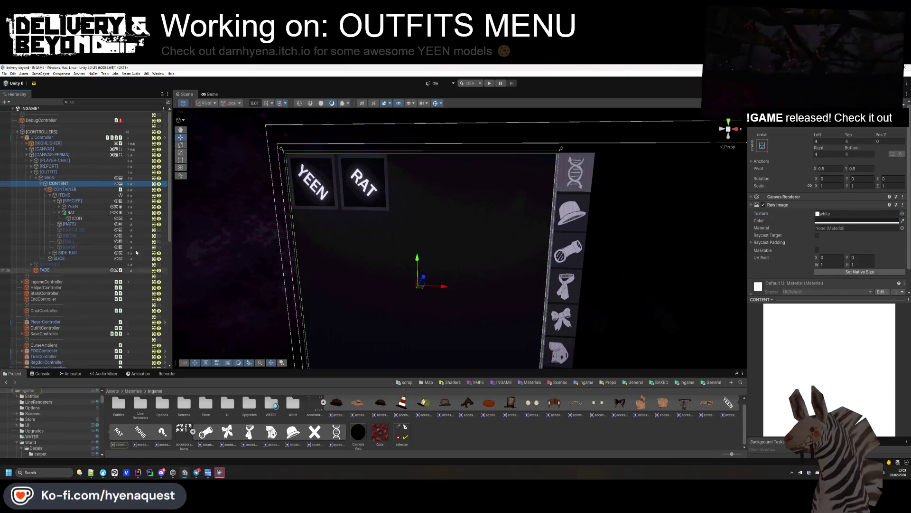
pyautogui.click(71, 189)
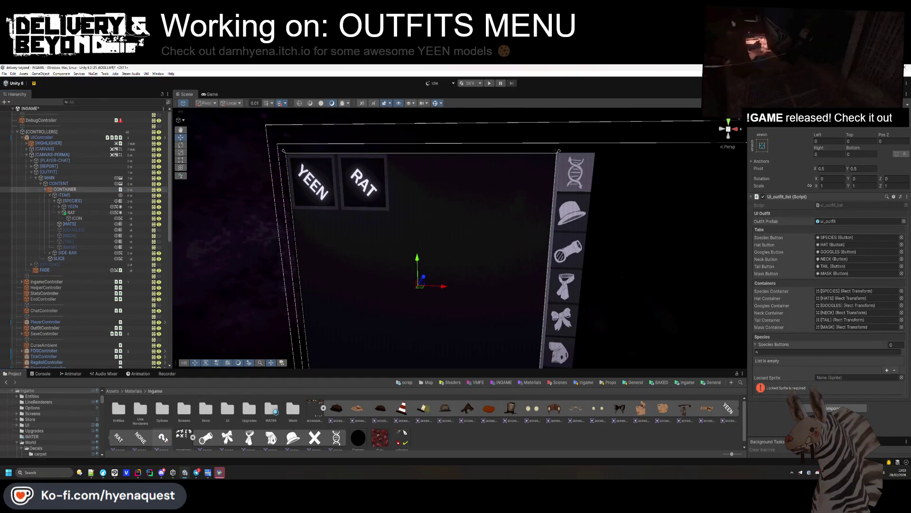
pyautogui.moveTo(819, 377); pyautogui.dragTo(856, 375)
# Add one Species Buttons entry, set Element 0 to SpeciesButton, and return to Rider.
pyautogui.click(887, 370)
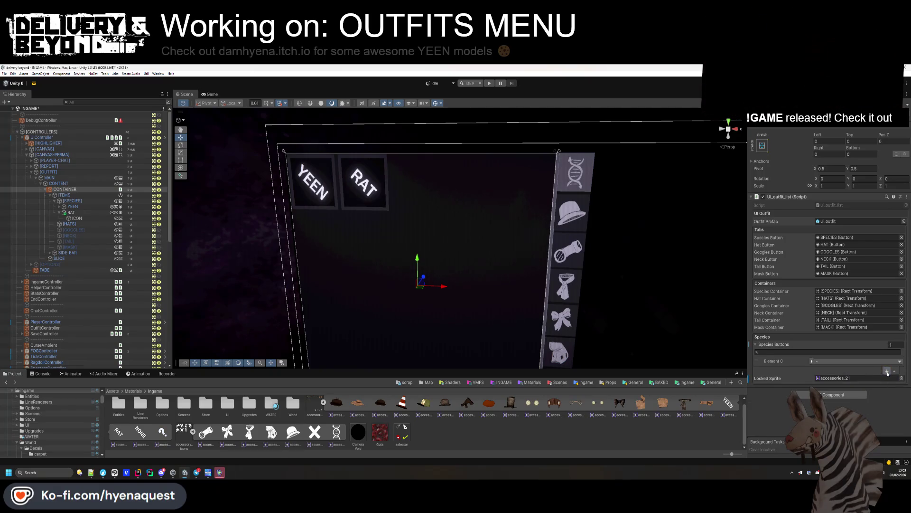
pyautogui.click(813, 361)
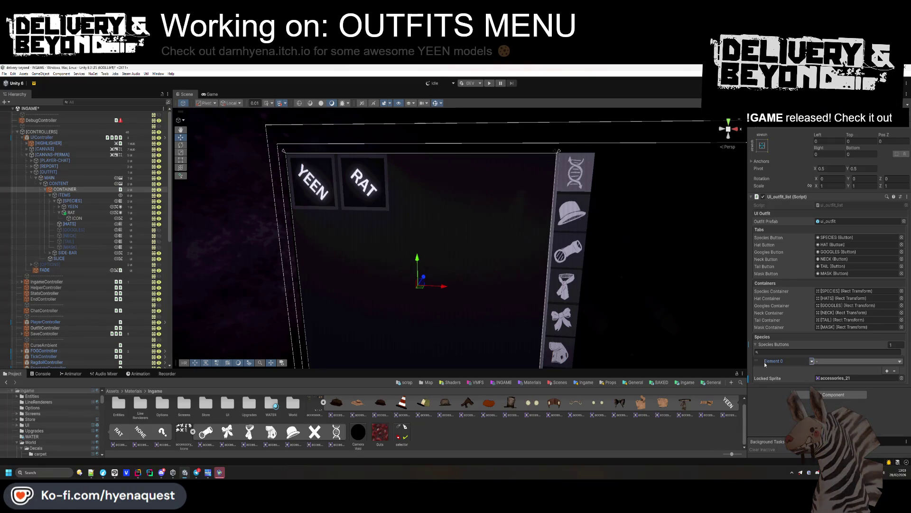
pyautogui.click(861, 360)
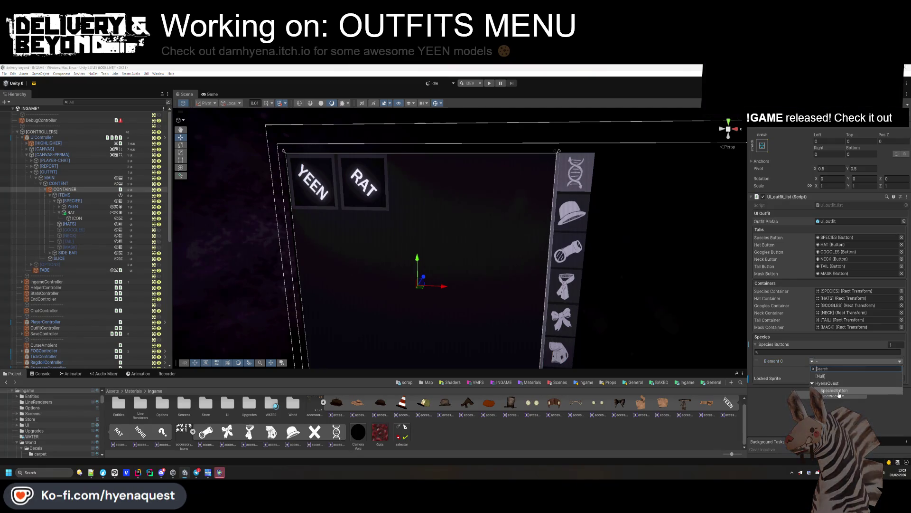
pyautogui.click(840, 392)
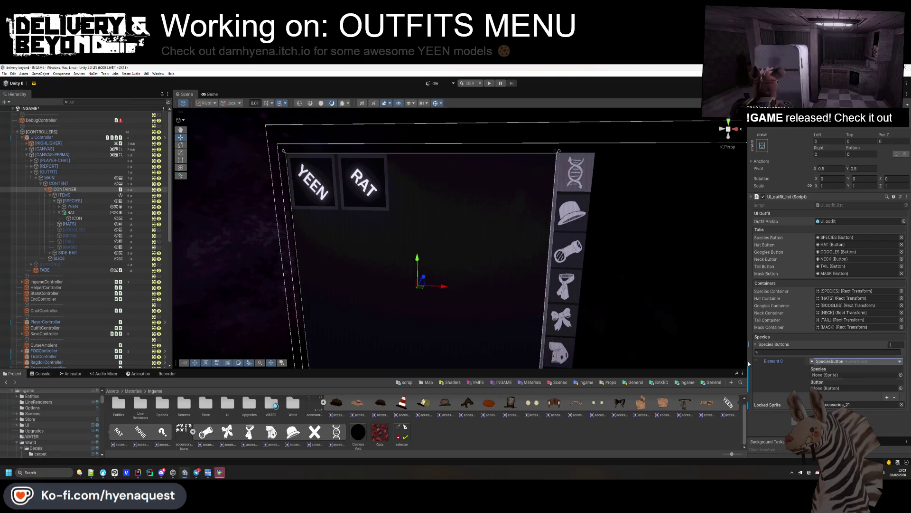
pyautogui.hotkey('alt', 'Tab')
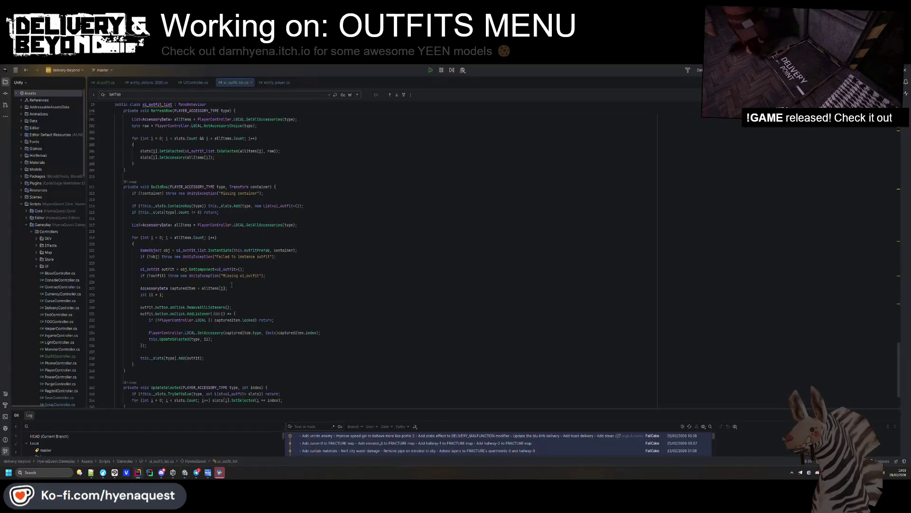
# Mark the SpeciesButton struct [Serializable] on line 13 and return to Unity to recompile.
pyautogui.scroll(20, 227, 281)
pyautogui.click(148, 183)
pyautogui.click(148, 189)
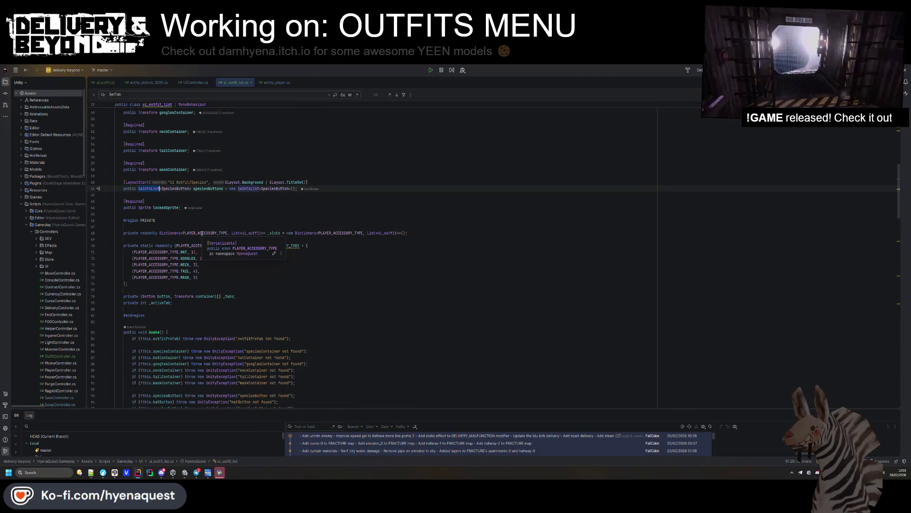
pyautogui.scroll(5, 156, 222)
pyautogui.scroll(5, 155, 222)
pyautogui.click(170, 180)
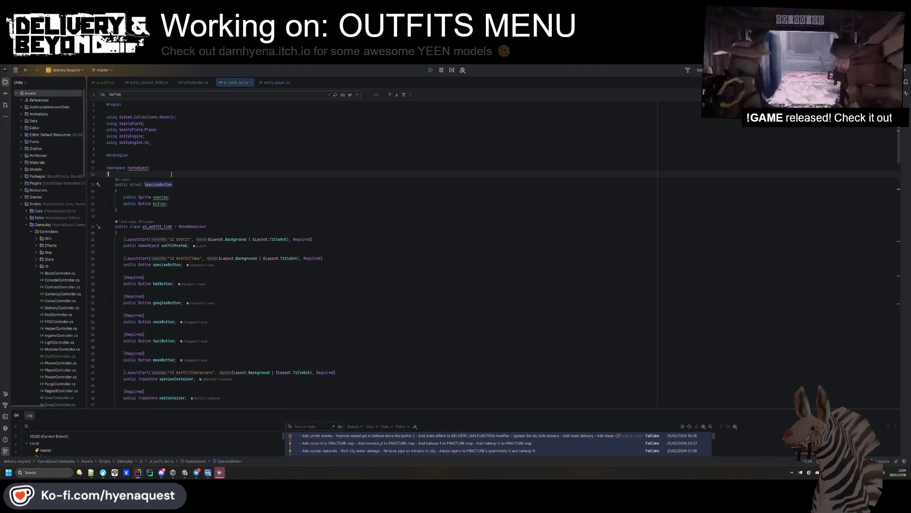
pyautogui.write('[Seri')
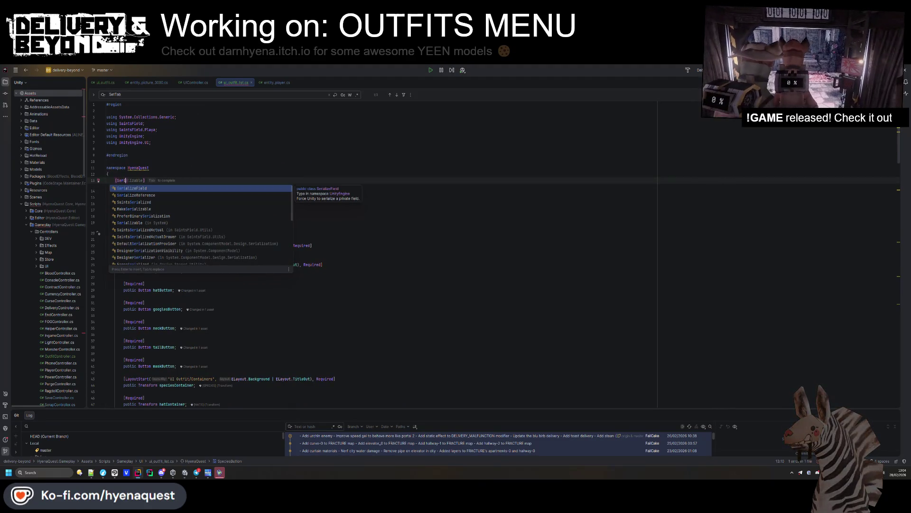
pyautogui.press('Tab')
pyautogui.hotkey('alt', 'Tab')
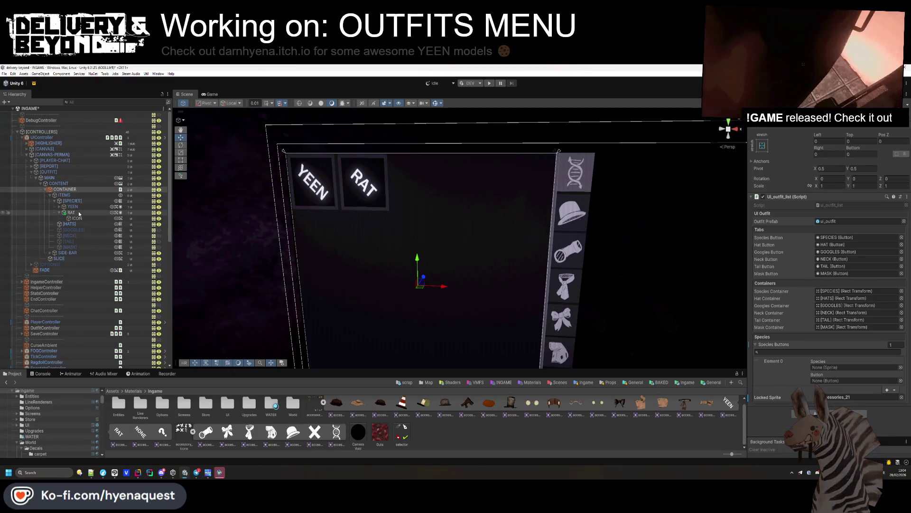
# Assign the YEEN button to Species Buttons Element 0's Button field.
pyautogui.moveTo(79, 213)
pyautogui.mouseDown()
pyautogui.moveTo(570, 332)
pyautogui.moveTo(836, 381)
pyautogui.mouseUp()
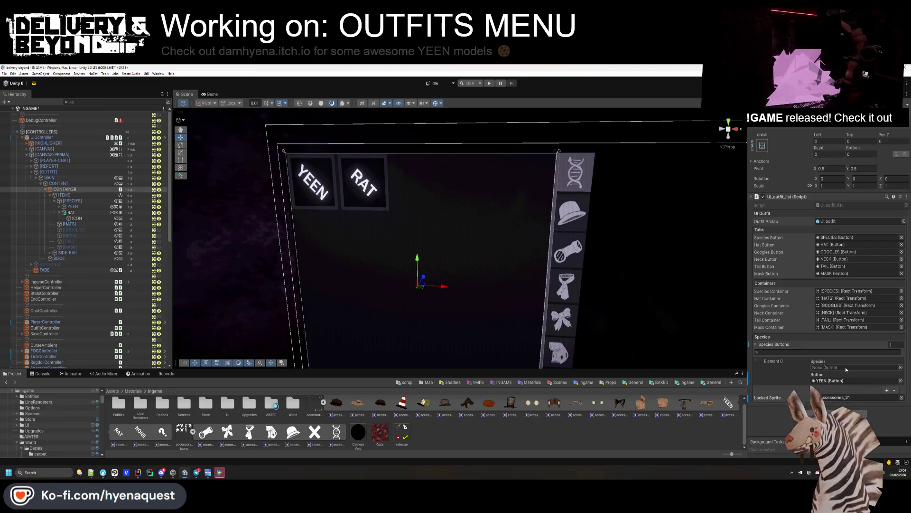
pyautogui.click(60, 207)
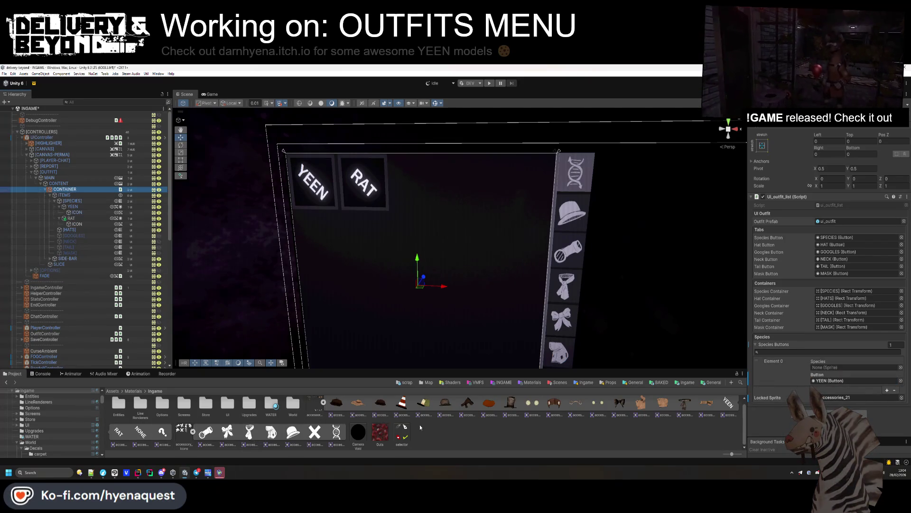
pyautogui.scroll(1, 742, 404)
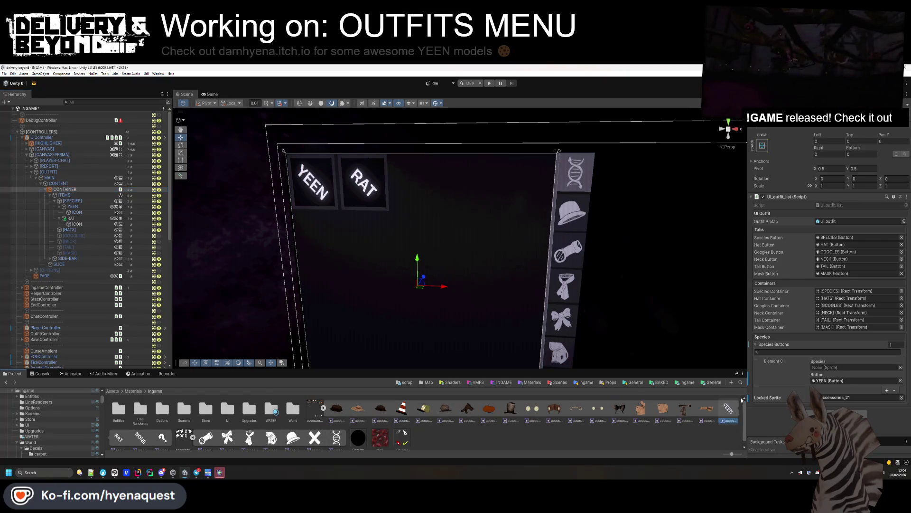
pyautogui.click(832, 368)
# Add a second Species Buttons entry with species sprite accessories_19.
pyautogui.click(887, 390)
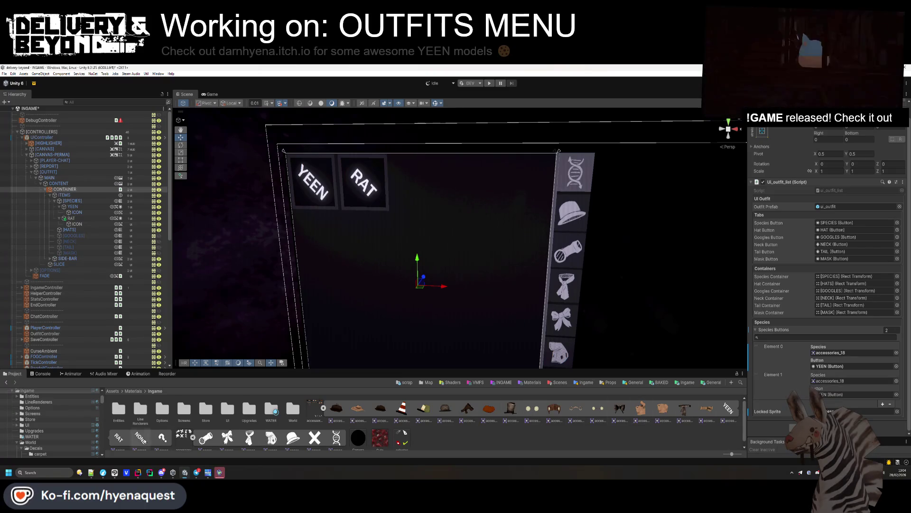
pyautogui.scroll(-1, 147, 440)
pyautogui.click(843, 382)
pyautogui.moveTo(835, 393); pyautogui.dragTo(840, 381)
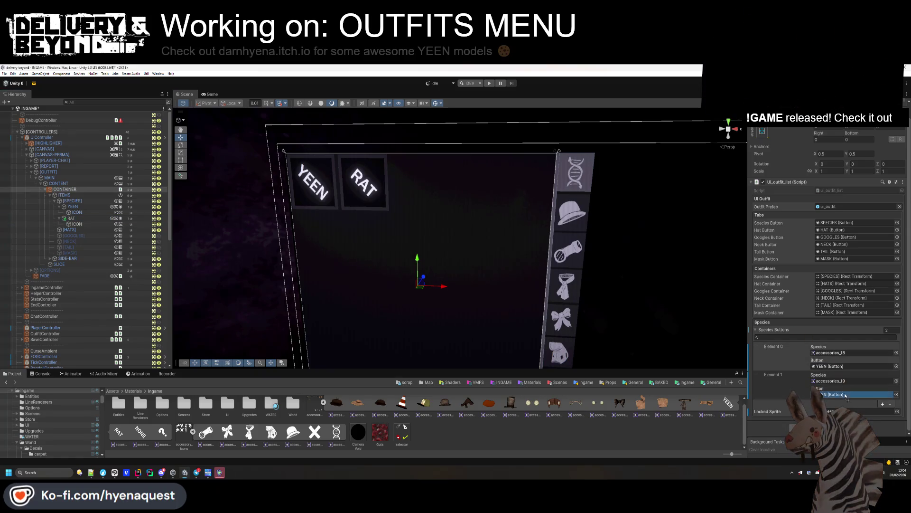
# Set the RAT tile's icon to the question-mark sprite, then bring Rider forward.
pyautogui.click(76, 224)
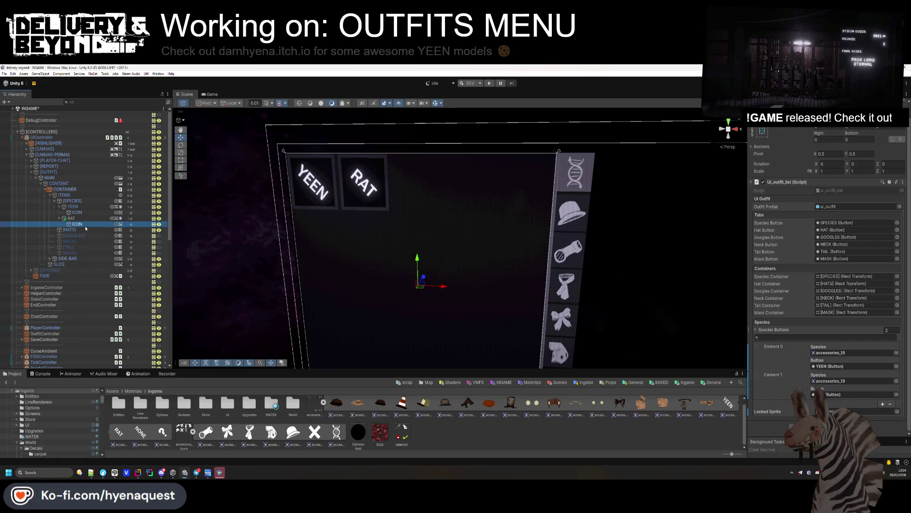
pyautogui.moveTo(829, 202); pyautogui.dragTo(830, 202)
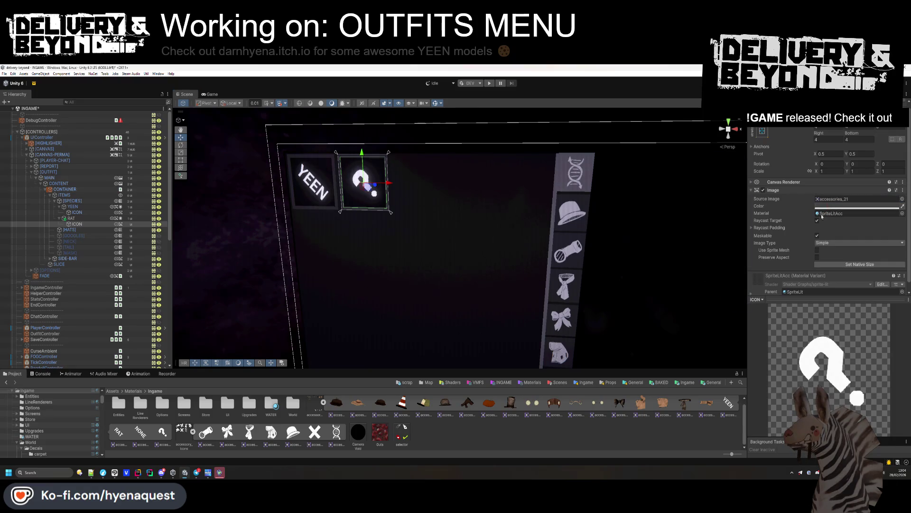
pyautogui.click(382, 240)
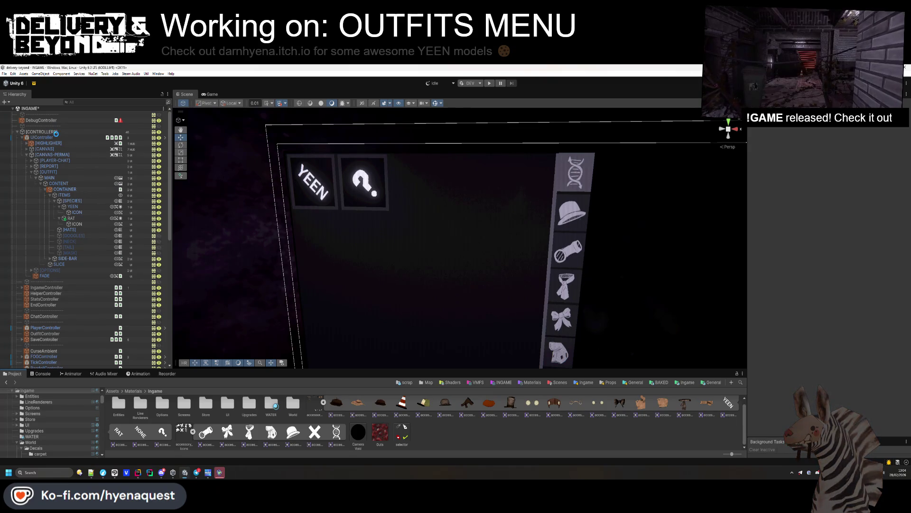
pyautogui.click(137, 472)
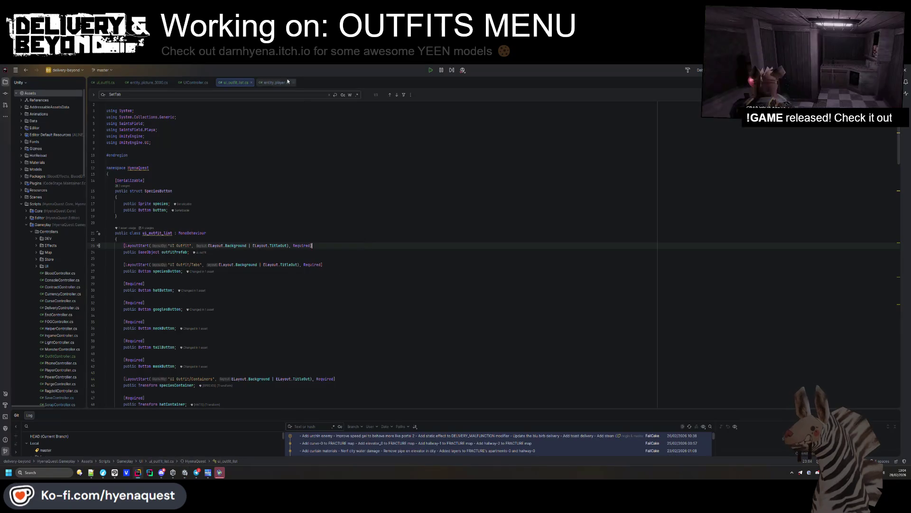
# In ui_outfit.cs, delete the public Image main field.
pyautogui.click(105, 83)
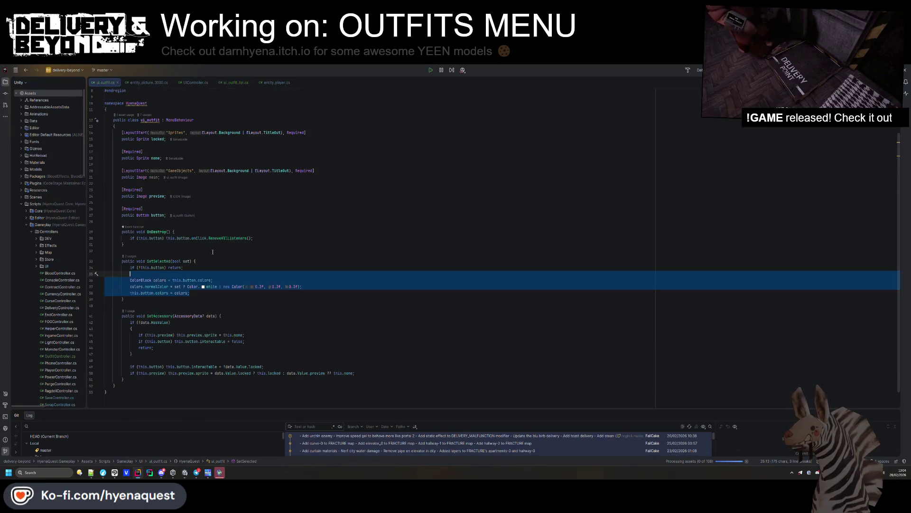
pyautogui.click(166, 181)
pyautogui.hotkey('ctrl', 'y')
pyautogui.press('BackSpace')
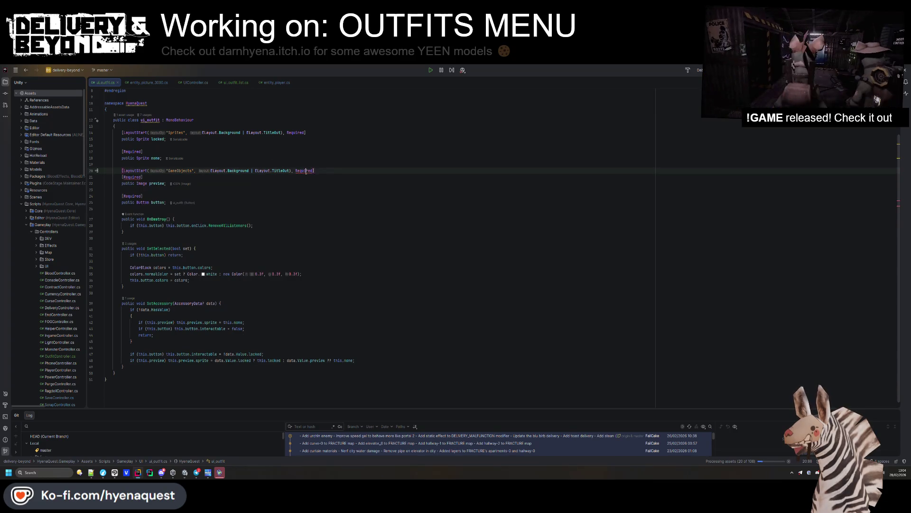
pyautogui.click(303, 187)
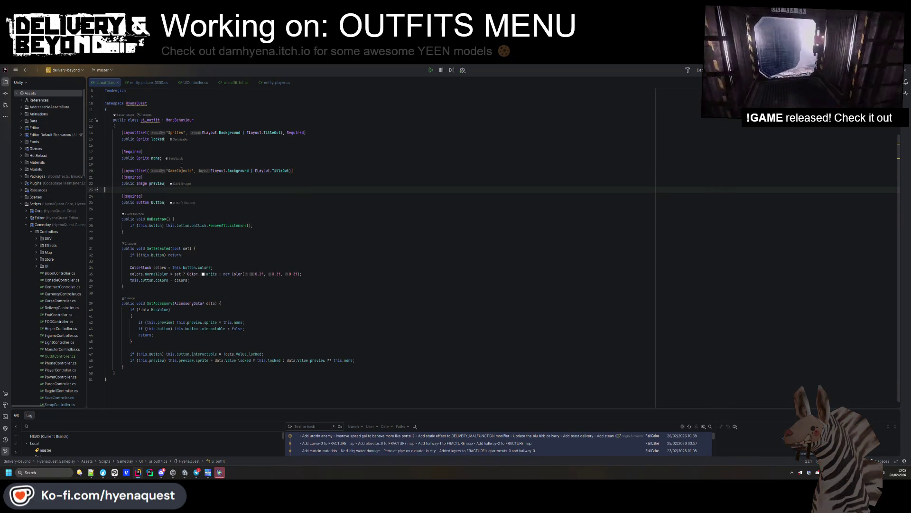
# Add 'Sprite locked, Sprite none' parameters to SetAccessory and delete the locked and none fields.
pyautogui.click(96, 139)
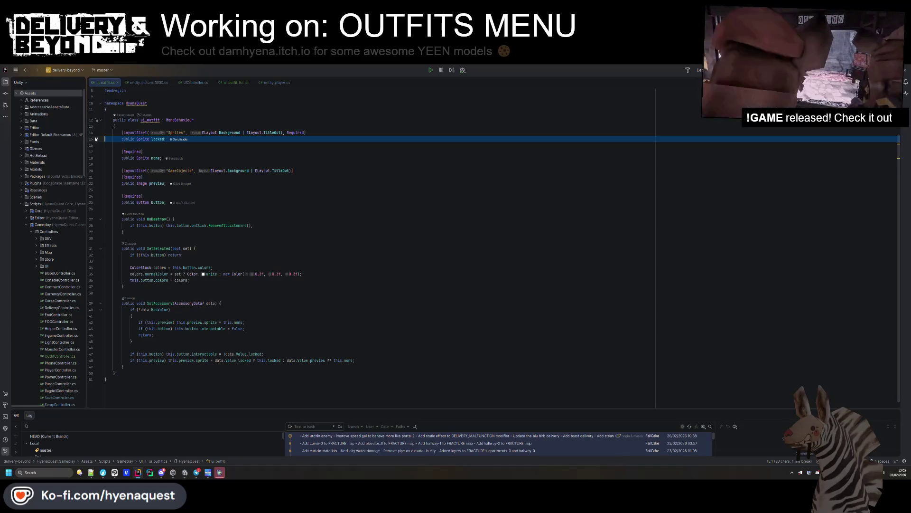
pyautogui.click(155, 158)
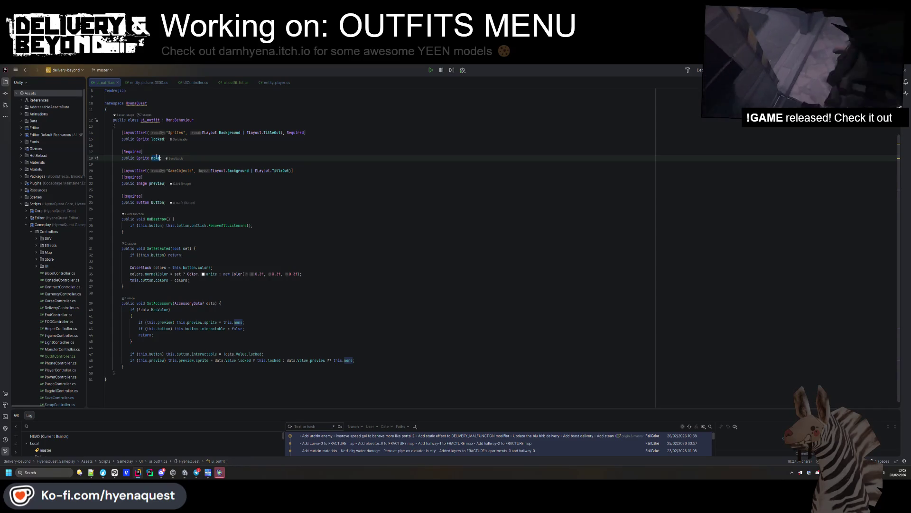
pyautogui.moveTo(105, 145); pyautogui.dragTo(108, 139)
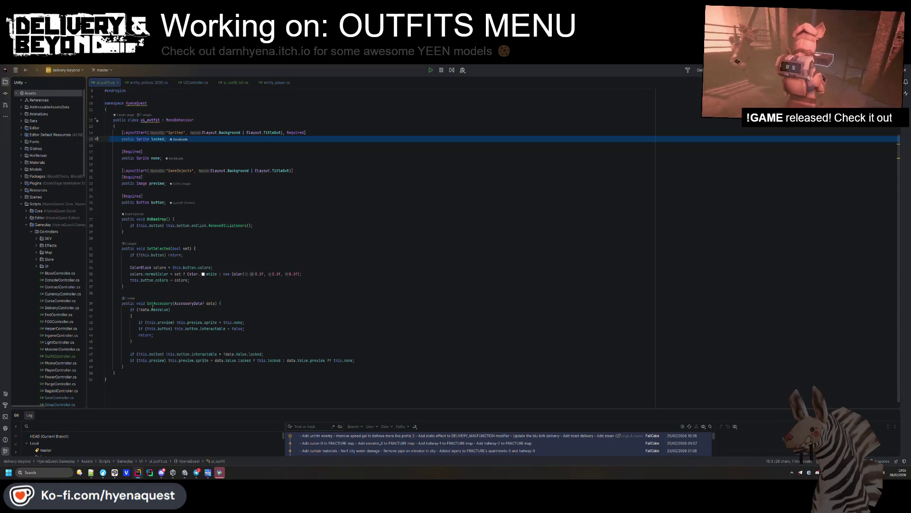
pyautogui.click(220, 303)
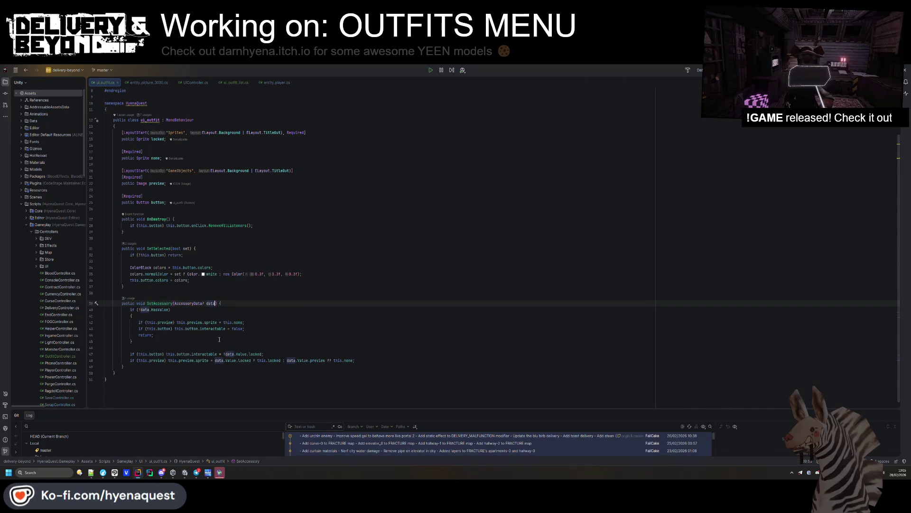
pyautogui.write(', Sprite ')
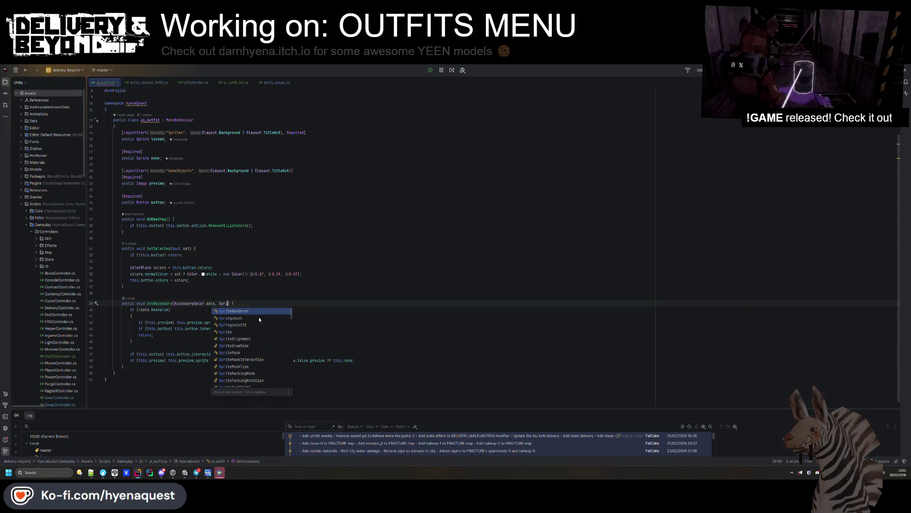
pyautogui.write('locked, S')
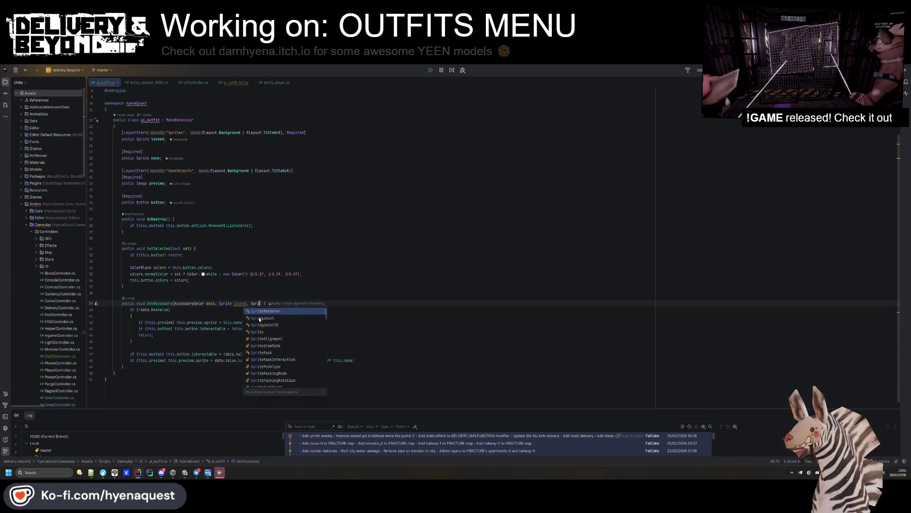
pyautogui.write('prite none')
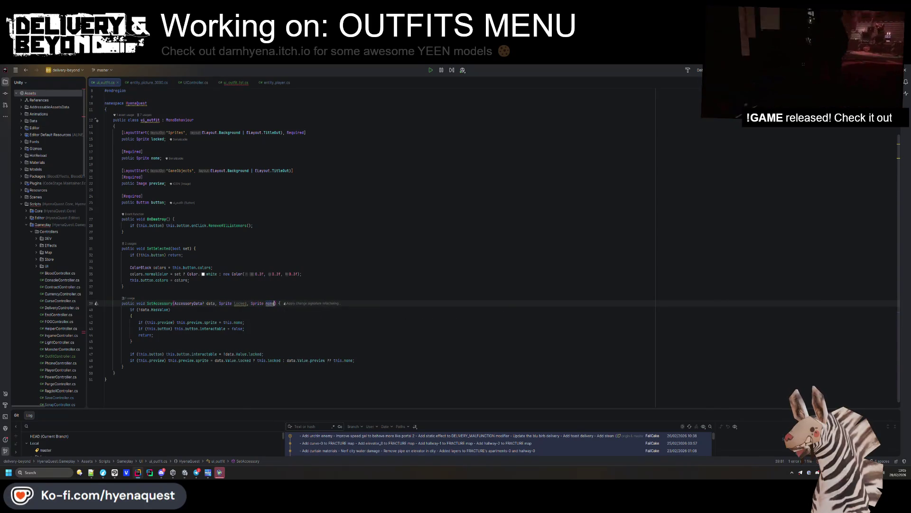
pyautogui.moveTo(107, 164); pyautogui.dragTo(81, 135)
pyautogui.press('BackSpace')
# Replace both this.none references in SetAccessory with the none parameter.
pyautogui.click(272, 297)
pyautogui.moveTo(224, 316); pyautogui.dragTo(245, 316)
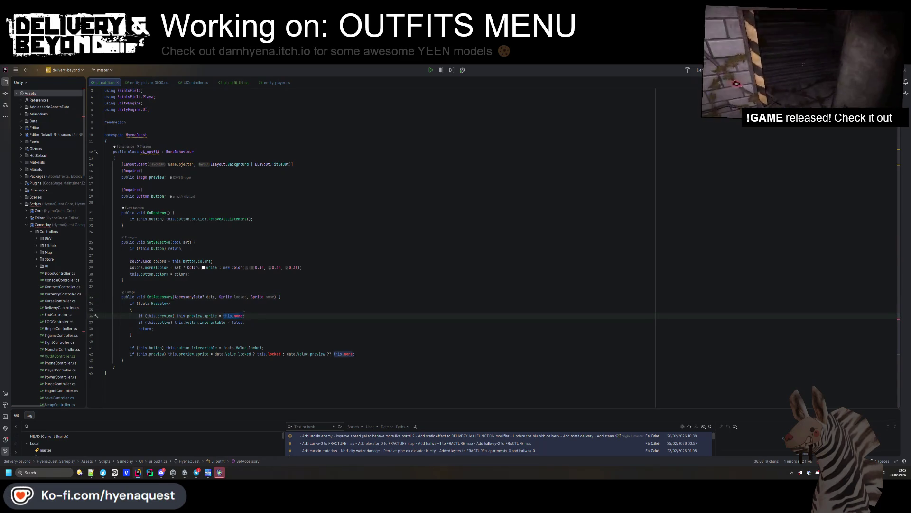
pyautogui.write('none')
pyautogui.click(335, 353)
pyautogui.write('none')
pyautogui.click(330, 335)
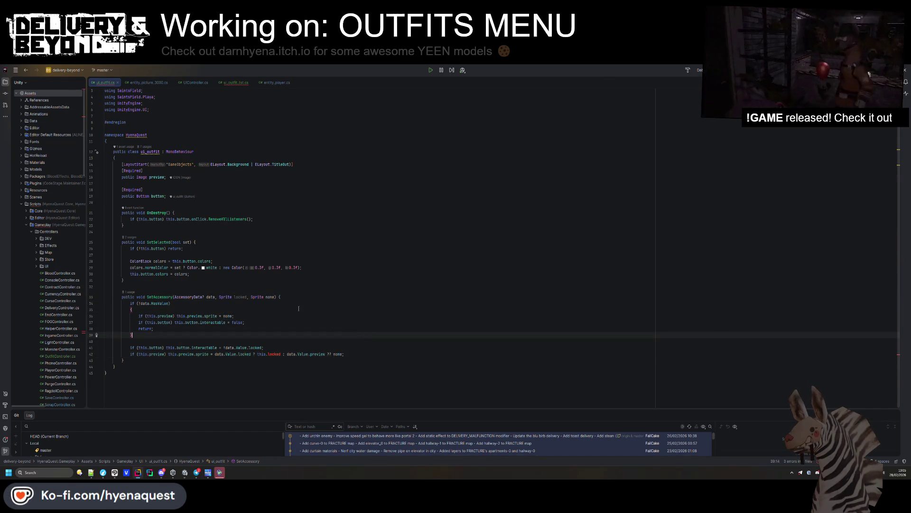
pyautogui.click(252, 296)
pyautogui.moveTo(257, 354); pyautogui.dragTo(280, 354)
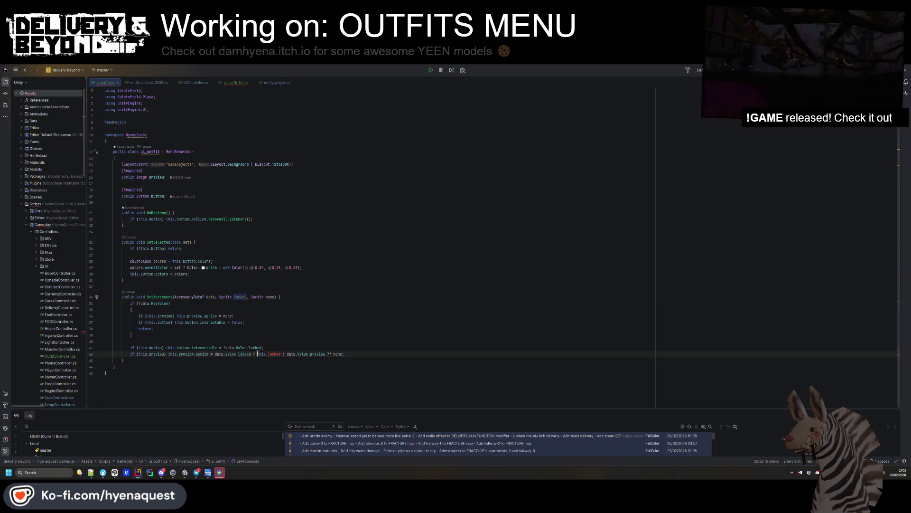
pyautogui.click(235, 82)
# Duplicate the required lockedSprite field and rename the copy to noneSprite.
pyautogui.scroll(-10, 215, 229)
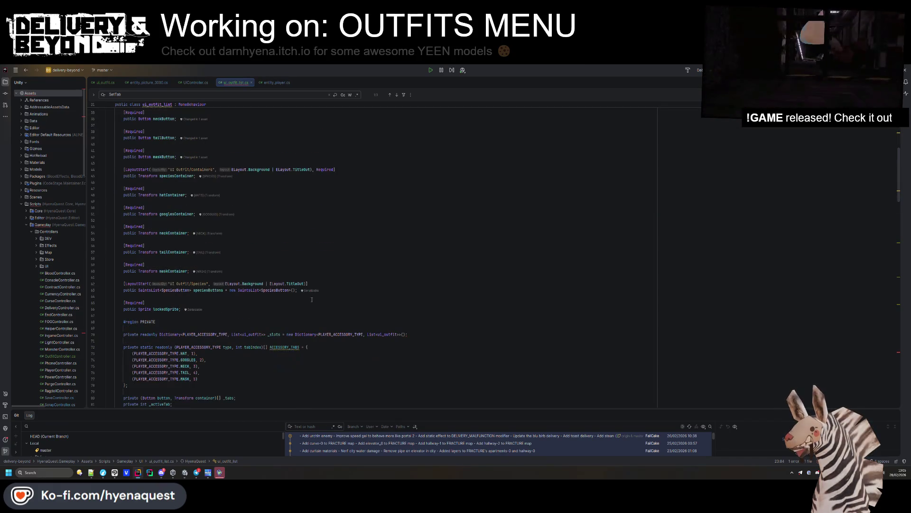
pyautogui.moveTo(304, 309); pyautogui.dragTo(310, 301)
pyautogui.hotkey('ctrl', 'd')
pyautogui.moveTo(166, 321); pyautogui.dragTo(155, 321)
pyautogui.write('none')
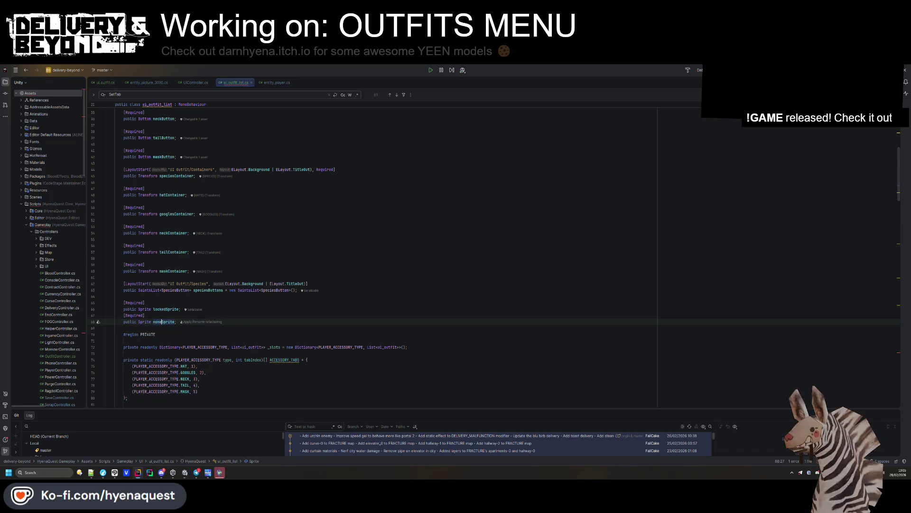
# Move both sprite fields after outfitPrefab under a 'UI Outfit/Sprites' LayoutStart group.
pyautogui.click(305, 326)
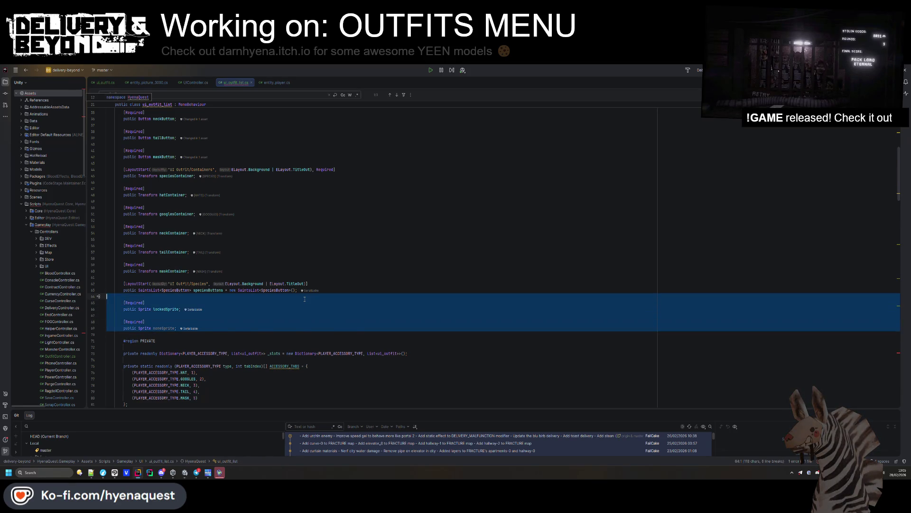
pyautogui.scroll(8, 346, 187)
pyautogui.click(323, 202)
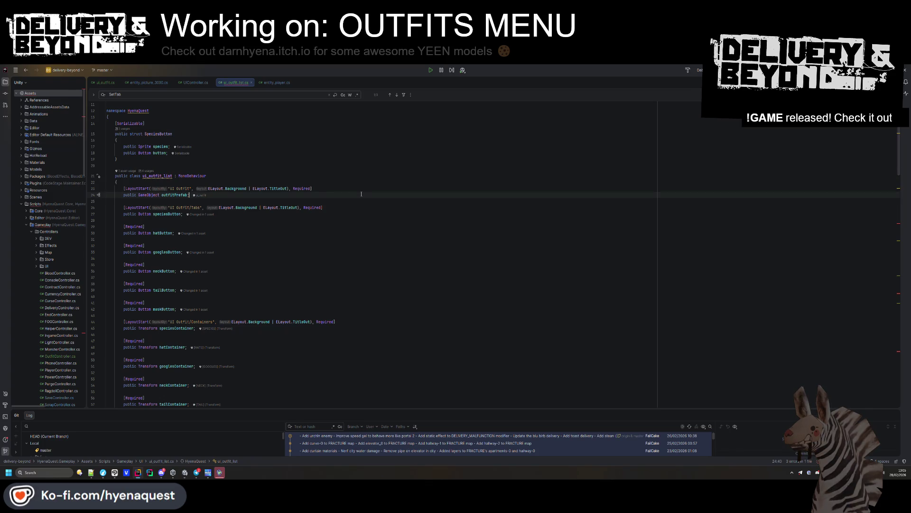
pyautogui.hotkey('ctrl', 'v')
pyautogui.write('[LayoutStart("UI Outfit", ELayout.Background | ELayout.TitleOut), Required]')
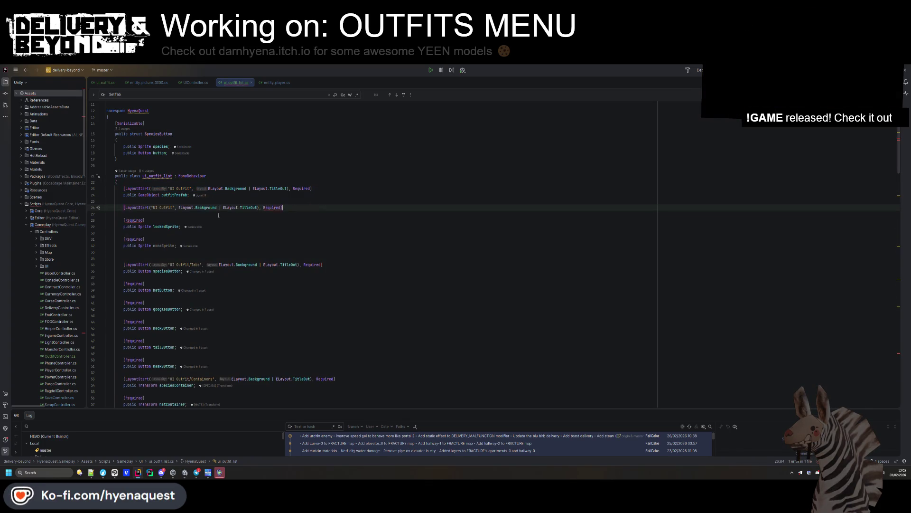
pyautogui.write('/ Sprites')
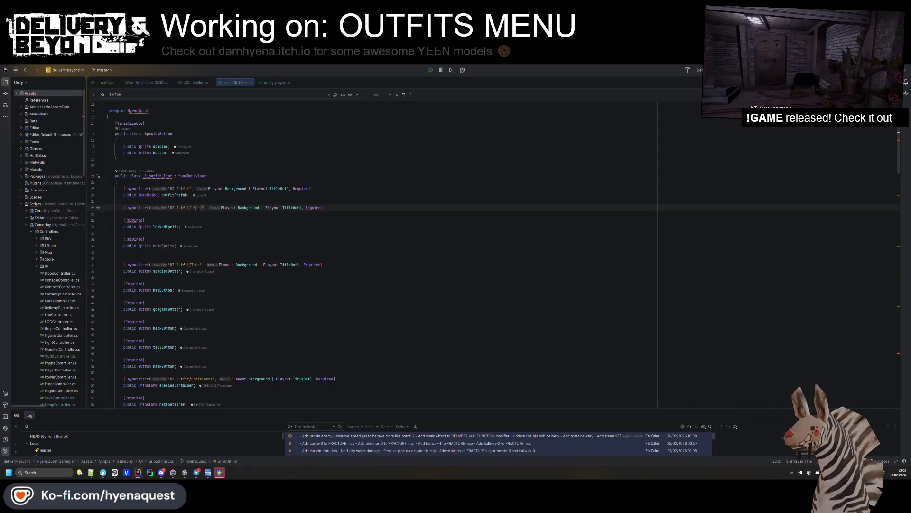
pyautogui.hotkey('ctrl', 'Delete')
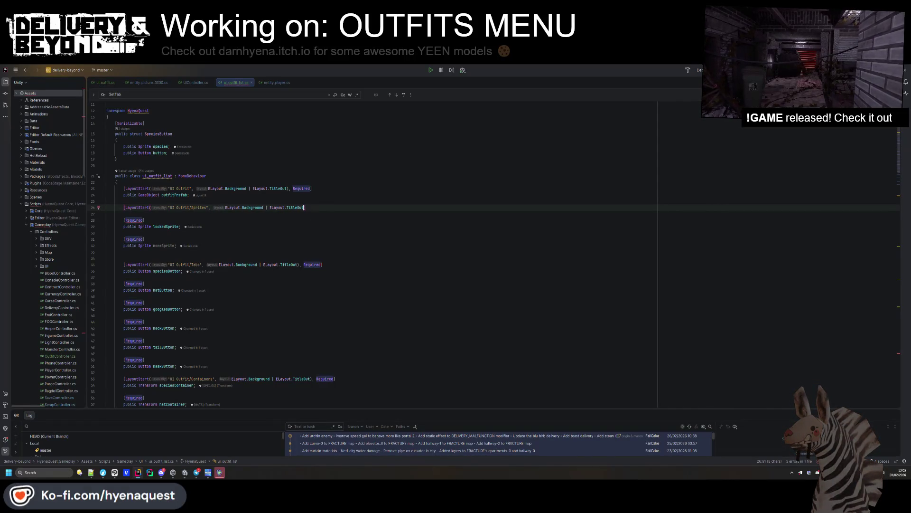
pyautogui.press('BackSpace')
pyautogui.press('BackSpace')
pyautogui.write(')]')
# Add a noneSprite null check in Awake by copying the lockedSprite check.
pyautogui.click(151, 251)
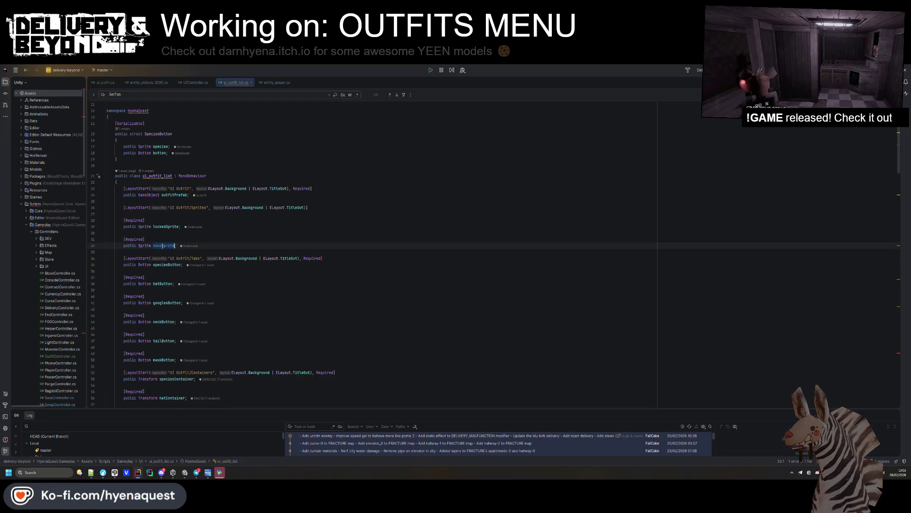
pyautogui.doubleClick(163, 245)
pyautogui.hotkey('ctrl', 'c')
pyautogui.scroll(-15, 302, 313)
pyautogui.click(302, 313)
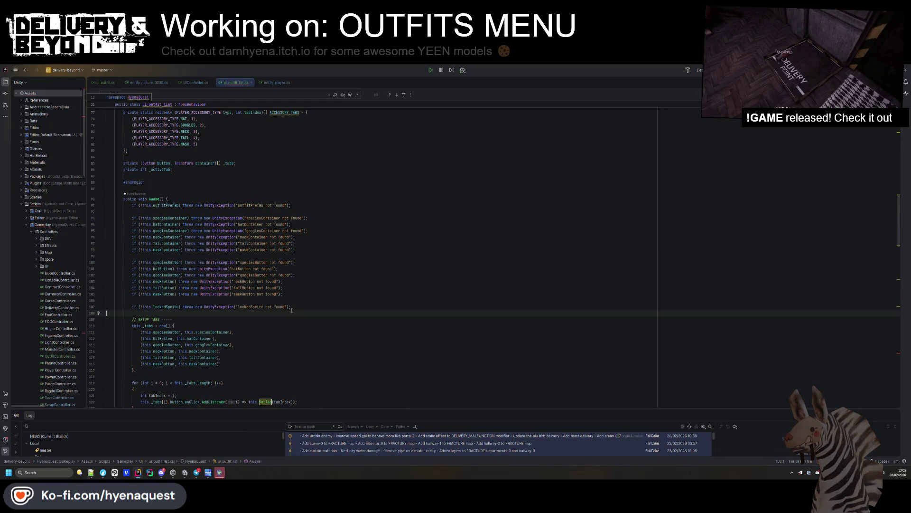
pyautogui.press('Up')
pyautogui.hotkey('ctrl', 'd')
pyautogui.doubleClick(145, 319)
pyautogui.doubleClick(164, 306)
pyautogui.hotkey('ctrl', 'v')
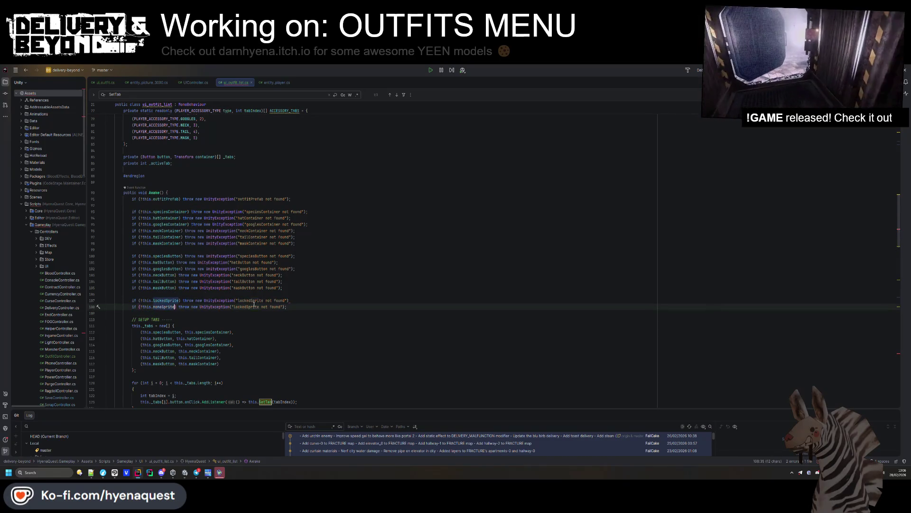
# Move both sprite null checks to the top of Awake, right after the outfitPrefab check.
pyautogui.click(258, 307)
pyautogui.press('End')
pyautogui.hotkey('shift', 'Up')
pyautogui.hotkey('shift', 'Up')
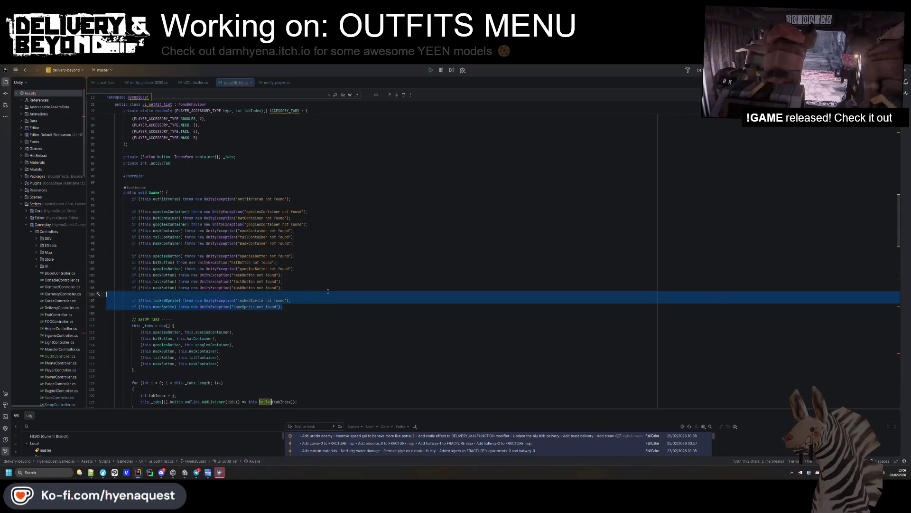
pyautogui.press('Delete')
pyautogui.click(283, 204)
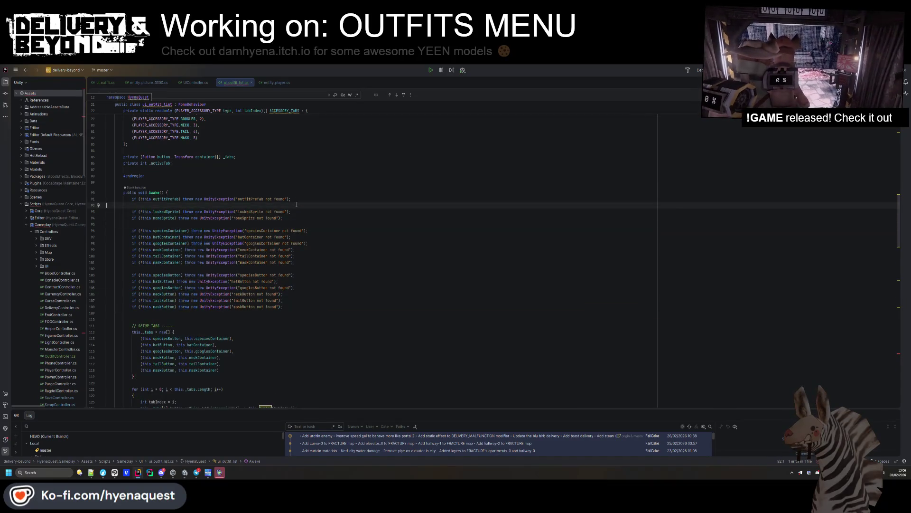
pyautogui.write('SetTab')
pyautogui.scroll(-15, 195, 231)
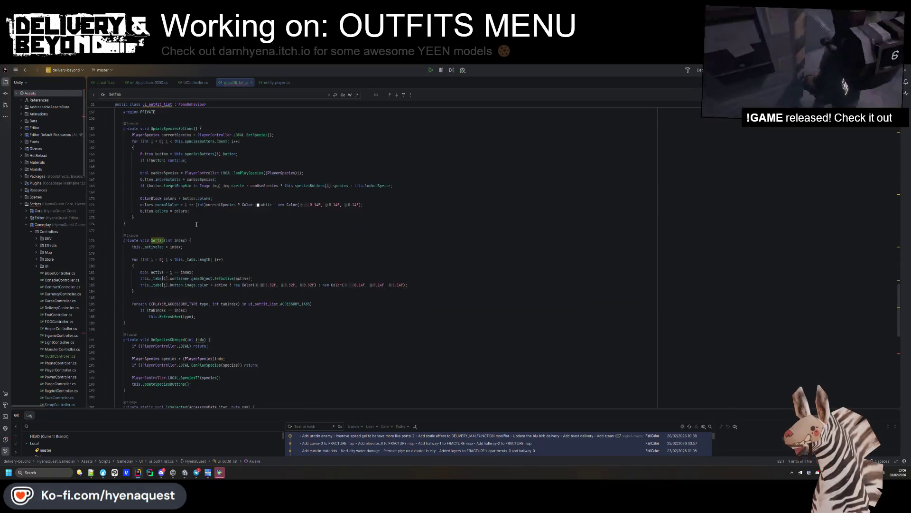
# Append this.lockedSprite, this.noneSprite to the SetAccessory call in RefreshRow.
pyautogui.click(210, 335)
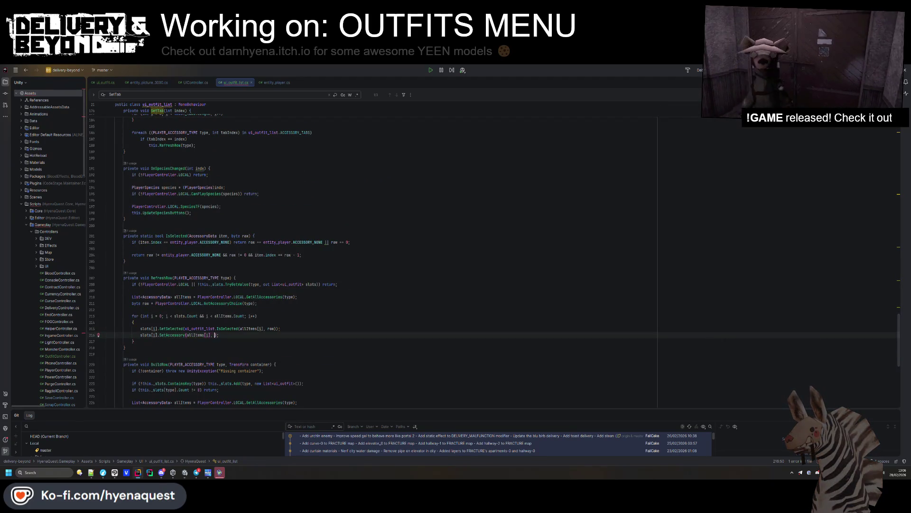
pyautogui.write(', this.lo')
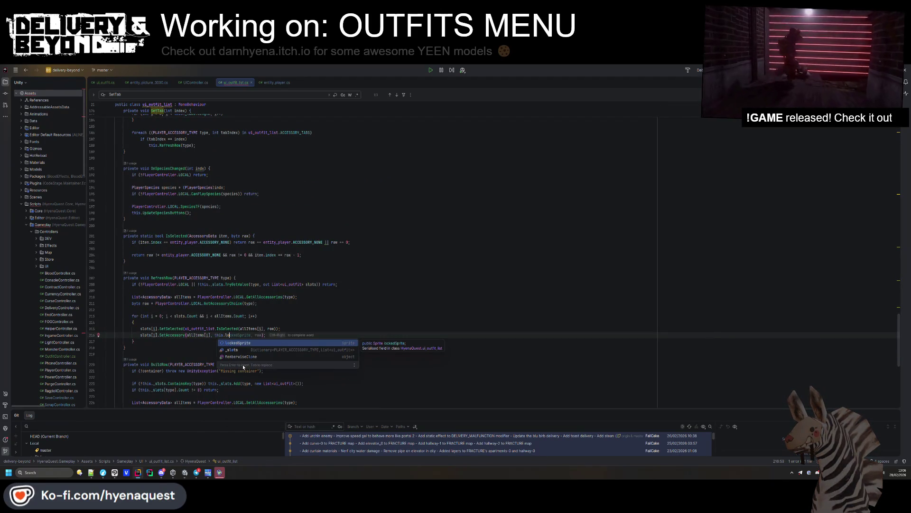
pyautogui.press('Return')
pyautogui.write(', this')
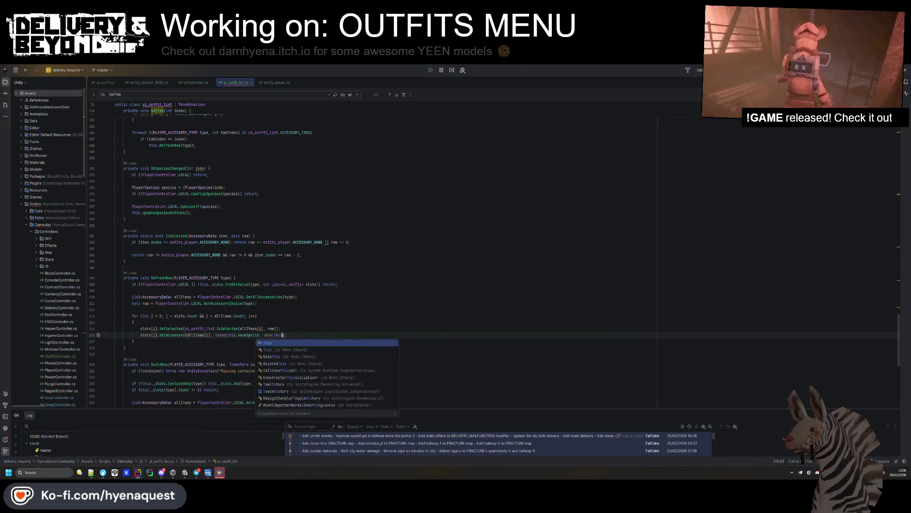
pyautogui.write('.')
pyautogui.press('Return')
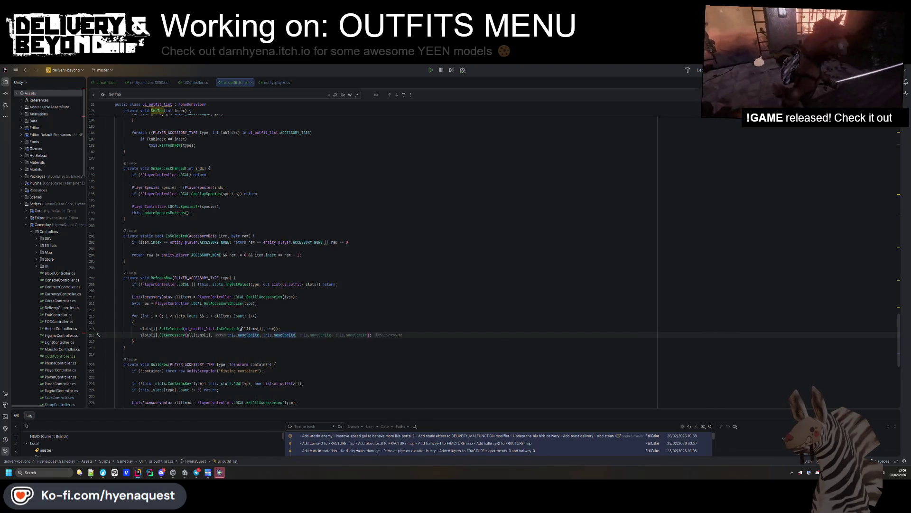
pyautogui.hotkey('ctrl', 'BackSpace')
pyautogui.write('l')
pyautogui.press('Return')
pyautogui.click(262, 348)
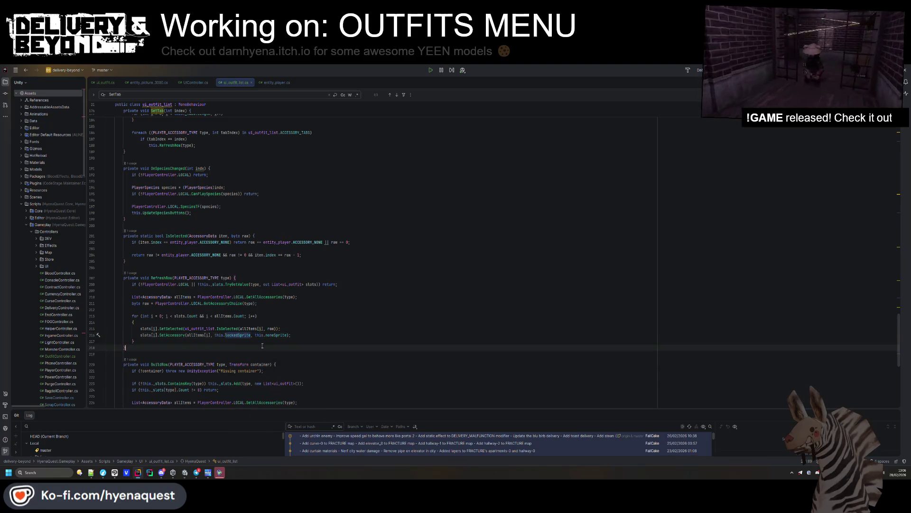
# Review the script near the ACCESSORY_TABS array, then bring Unity forward to recompile.
pyautogui.scroll(-5, 274, 369)
pyautogui.scroll(6, 274, 368)
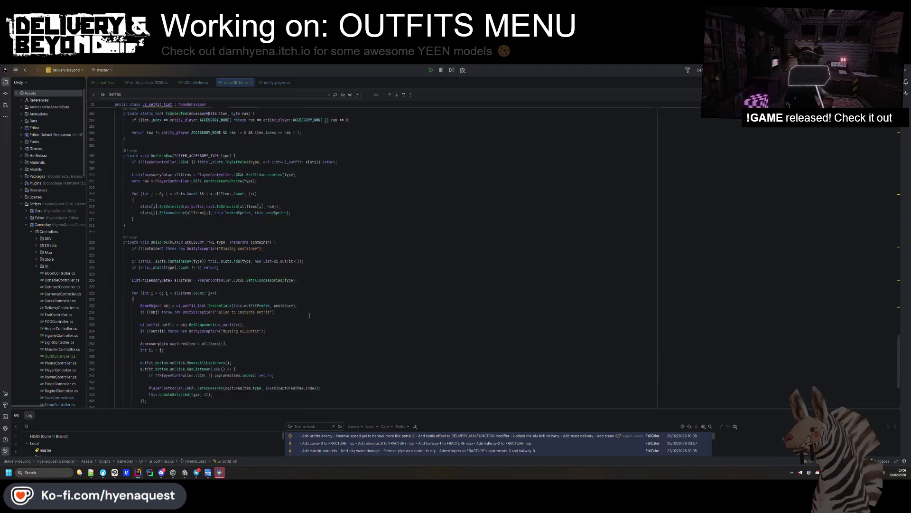
pyautogui.scroll(20, 320, 305)
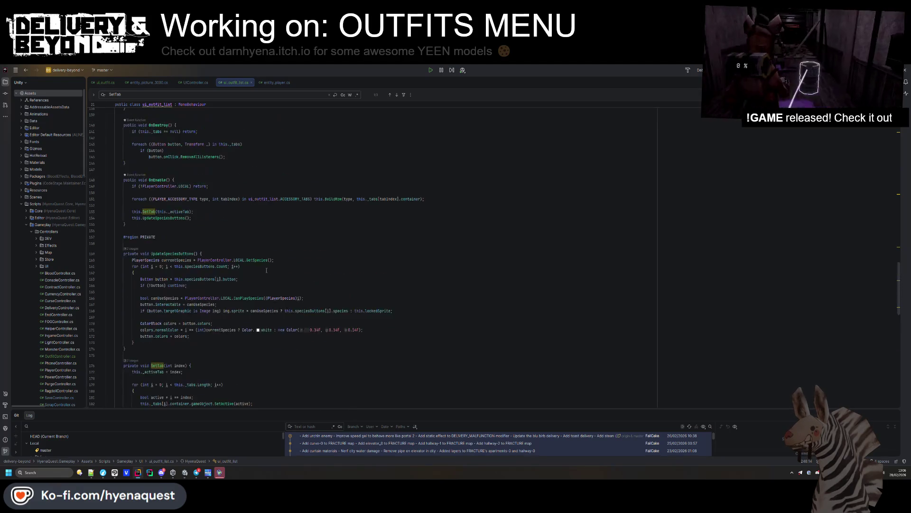
pyautogui.scroll(4, 278, 275)
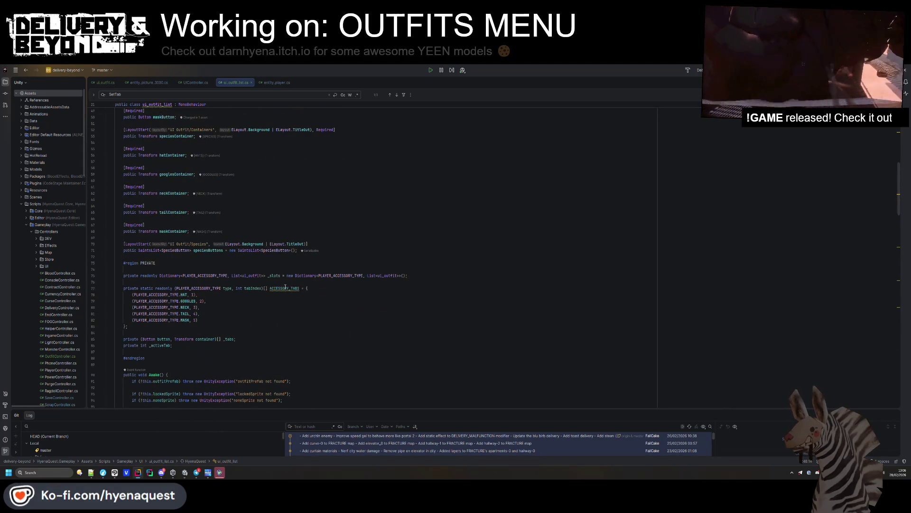
pyautogui.moveTo(284, 288)
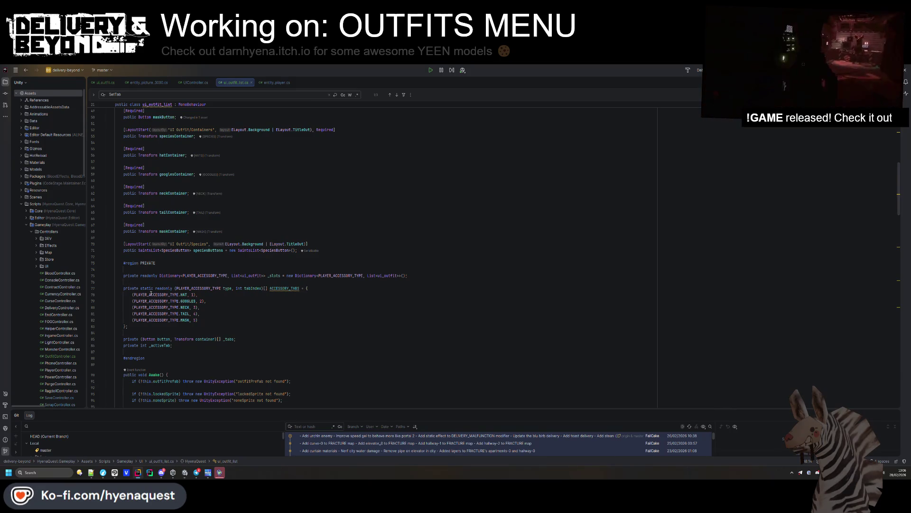
pyautogui.click(214, 326)
pyautogui.scroll(-1, 215, 332)
pyautogui.scroll(-1, 217, 326)
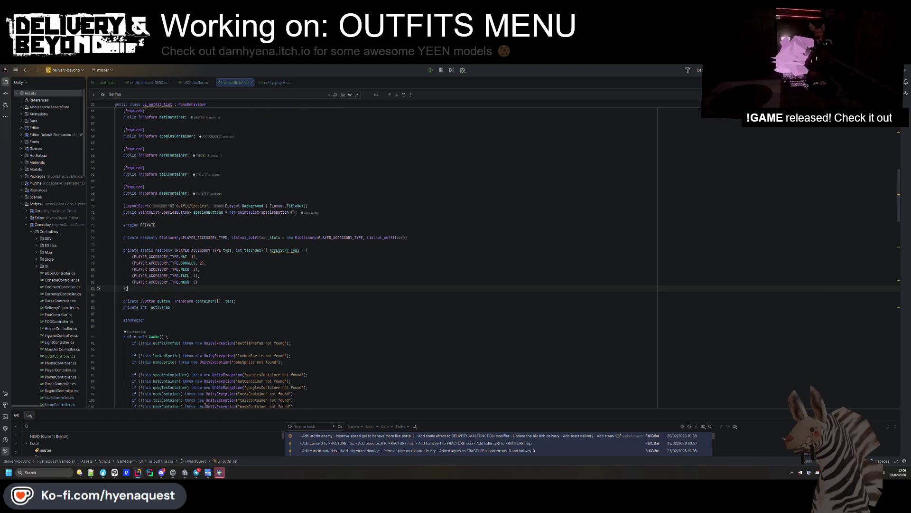
pyautogui.click(183, 475)
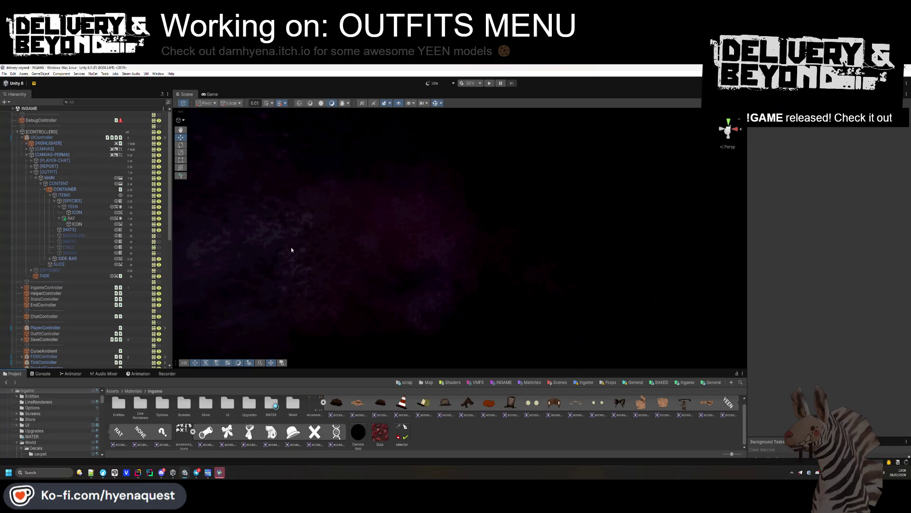
# Assign the NONE sprite (accessories_20) as the outfit list's None Sprite on CONTAINER.
pyautogui.click(75, 190)
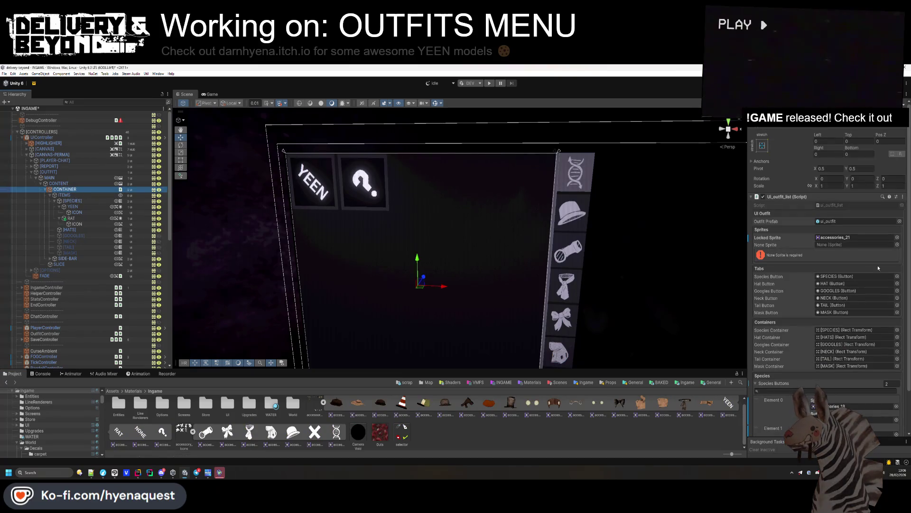
pyautogui.click(851, 237)
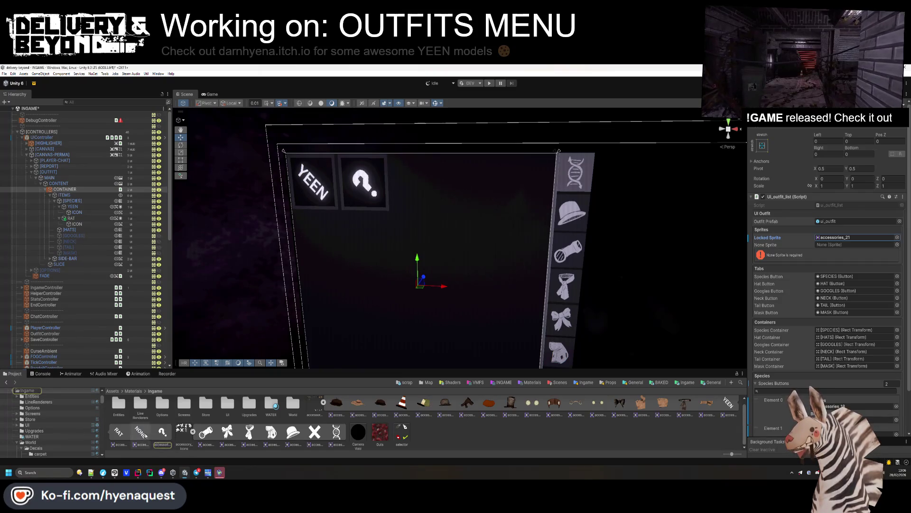
pyautogui.moveTo(147, 428)
pyautogui.mouseDown()
pyautogui.moveTo(522, 308)
pyautogui.moveTo(849, 244)
pyautogui.mouseUp()
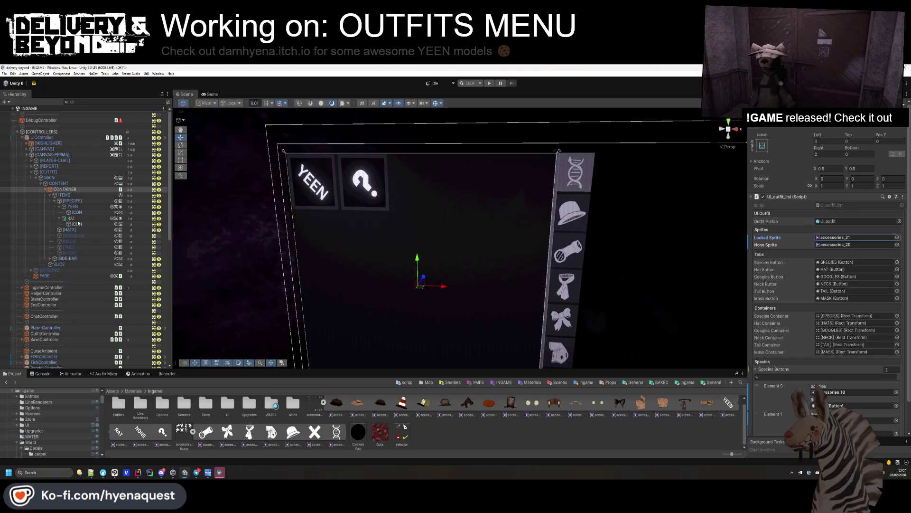
# Collapse [SPECIES], select the [HATS] container and set it inactive.
pyautogui.click(81, 212)
pyautogui.click(54, 201)
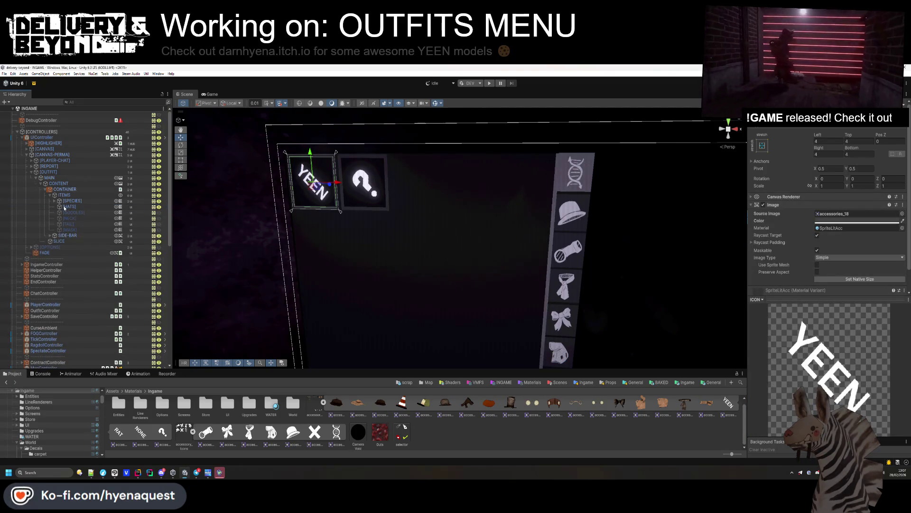
pyautogui.click(65, 207)
pyautogui.hotkey('alt', 'shift', 'a')
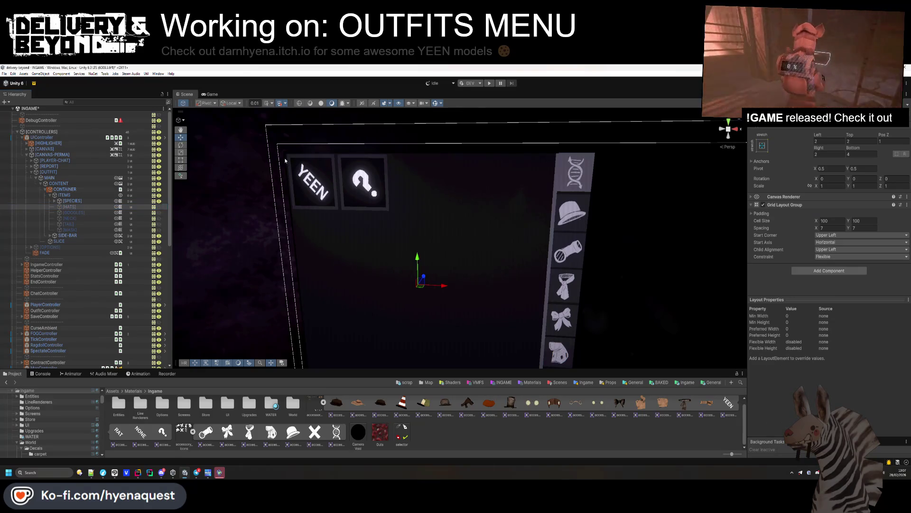
# Deactivate [SPECIES], check the SIDE-BAR buttons in the scene, then deactivate the whole [OUTFIT] menu.
pyautogui.click(71, 201)
pyautogui.hotkey('alt', 'shift', 'a')
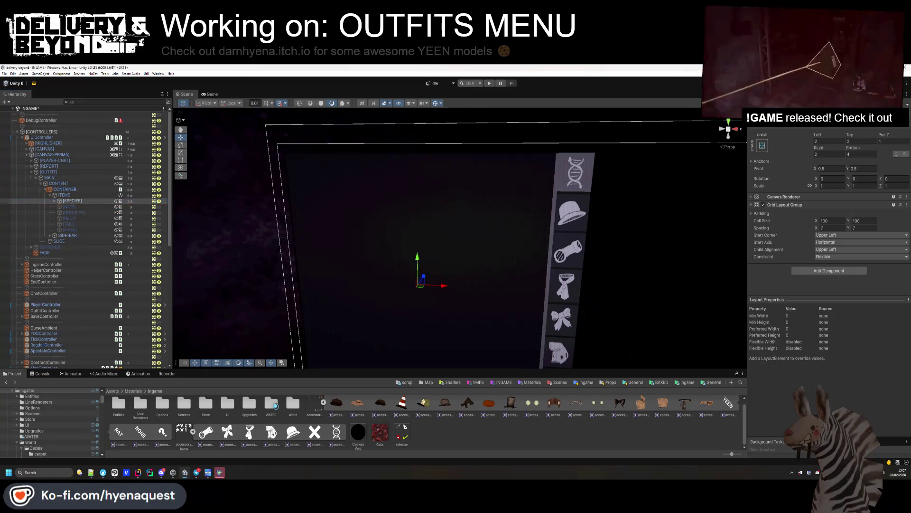
pyautogui.click(49, 195)
pyautogui.click(50, 201)
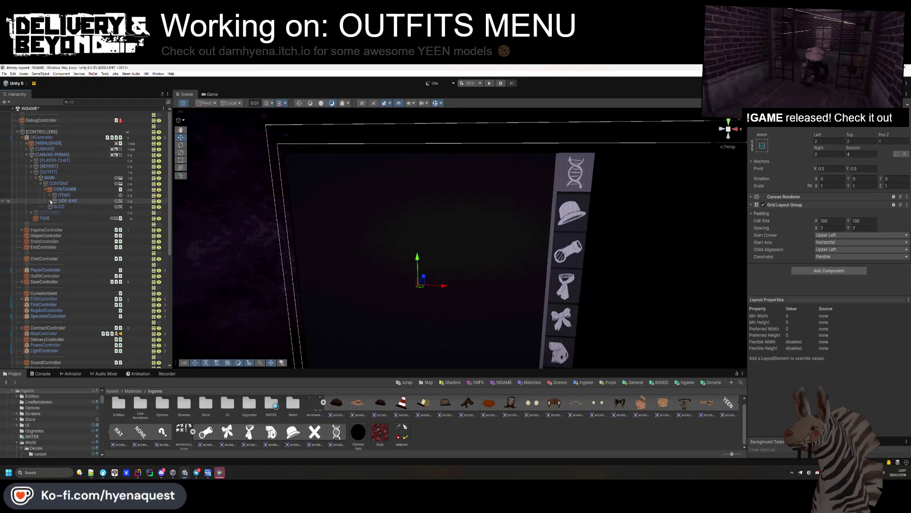
pyautogui.click(67, 201)
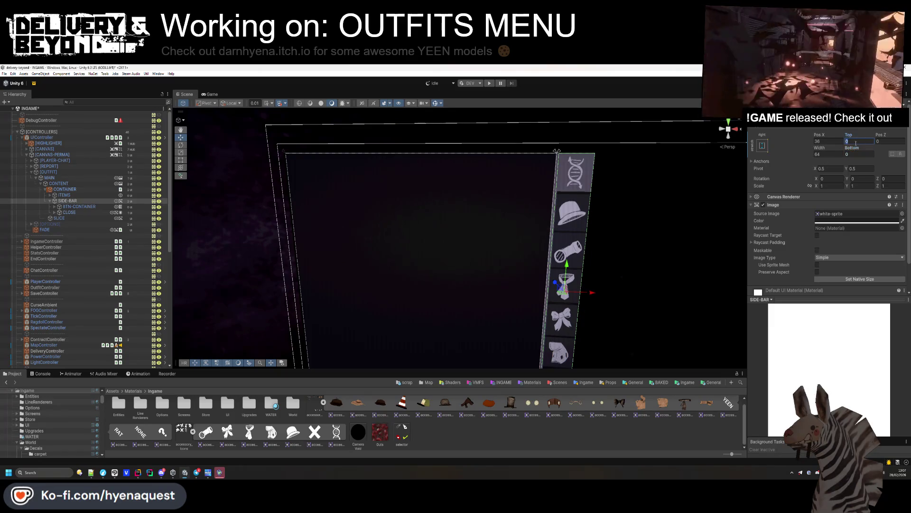
pyautogui.moveTo(549, 152)
pyautogui.mouseDown()
pyautogui.moveTo(505, 154)
pyautogui.moveTo(514, 147)
pyautogui.moveTo(515, 194)
pyautogui.moveTo(474, 322)
pyautogui.moveTo(407, 340)
pyautogui.mouseUp()
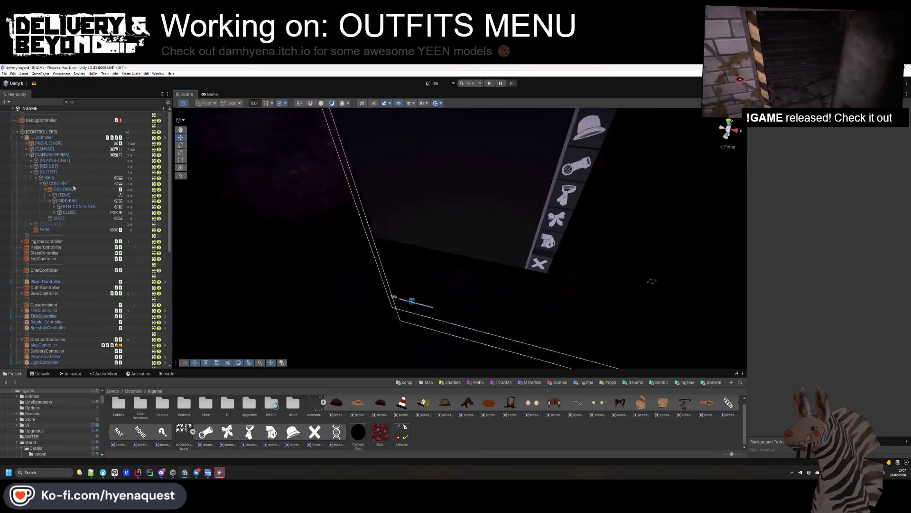
pyautogui.click(64, 174)
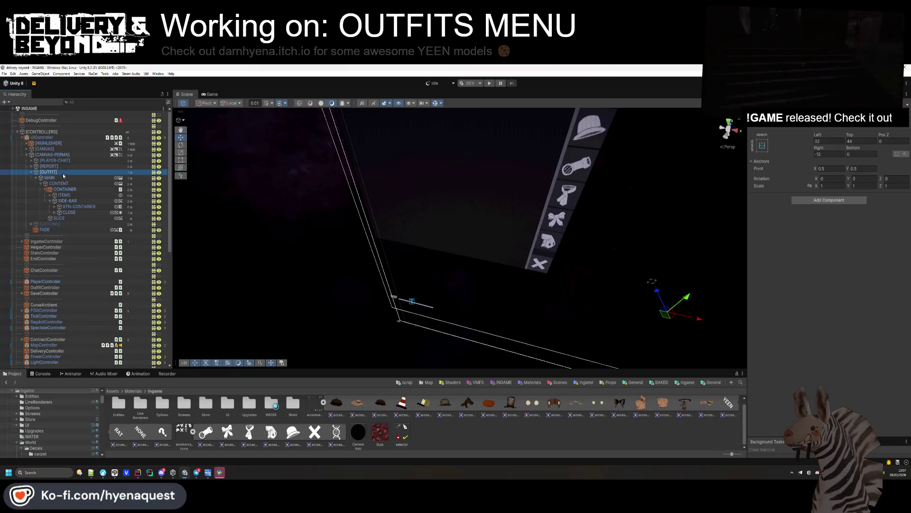
pyautogui.hotkey('alt', 'shift', 'a')
# Apply all of the UIController prefab's overrides.
pyautogui.click(42, 138)
pyautogui.click(792, 133)
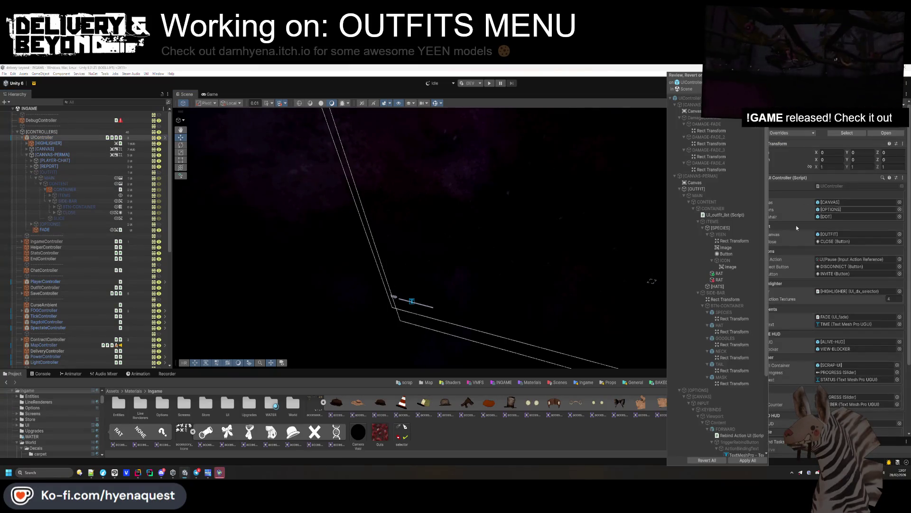
pyautogui.click(751, 461)
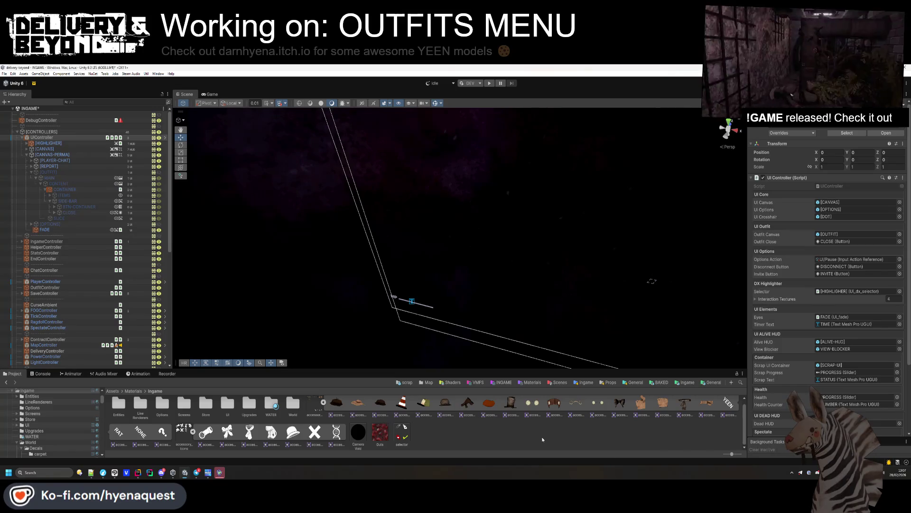
pyautogui.rightClick(513, 265)
pyautogui.scroll(3, 482, 246)
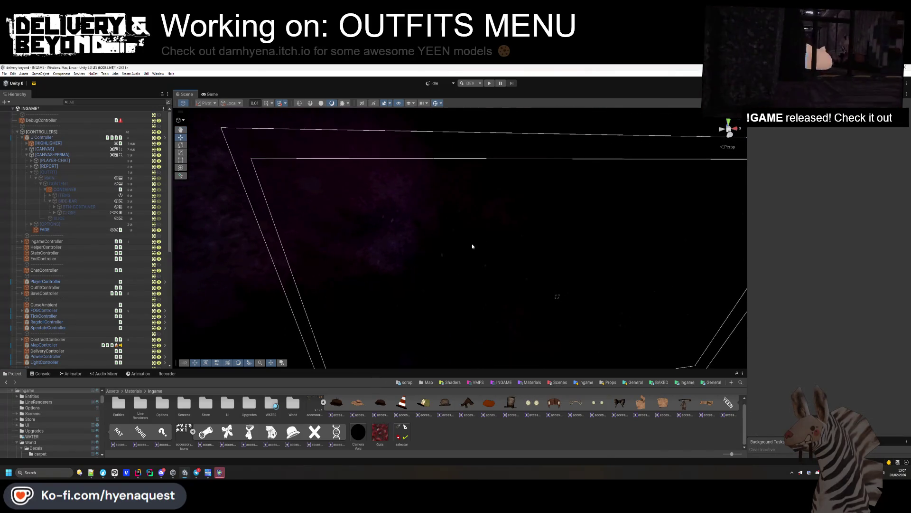
# Save the INGAME scene and bring up the Console panel.
pyautogui.hotkey('ctrl', 's')
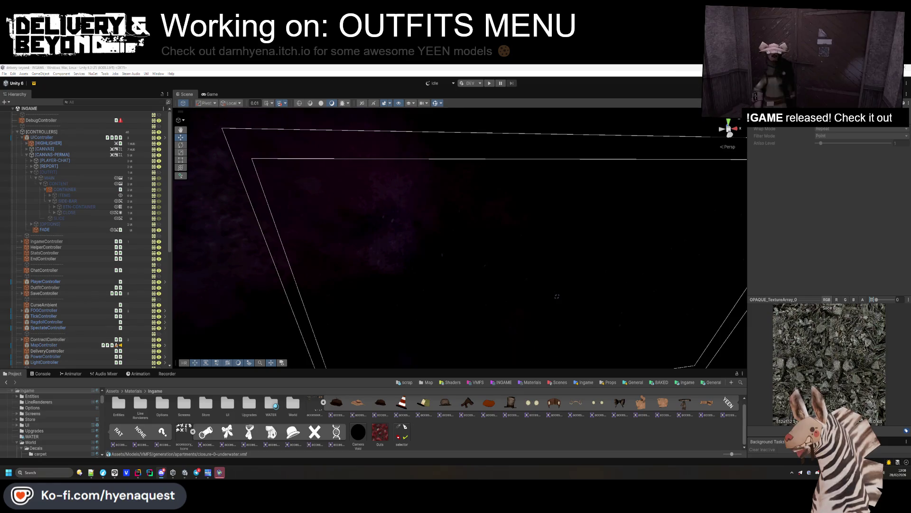
pyautogui.moveTo(478, 230)
pyautogui.mouseDown()
pyautogui.moveTo(475, 270)
pyautogui.moveTo(511, 285)
pyautogui.mouseUp()
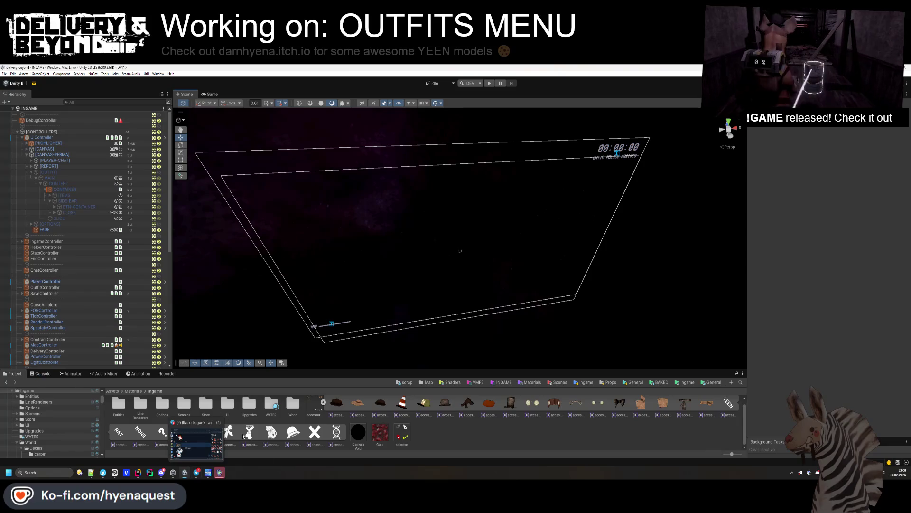
pyautogui.click(42, 374)
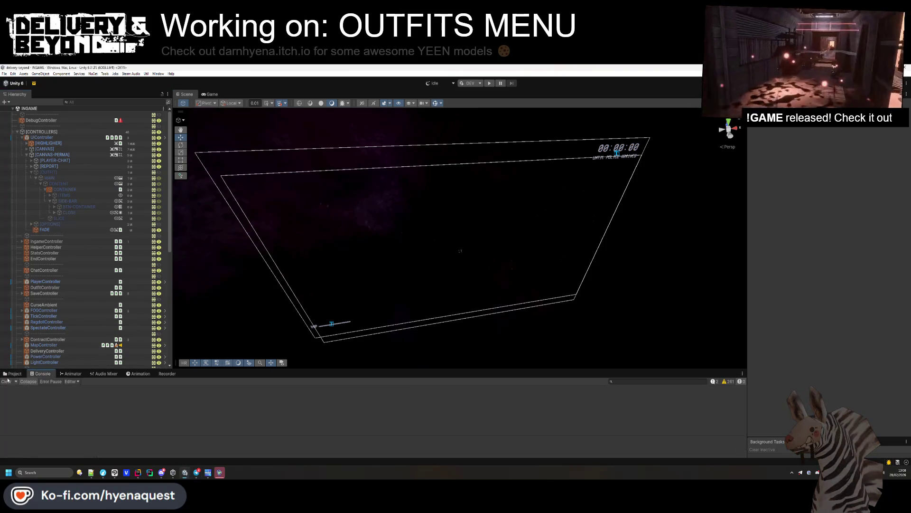
# Run the game in play mode, then search Windows for the hammerplusplus app.
pyautogui.click(491, 86)
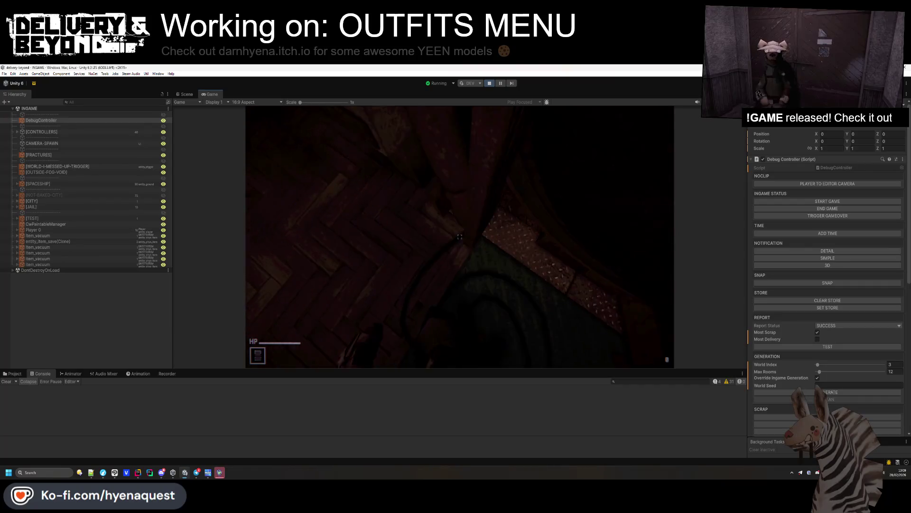
pyautogui.press('super')
pyautogui.click(29, 473)
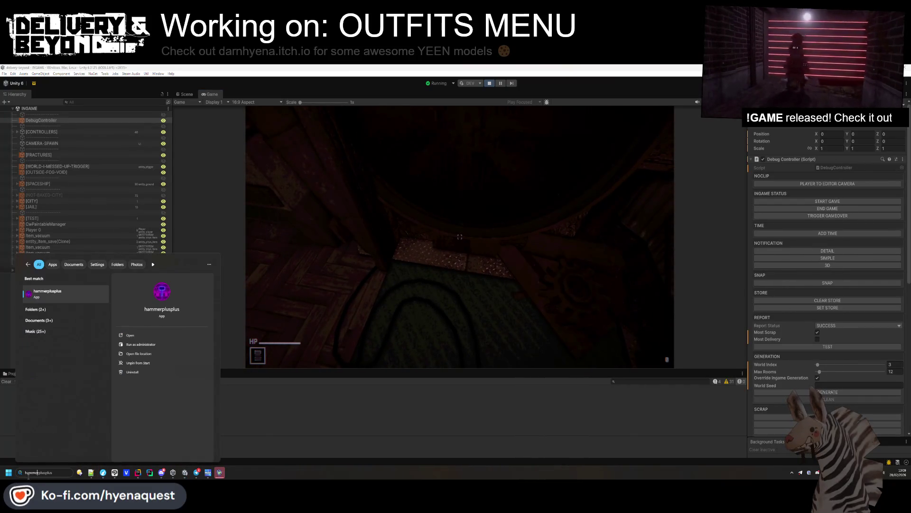
# Launch Hammer++ and open the spaceship map from the recent files list.
pyautogui.press('Escape')
pyautogui.press('Return')
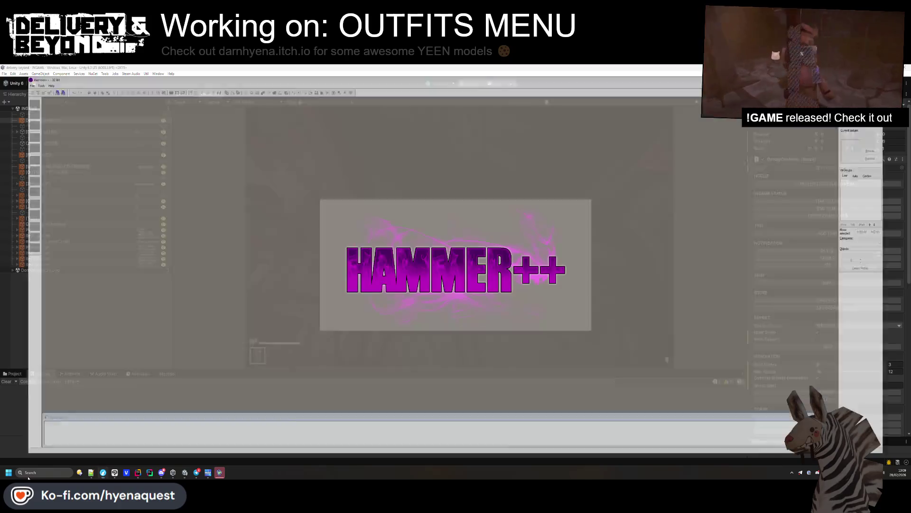
pyautogui.click(4, 74)
pyautogui.moveTo(29, 96)
pyautogui.click(61, 106)
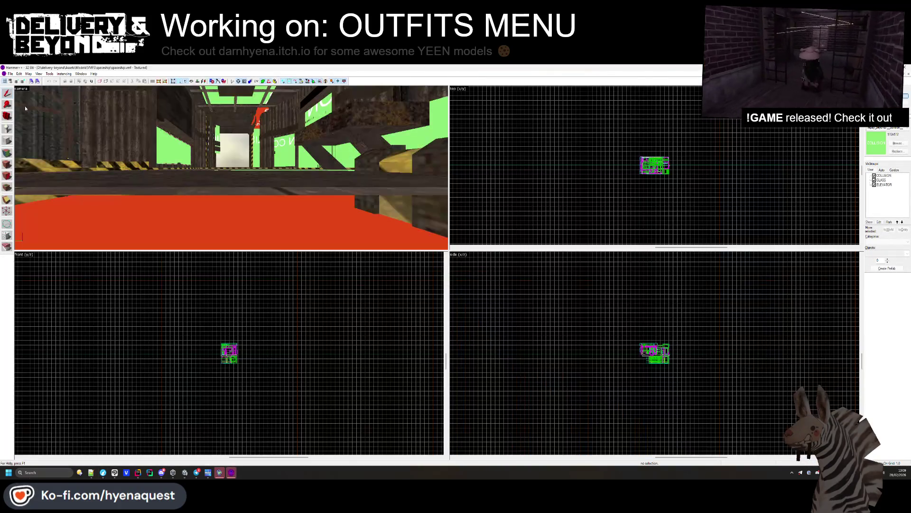
# Retexture the room's floor face from red to a teal carpet texture.
pyautogui.click(7, 152)
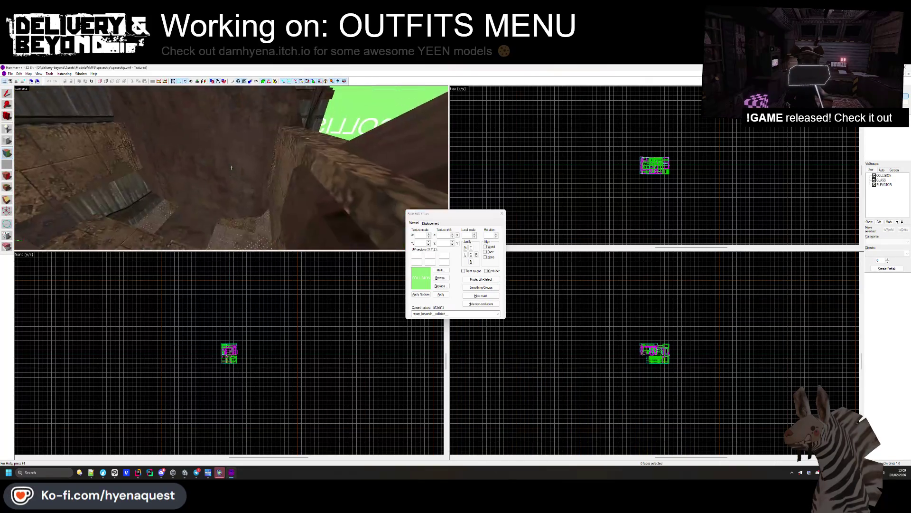
pyautogui.click(250, 175)
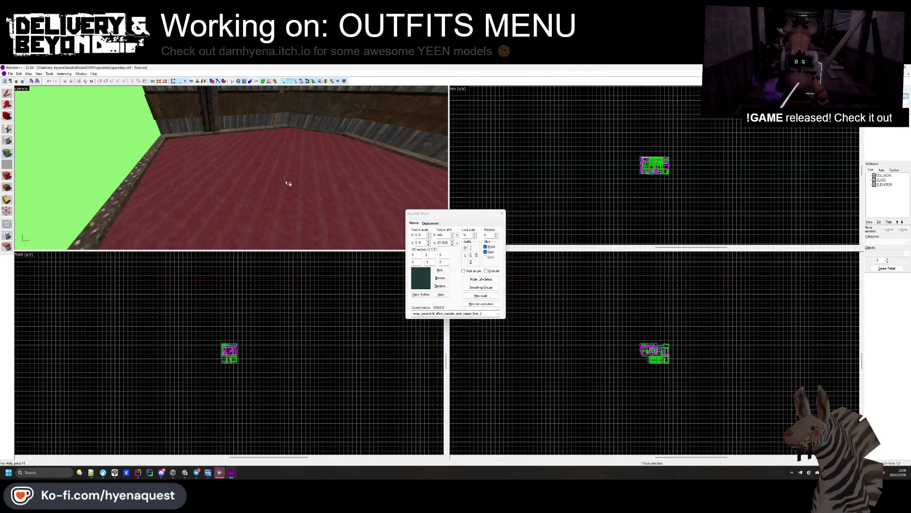
pyautogui.click(501, 213)
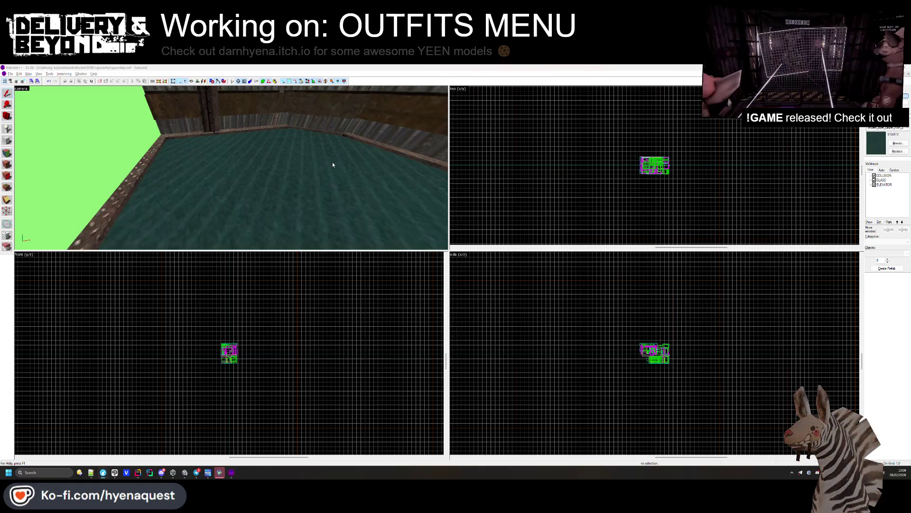
# Check the floor in the running Unity game, then stop play mode.
pyautogui.hotkey('alt', 'Tab')
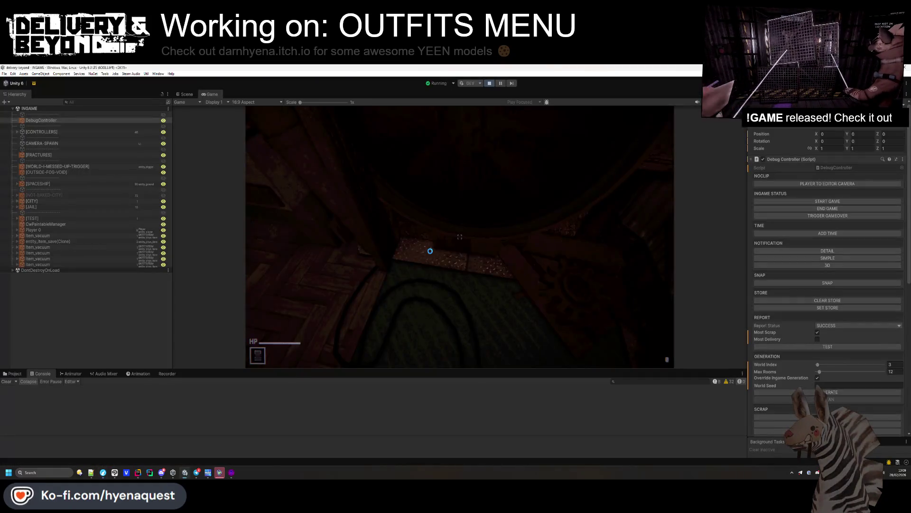
pyautogui.click(431, 251)
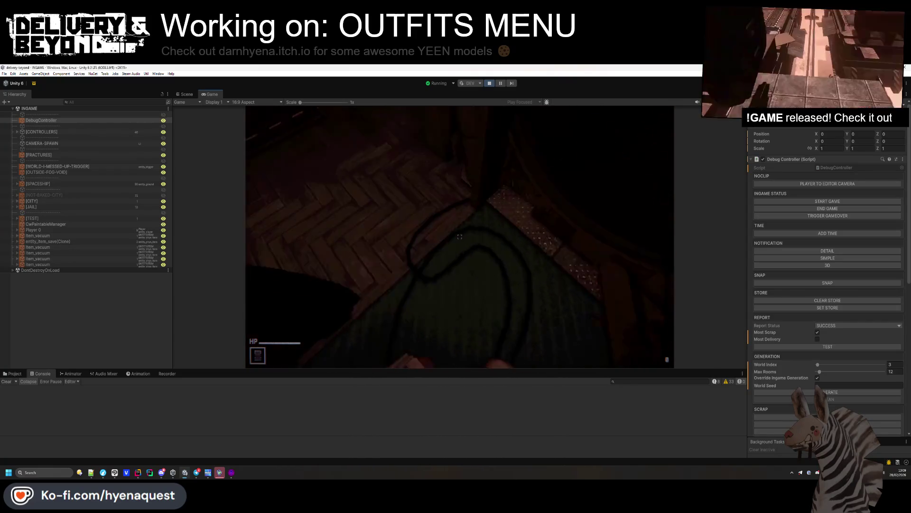
pyautogui.press('Escape')
pyautogui.click(489, 84)
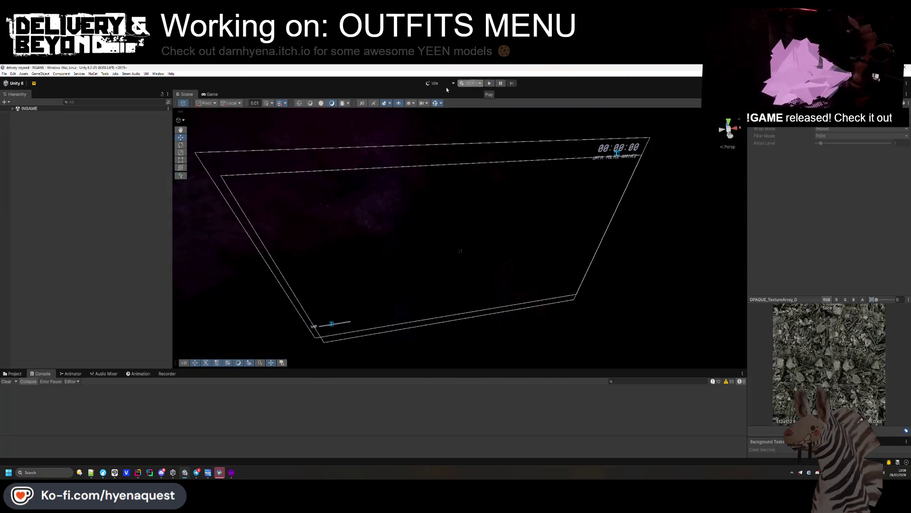
pyautogui.hotkey('alt', 'Tab')
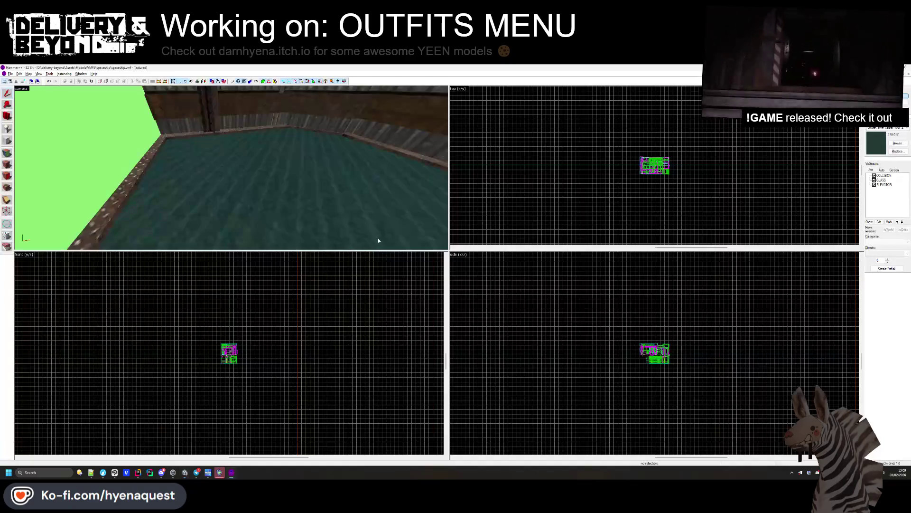
# Inspect the walkway box's faces in face-edit mode, viewing its underside.
pyautogui.click(289, 212)
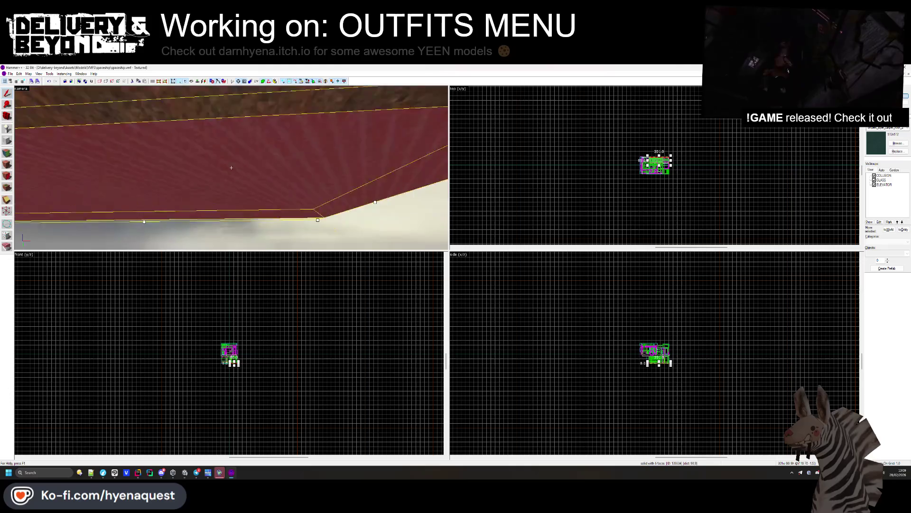
pyautogui.press('z')
pyautogui.press('Escape')
pyautogui.click(7, 153)
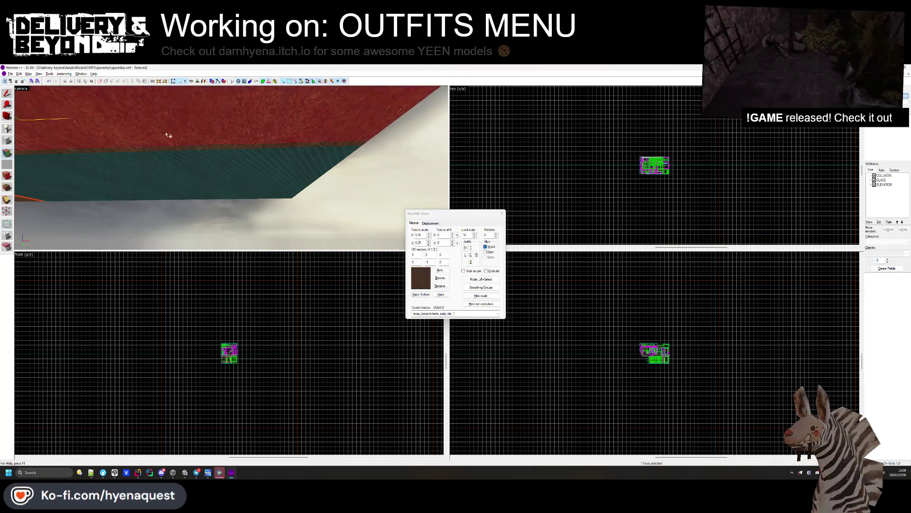
pyautogui.press('z')
pyautogui.click(231, 168)
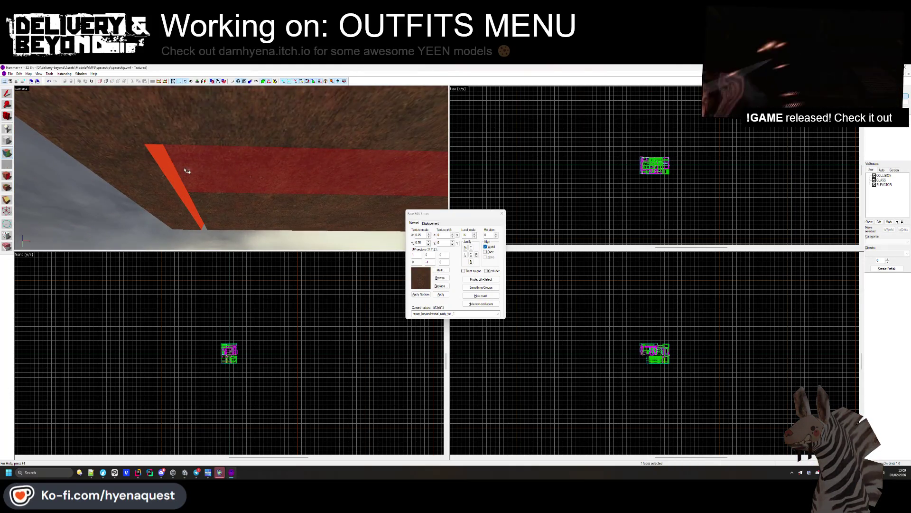
pyautogui.press('z')
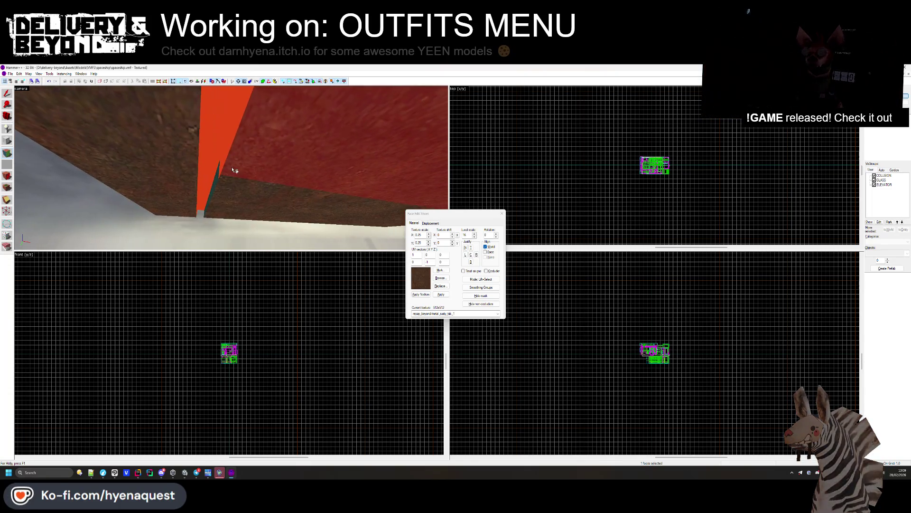
pyautogui.press('z')
pyautogui.press('z')
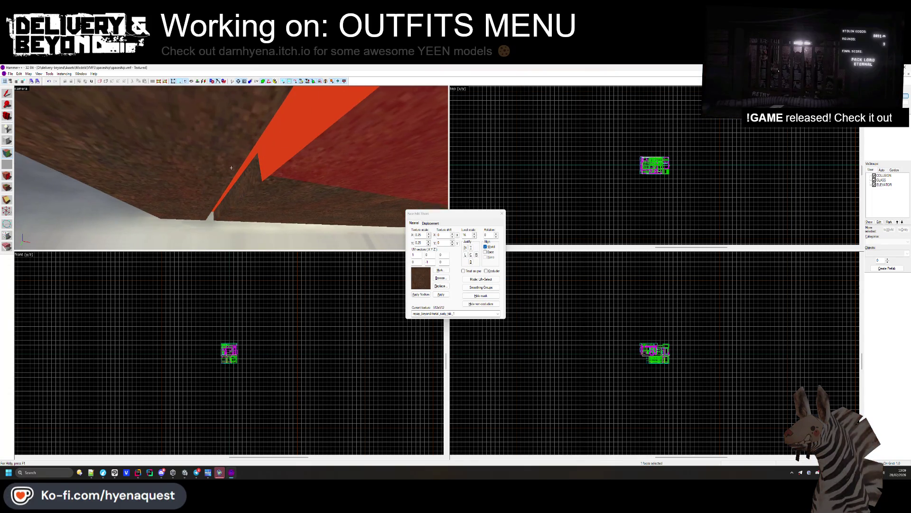
pyautogui.press('z')
# Apply and align the dark worn trim texture on the walkway's narrow side strip.
pyautogui.click(185, 172)
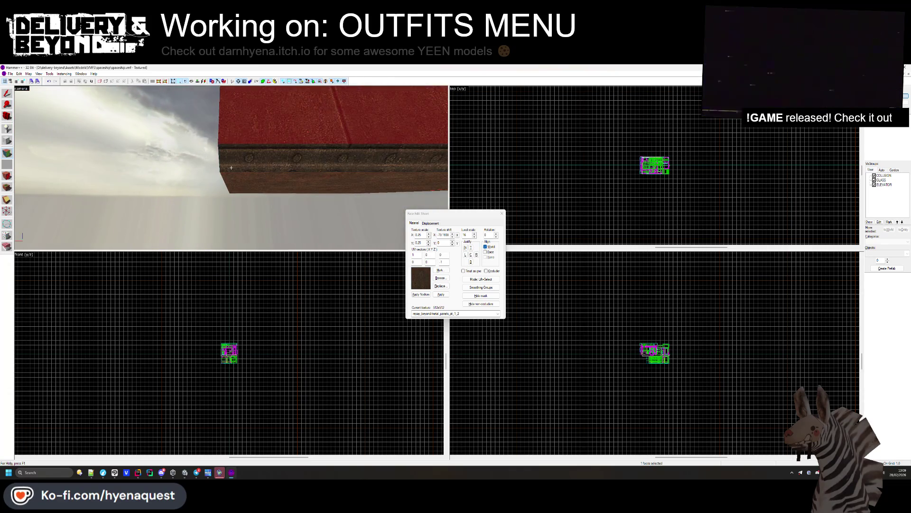
pyautogui.press('z')
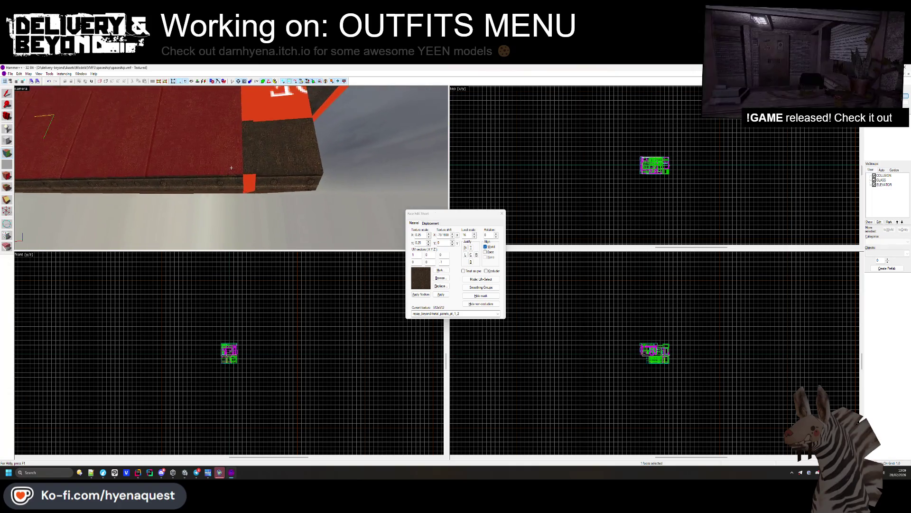
pyautogui.click(232, 168)
pyautogui.press('z')
pyautogui.click(501, 213)
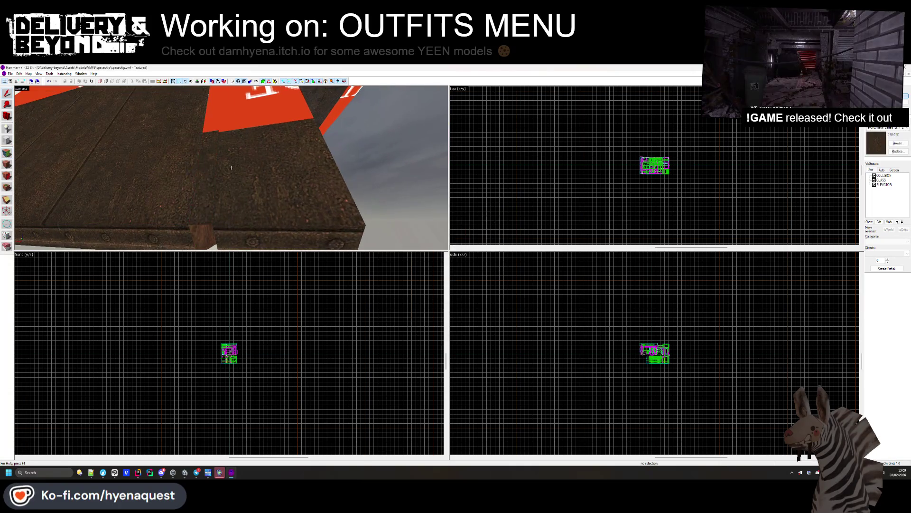
pyautogui.press('z')
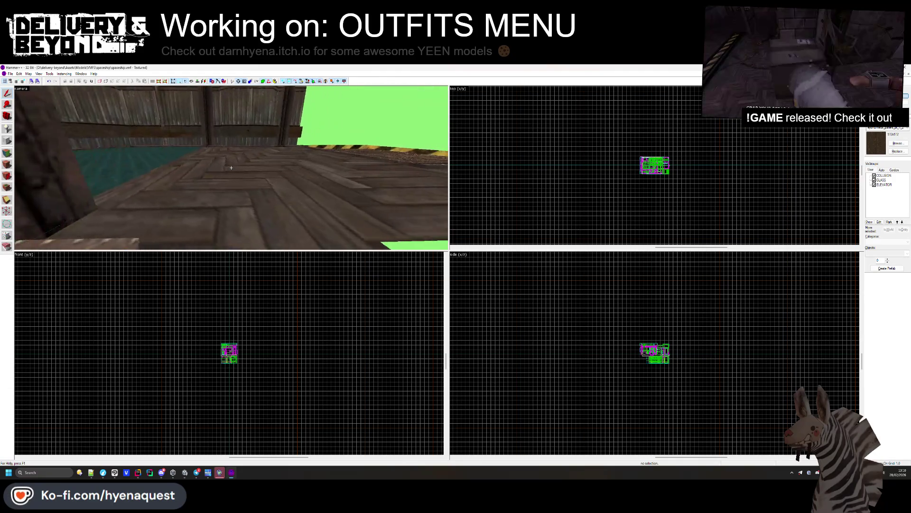
# Survey the walkway floor brushes, repositioning the camera over the green-edged floor.
pyautogui.click(231, 167)
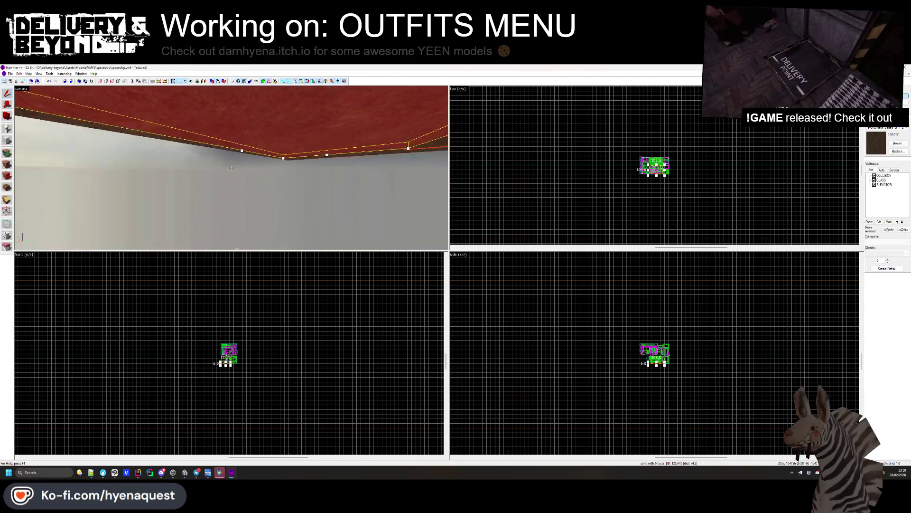
pyautogui.click(231, 168)
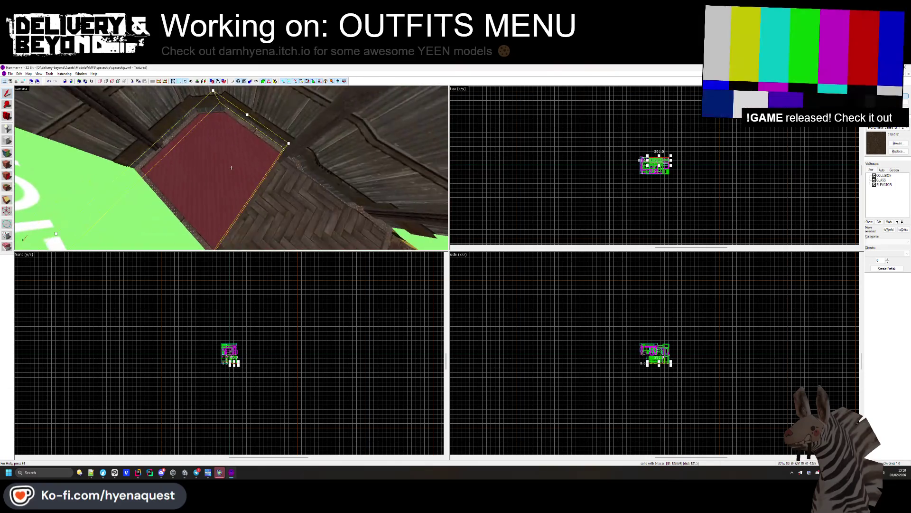
pyautogui.press('Escape')
pyautogui.press('w')
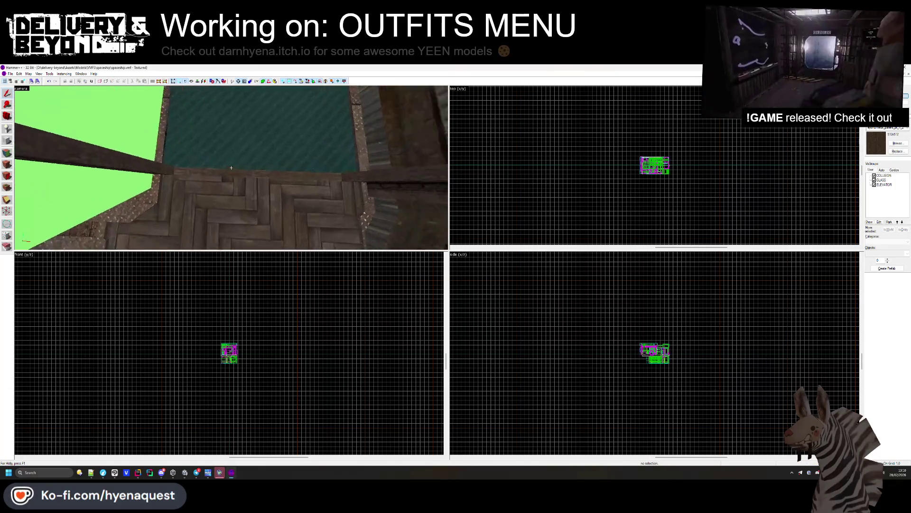
pyautogui.press('w')
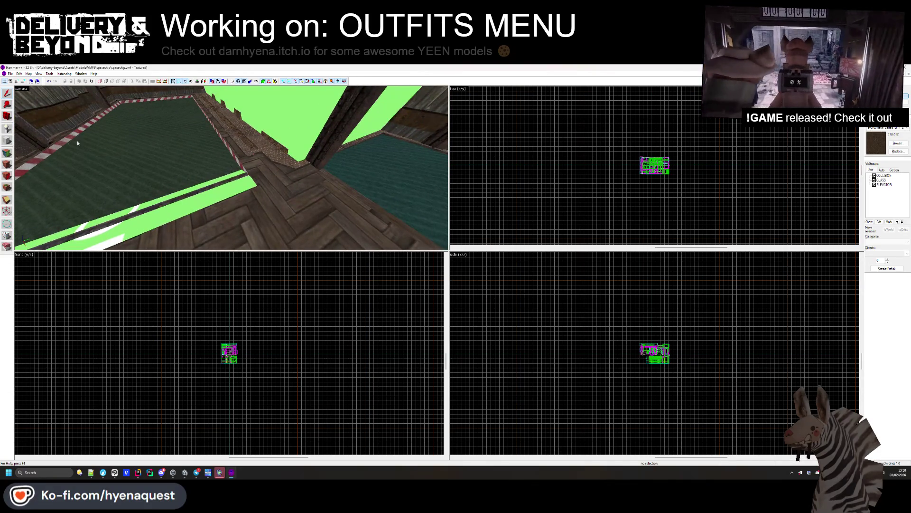
pyautogui.click(6, 164)
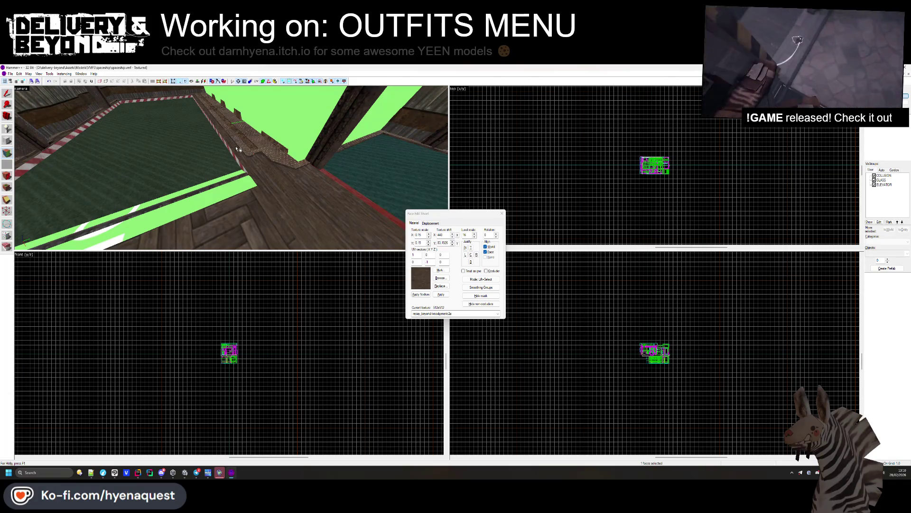
pyautogui.press('w')
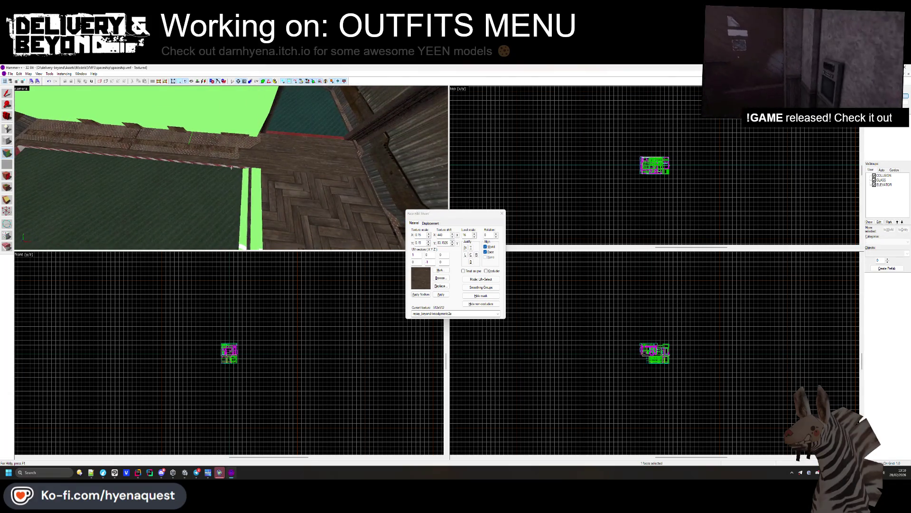
pyautogui.press('w')
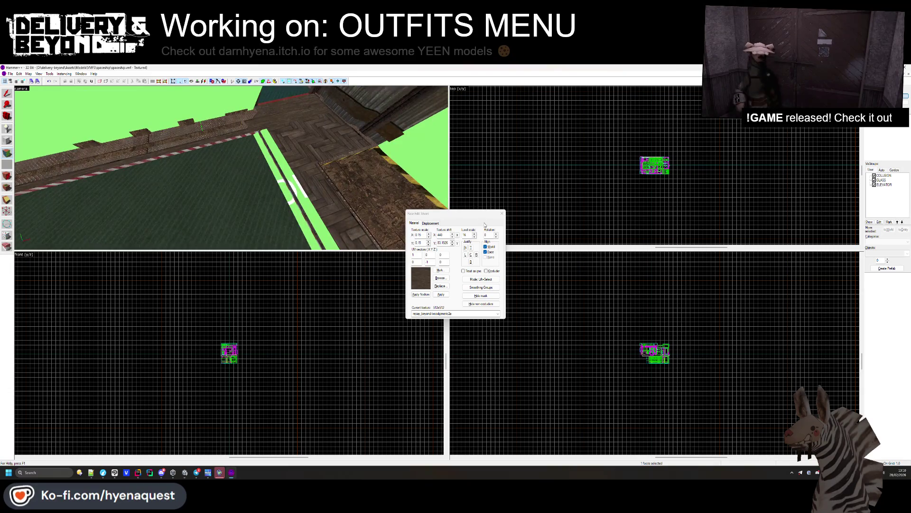
pyautogui.click(501, 214)
pyautogui.press('z')
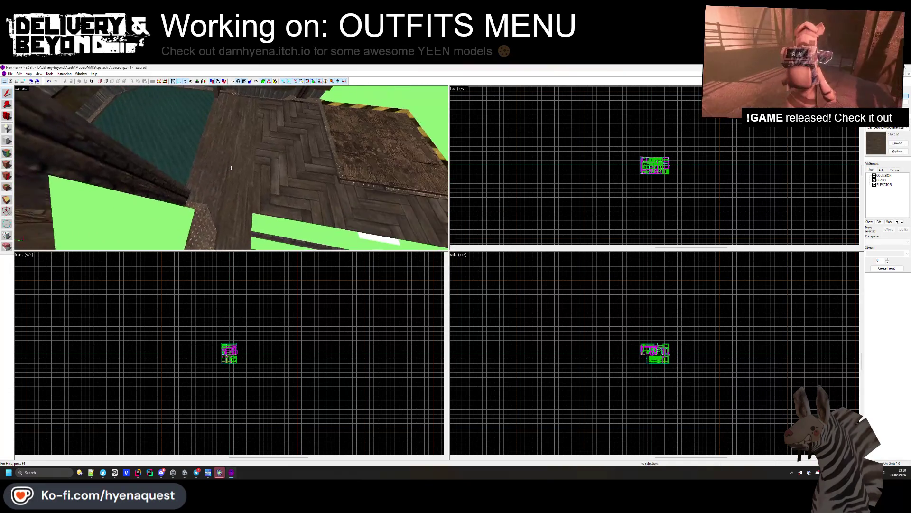
pyautogui.press('z')
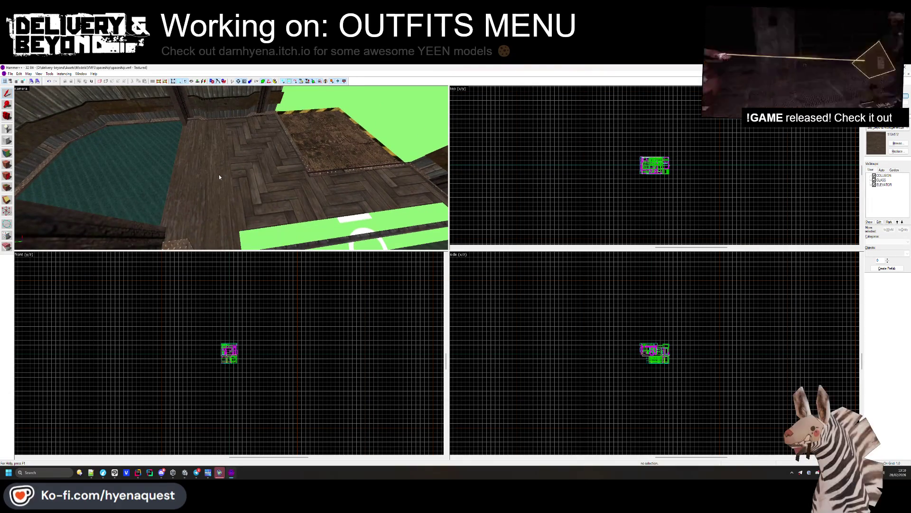
pyautogui.press('z')
pyautogui.press('z')
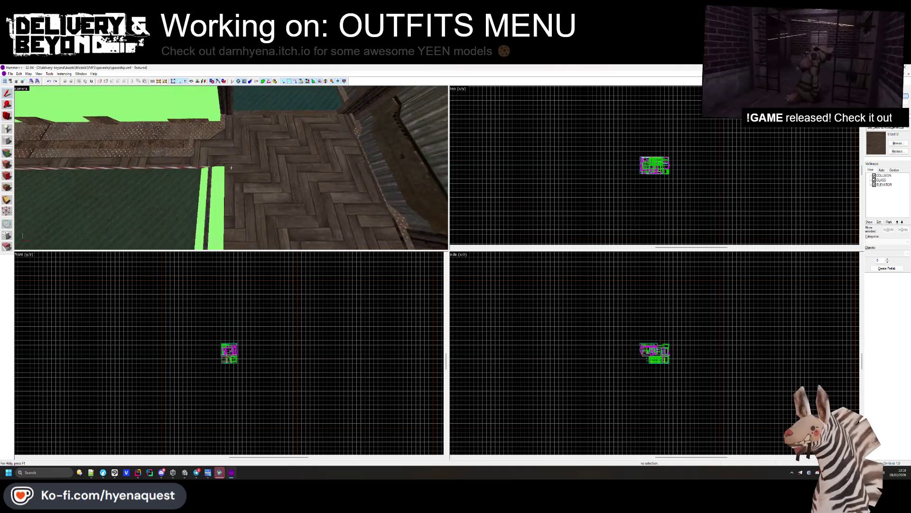
# Adjust the corner vertices of the angled studded-metal trim strip at the walkway bend.
pyautogui.click(200, 166)
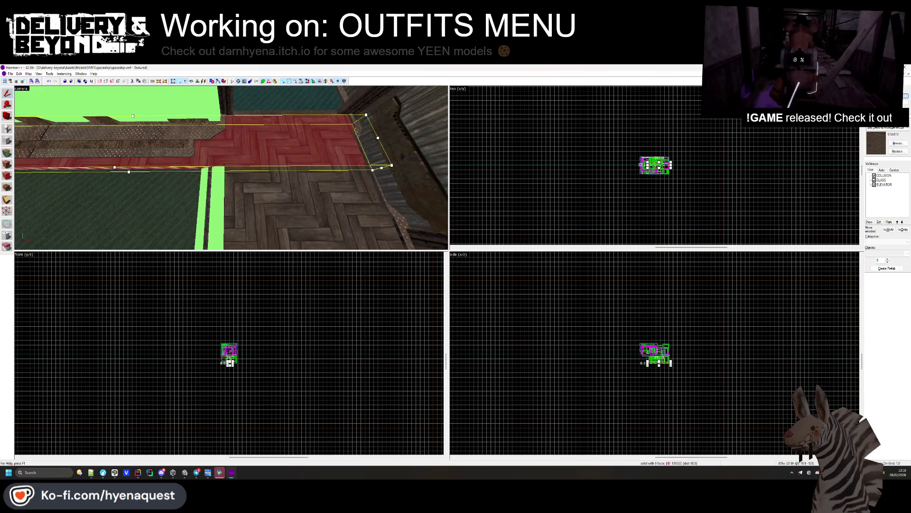
pyautogui.press('z')
pyautogui.press('Escape')
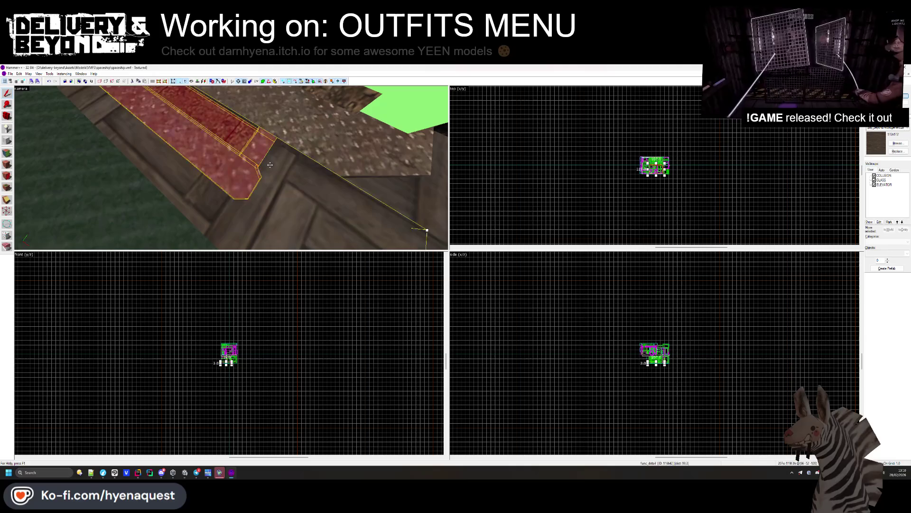
pyautogui.press('Escape')
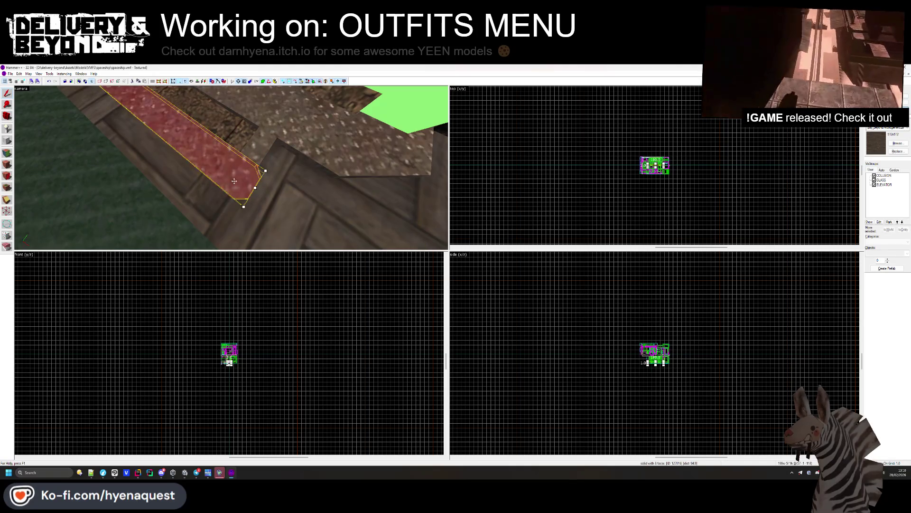
pyautogui.scroll(5, 650, 162)
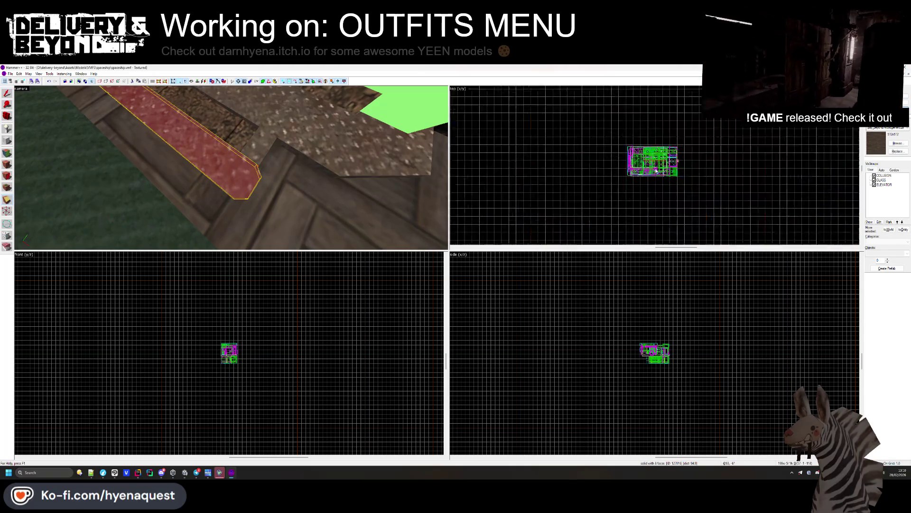
pyautogui.scroll(5, 655, 165)
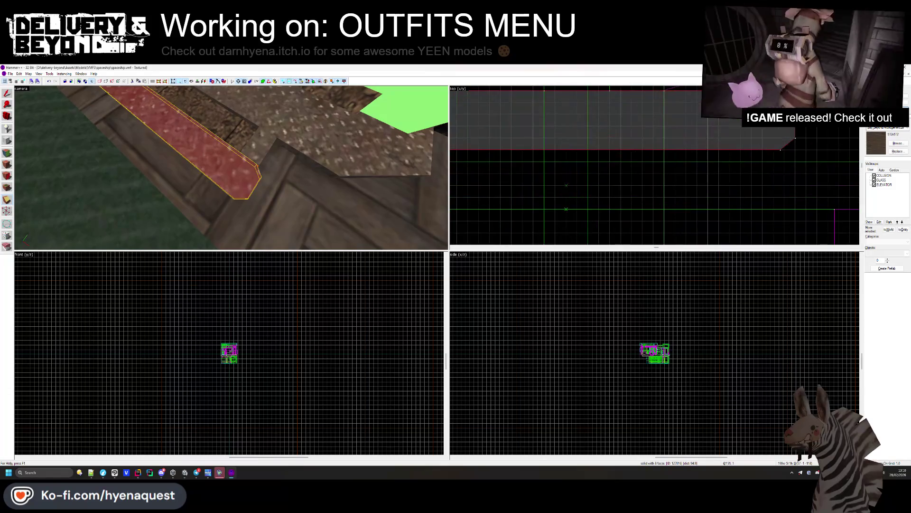
pyautogui.click(182, 118)
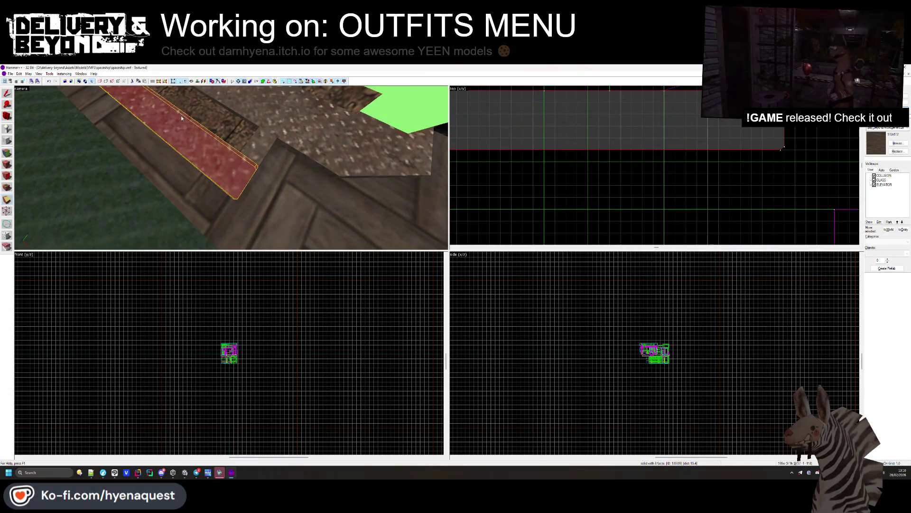
pyautogui.hotkey('shift', 'v')
pyautogui.scroll(2, 782, 143)
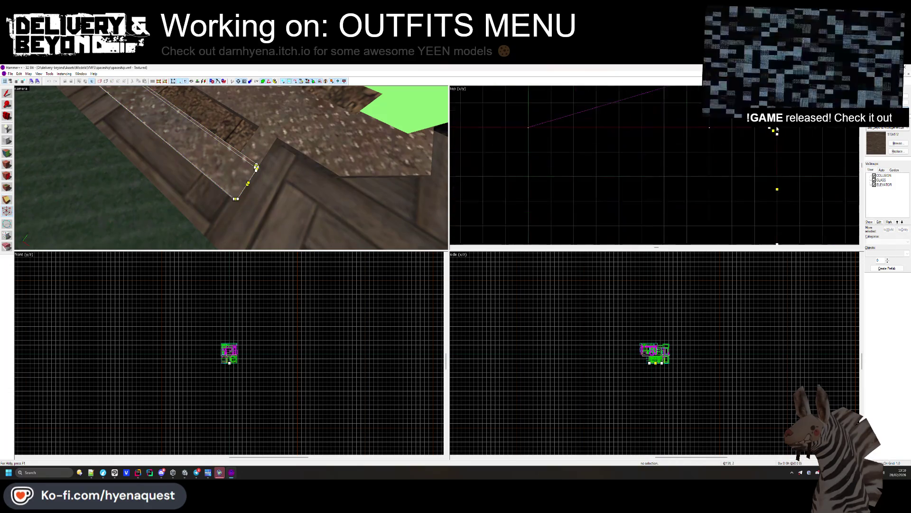
pyautogui.scroll(-5, 788, 141)
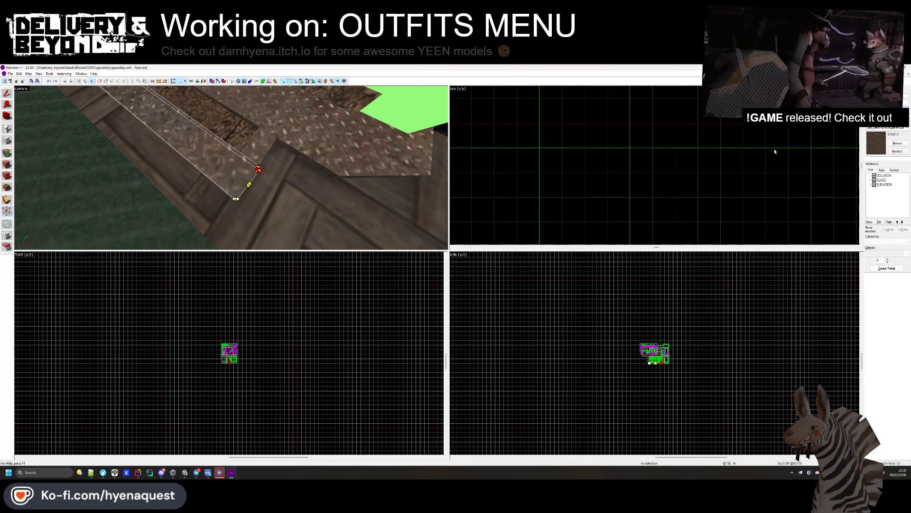
pyautogui.scroll(3, 744, 217)
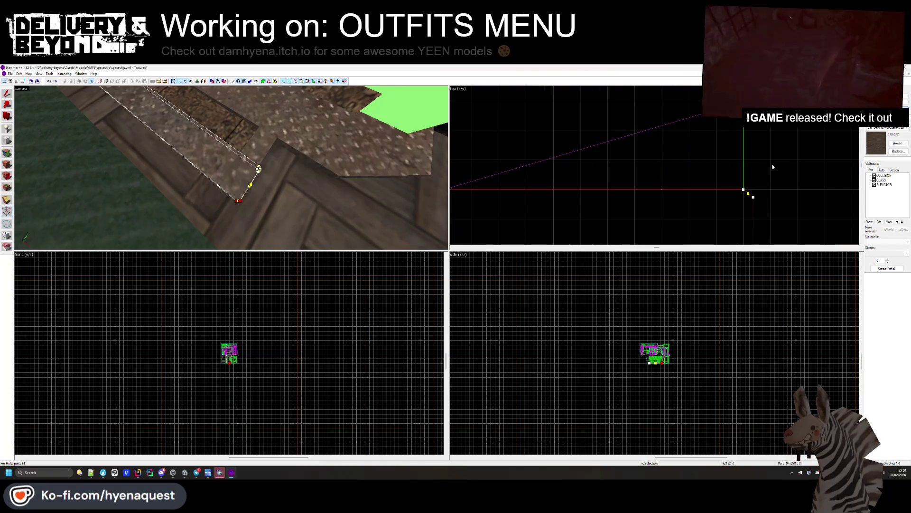
pyautogui.press('Escape')
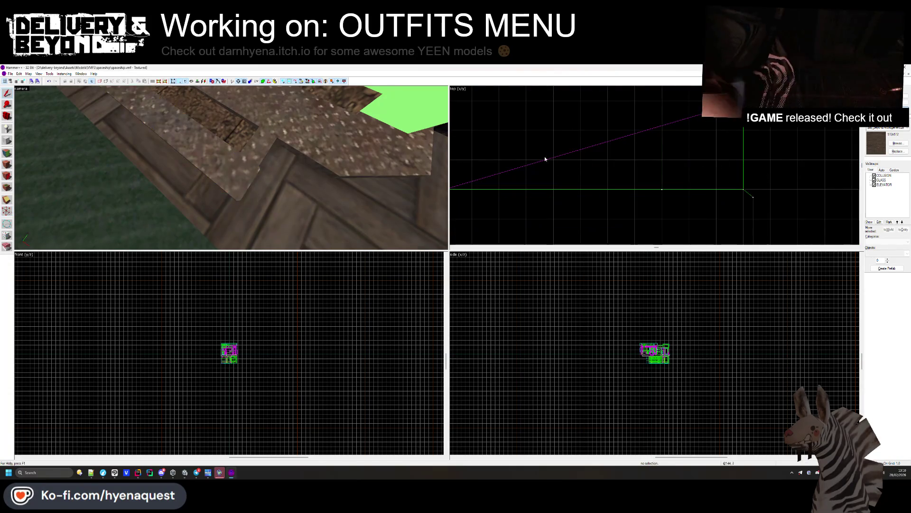
# Inspect the striped railing face's texture, then select the walkway floor brush.
pyautogui.press('z')
pyautogui.press('z')
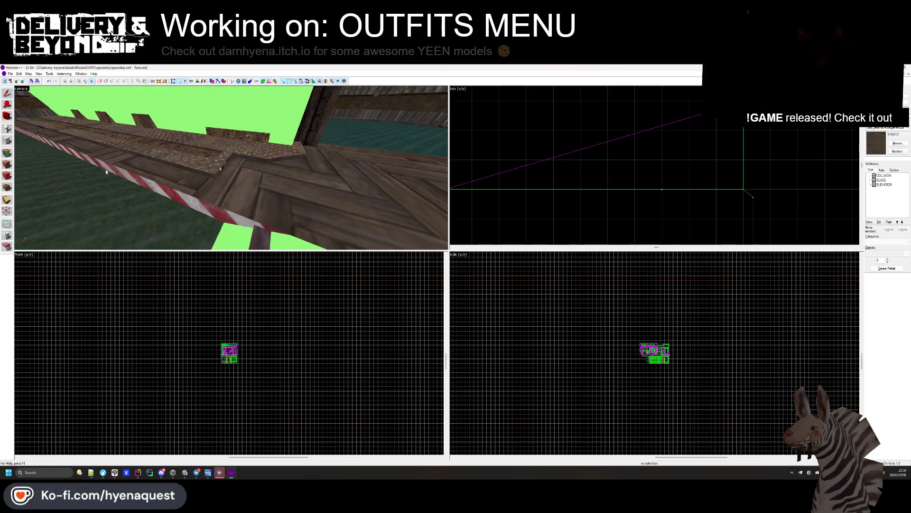
pyautogui.click(8, 164)
pyautogui.click(214, 177)
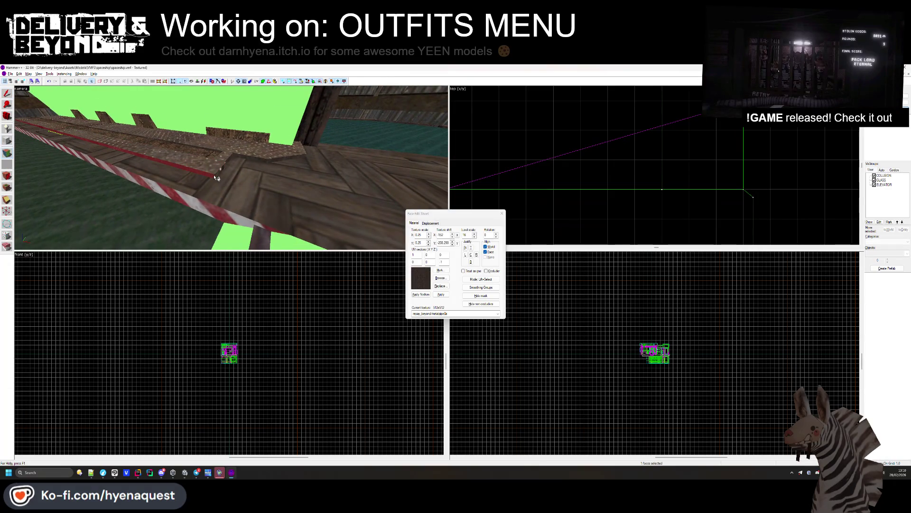
pyautogui.moveTo(215, 178)
pyautogui.mouseDown()
pyautogui.moveTo(199, 226)
pyautogui.moveTo(208, 190)
pyautogui.mouseUp()
pyautogui.click(502, 213)
pyautogui.press('z')
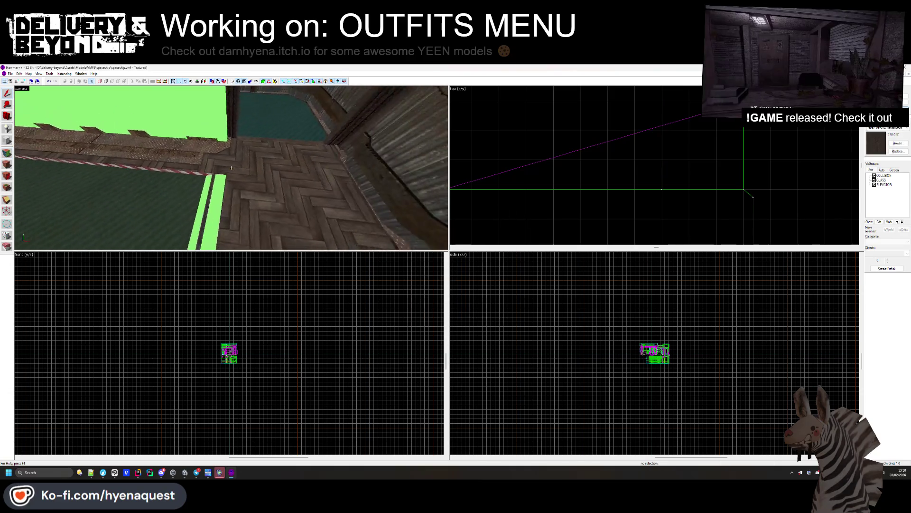
pyautogui.press('z')
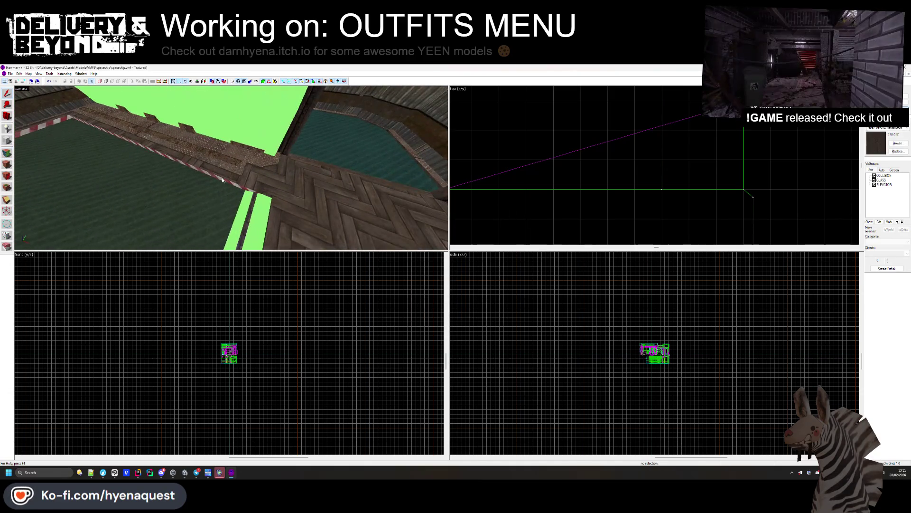
pyautogui.click(226, 176)
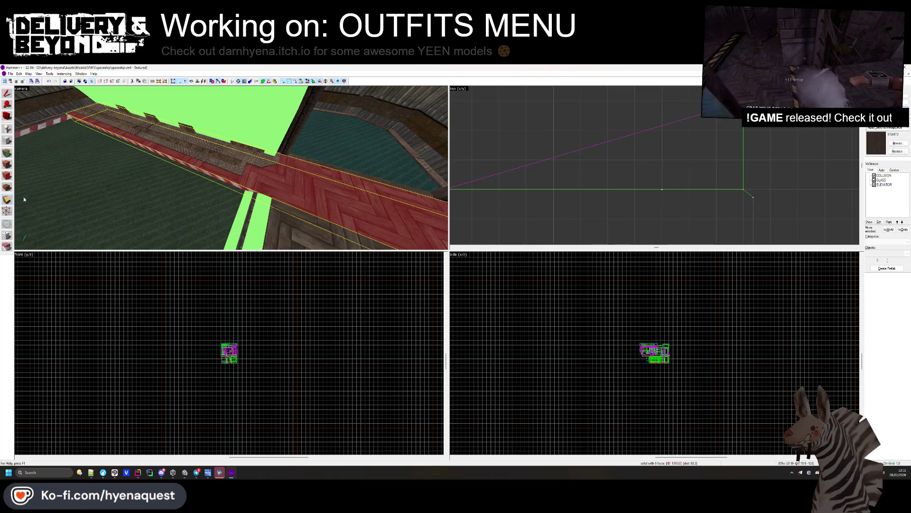
# Select the thin edge strip brush beside the herringbone wood walkway.
pyautogui.scroll(-4, 566, 190)
pyautogui.scroll(3, 577, 178)
pyautogui.moveTo(576, 174); pyautogui.dragTo(583, 175)
pyautogui.press('Return')
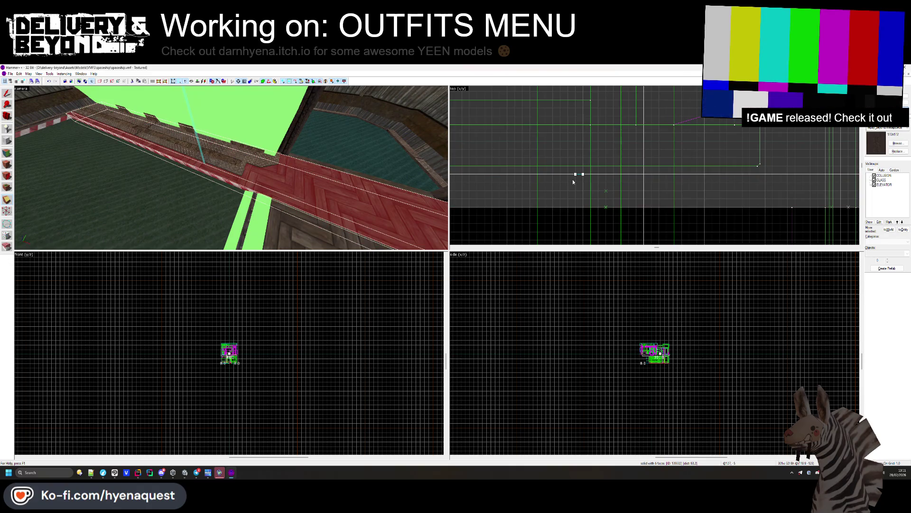
pyautogui.scroll(-3, 572, 179)
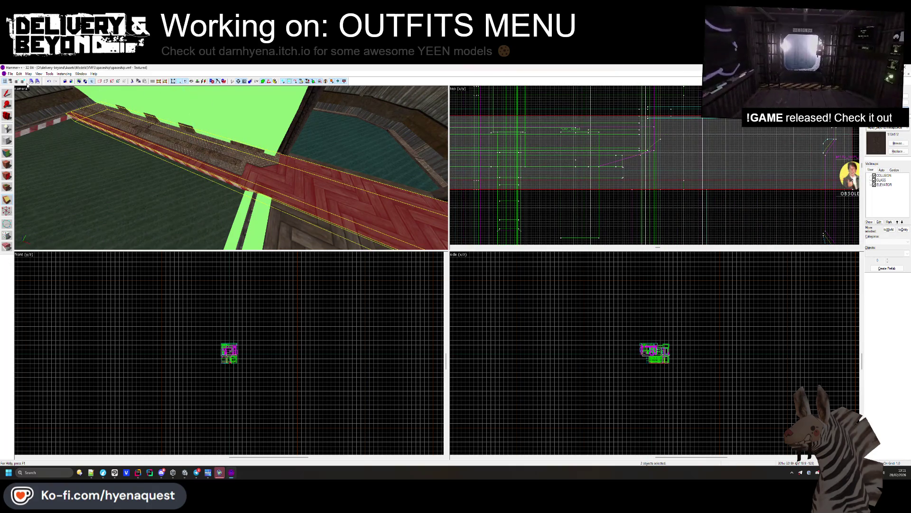
pyautogui.click(237, 196)
pyautogui.click(236, 182)
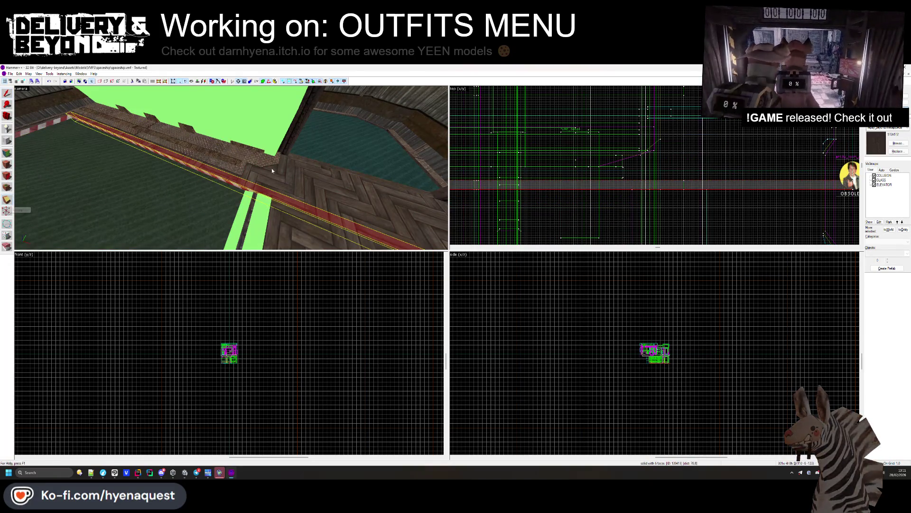
# Draw an angled clip line across the strip in the top view and open the Face Edit Sheet.
pyautogui.scroll(3, 720, 190)
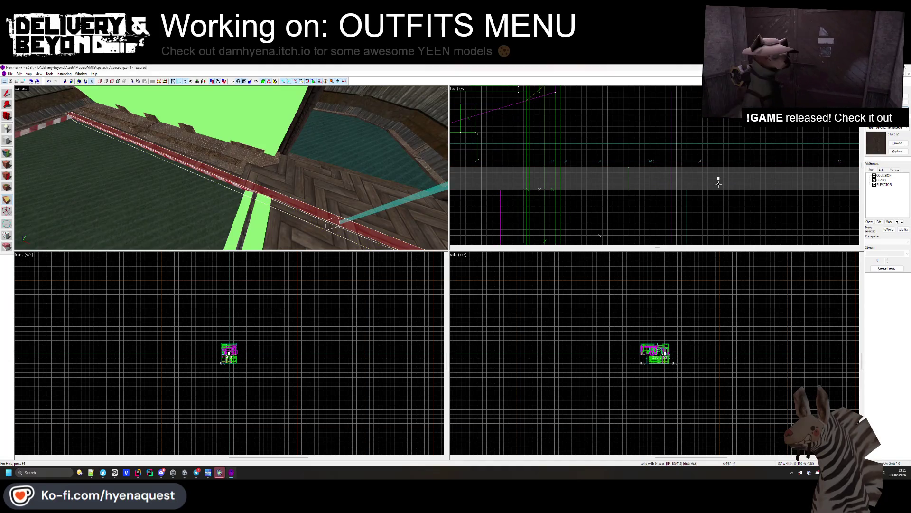
pyautogui.moveTo(719, 183); pyautogui.dragTo(601, 191)
pyautogui.moveTo(720, 181); pyautogui.dragTo(587, 168)
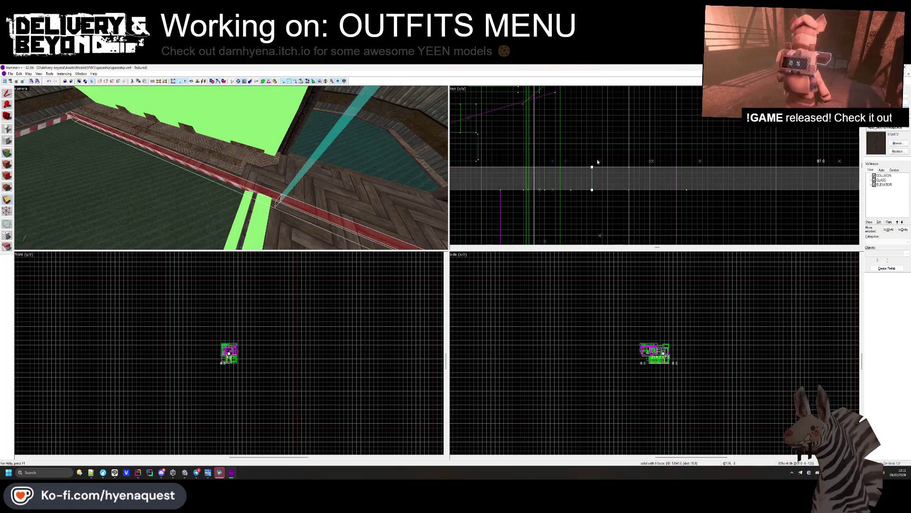
pyautogui.click(7, 164)
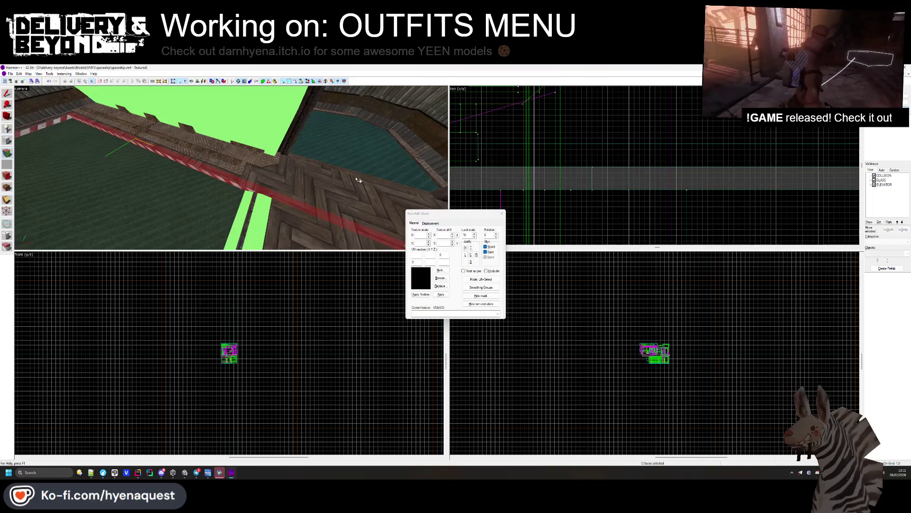
# Select the wood floor solid and draw a clip line through it.
pyautogui.click(287, 185)
pyautogui.press('z')
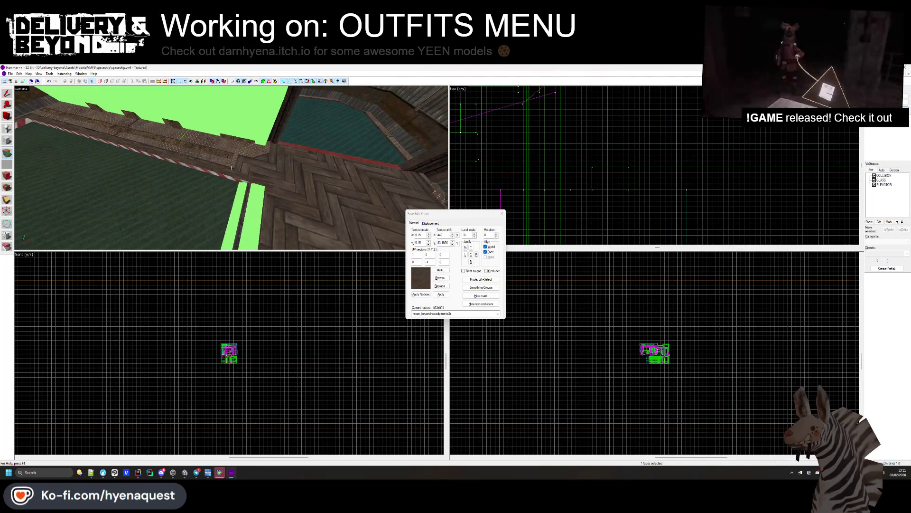
pyautogui.click(501, 214)
pyautogui.click(175, 173)
pyautogui.scroll(-2, 698, 152)
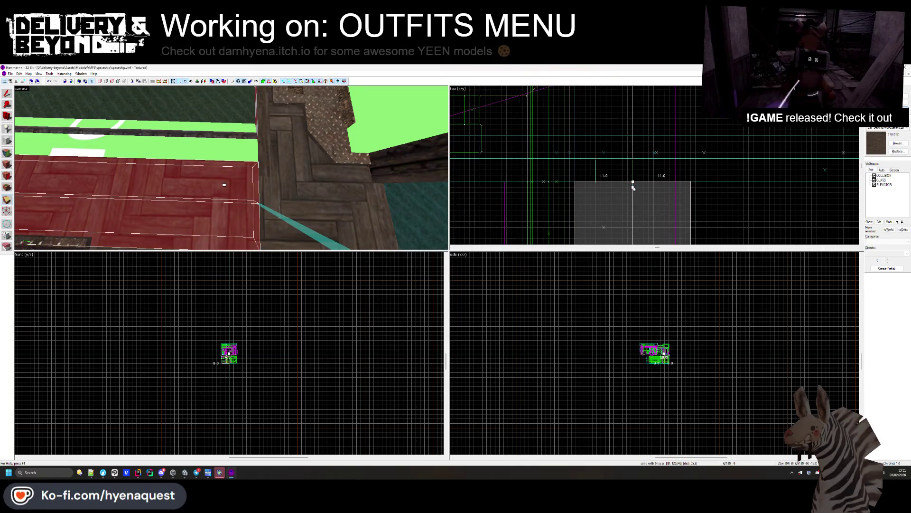
pyautogui.moveTo(633, 187)
pyautogui.mouseDown()
pyautogui.moveTo(593, 183)
pyautogui.moveTo(596, 194)
pyautogui.moveTo(590, 179)
pyautogui.mouseUp()
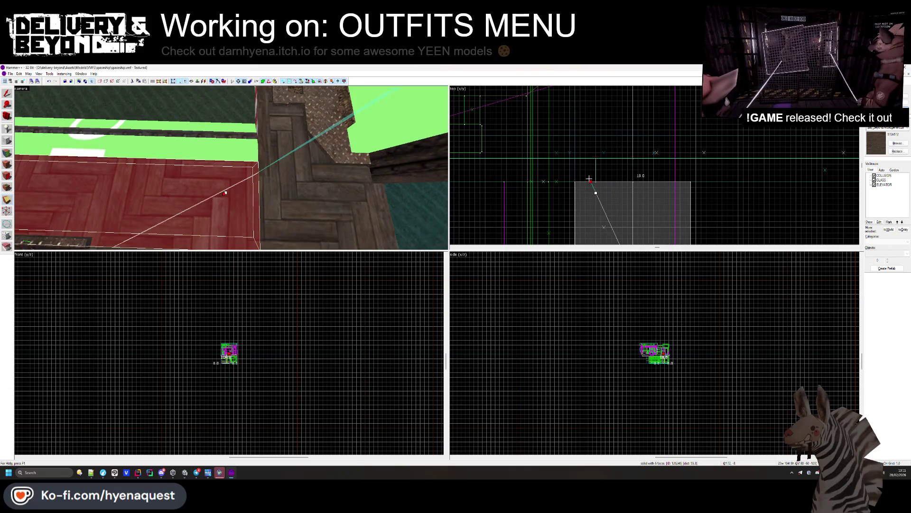
# Pick the single wood floor top face in the Face Edit Sheet.
pyautogui.click(7, 164)
pyautogui.click(254, 172)
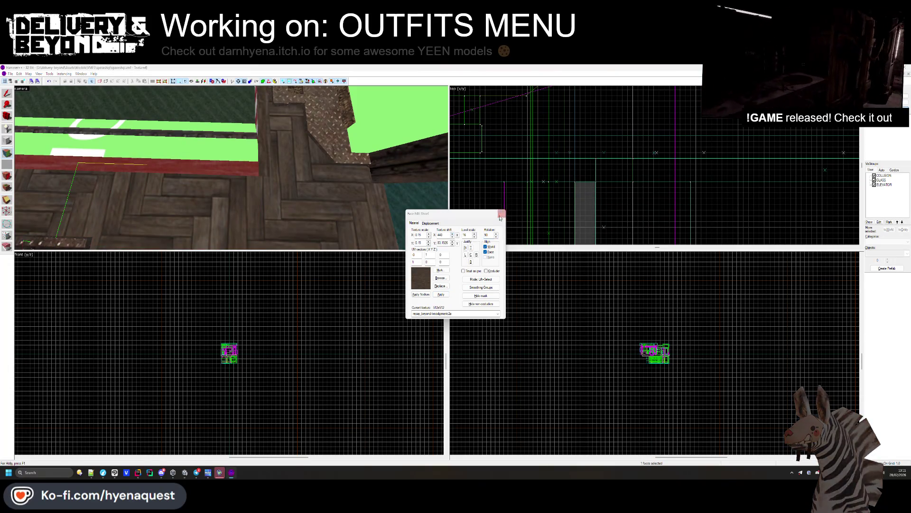
pyautogui.hotkey('shift', 's')
pyautogui.press('z')
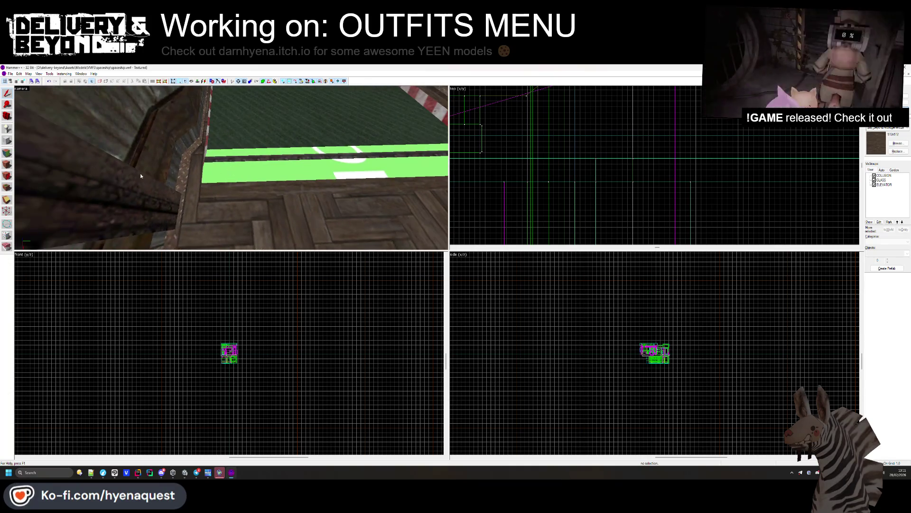
pyautogui.click(7, 164)
pyautogui.press('z')
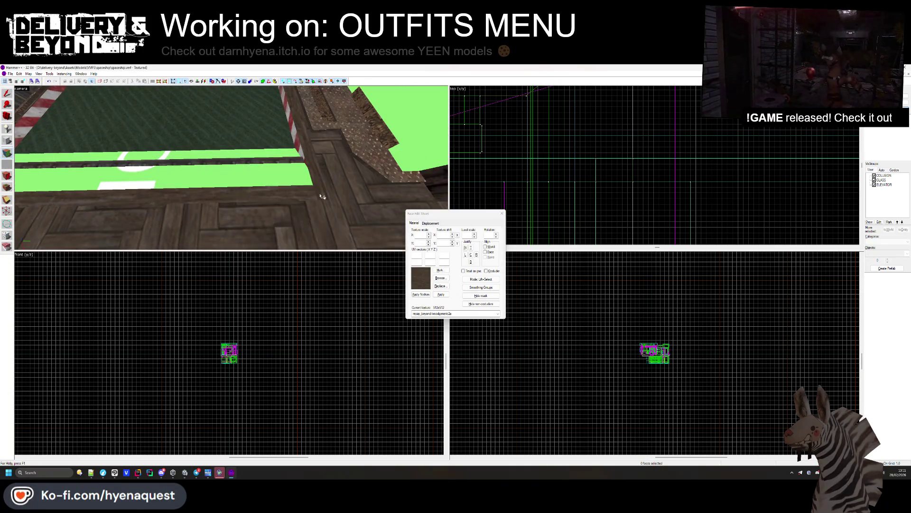
pyautogui.press('z')
pyautogui.press('z')
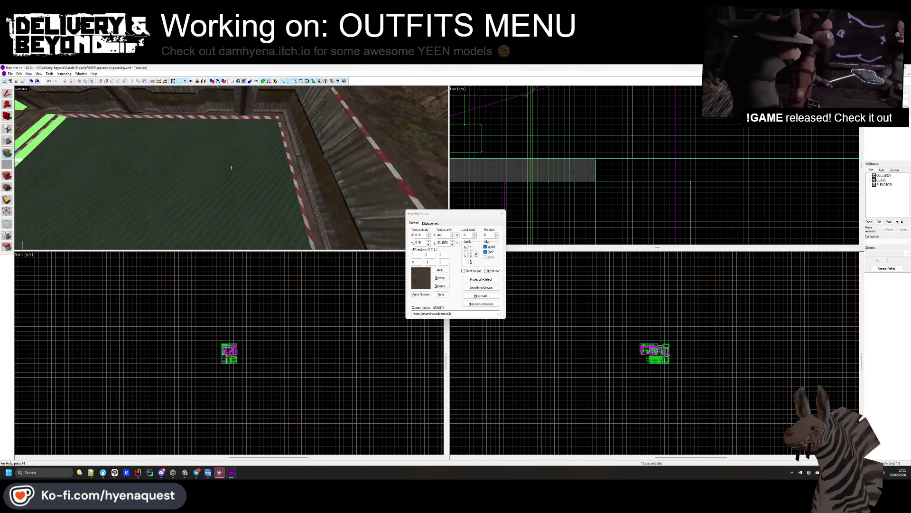
pyautogui.press('z')
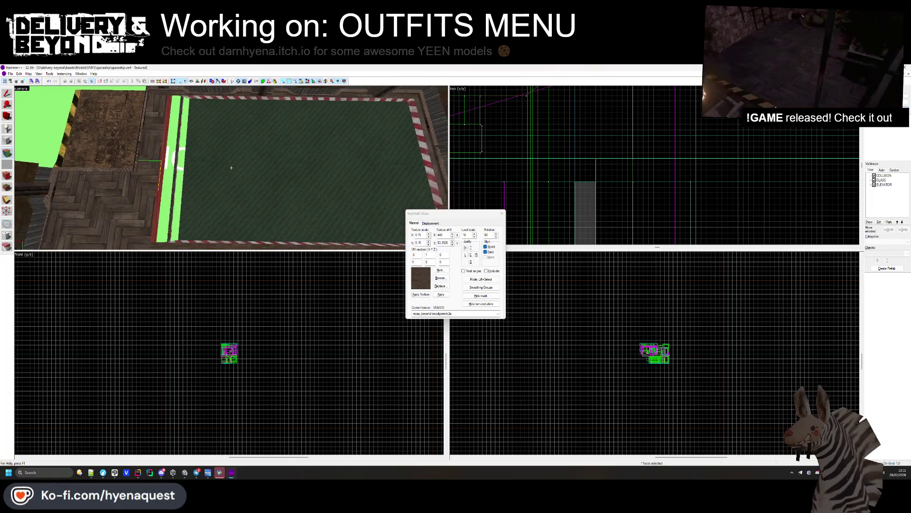
# Rotate the floor face texture 90°, close the face editor, and return to Unity.
pyautogui.press('z')
pyautogui.hotkey('shift', 's')
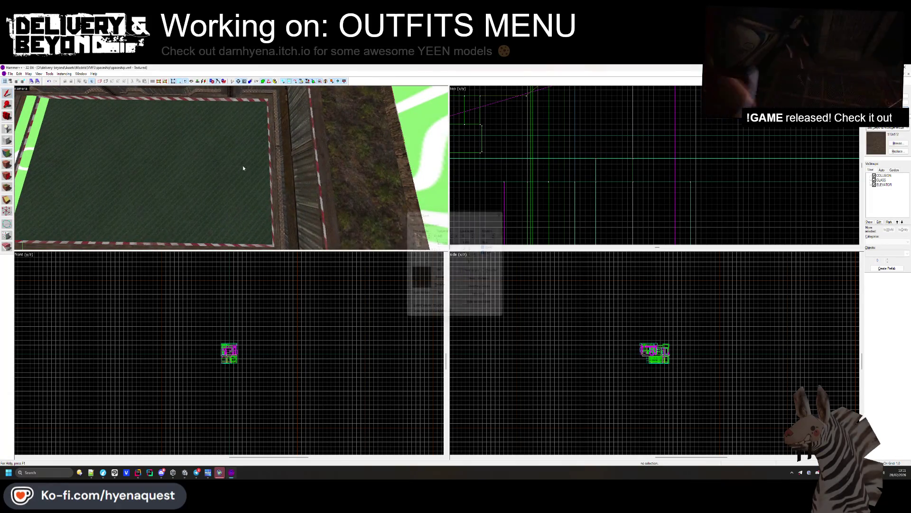
pyautogui.press('z')
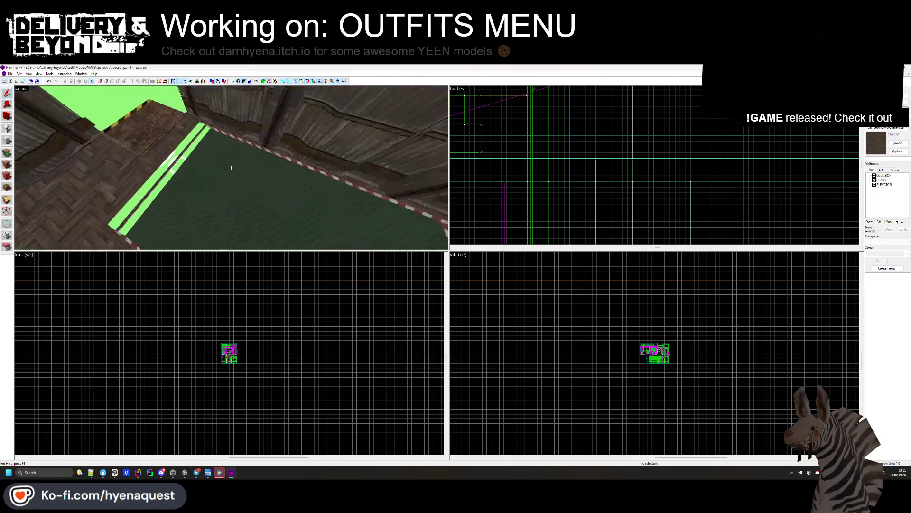
pyautogui.hotkey('alt', 'Tab')
pyautogui.click(420, 221)
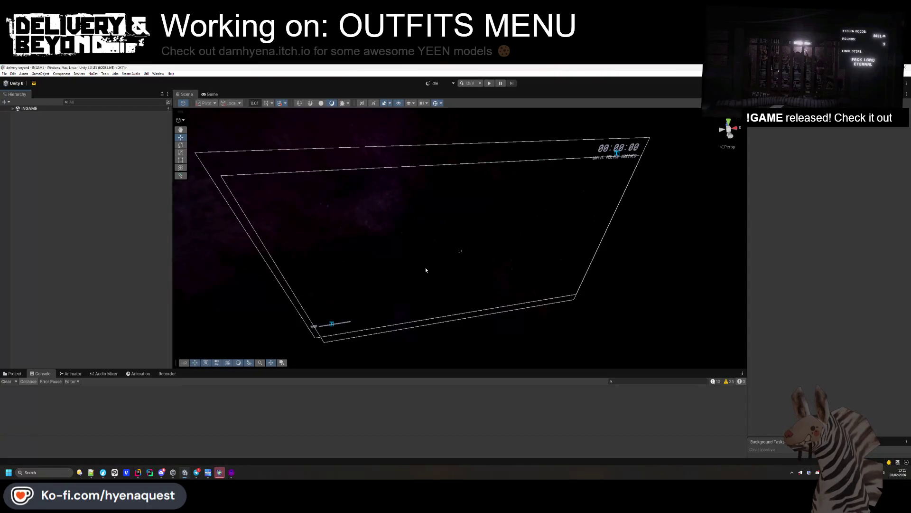
# Export the active scene through Steam Audio > Export Active Scene.
pyautogui.click(133, 74)
pyautogui.click(145, 90)
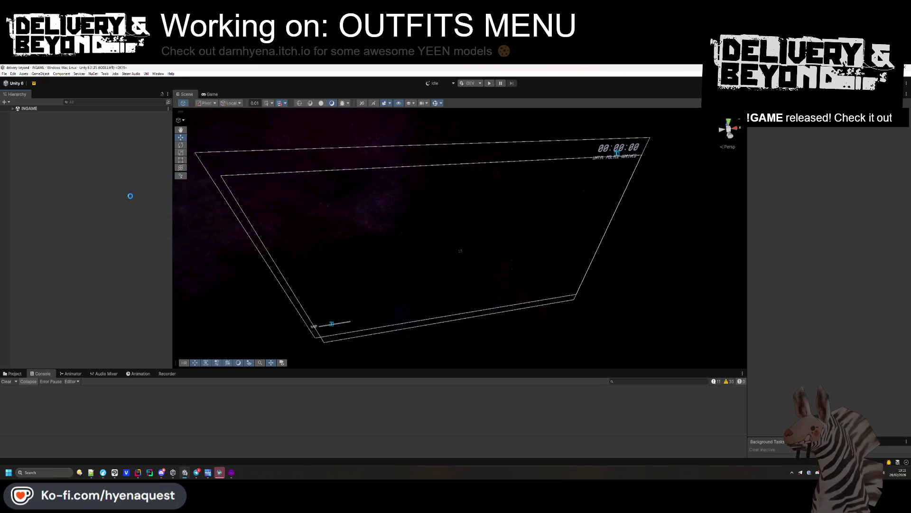
pyautogui.scroll(5, 321, 301)
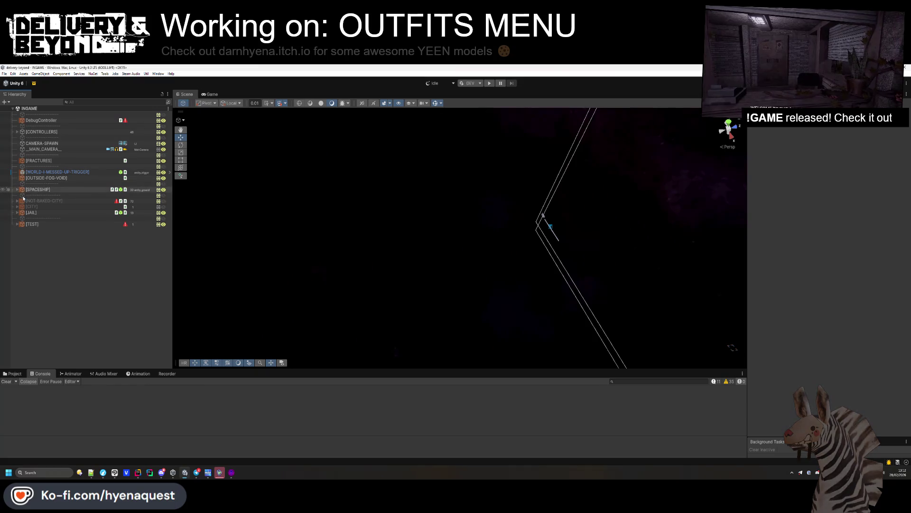
# Expand [SPACESHIP], frame the [MDL] model, and check then close Package Manager updates.
pyautogui.click(17, 190)
pyautogui.doubleClick(44, 316)
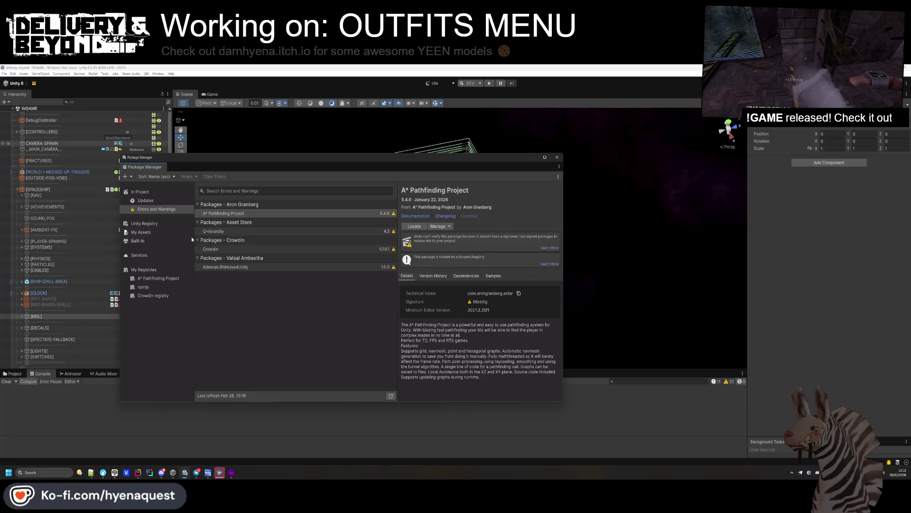
pyautogui.click(163, 201)
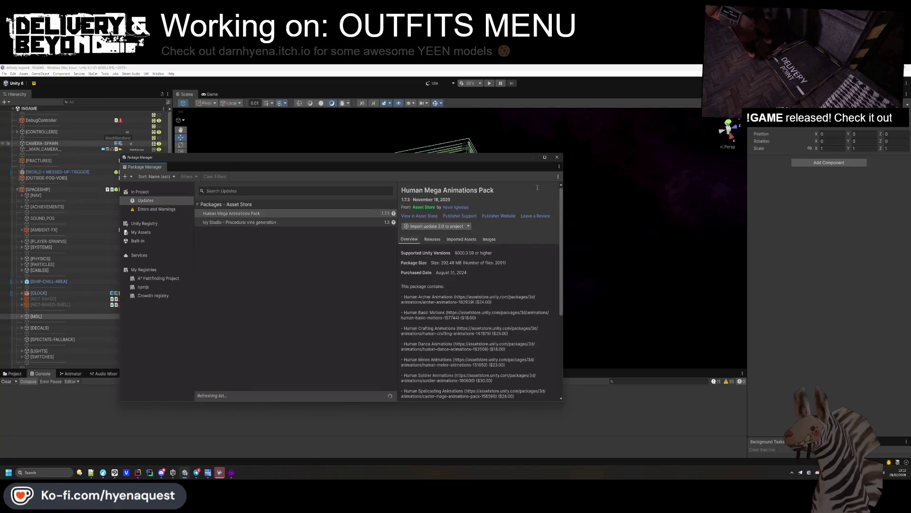
pyautogui.click(557, 156)
pyautogui.click(525, 325)
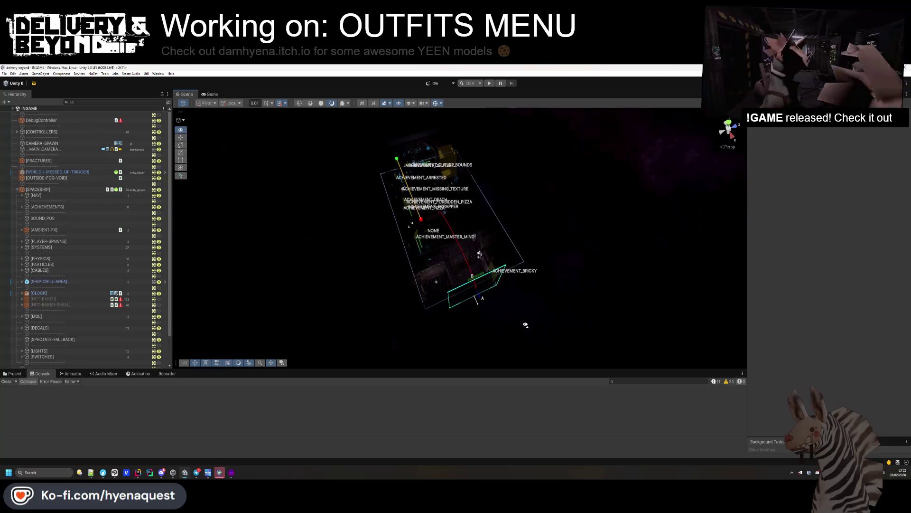
pyautogui.scroll(10, 525, 325)
# Frame the wall decal inside the ship and shift its Z from 2.484998 to 2.434999.
pyautogui.moveTo(476, 328)
pyautogui.mouseDown()
pyautogui.moveTo(610, 265)
pyautogui.moveTo(610, 304)
pyautogui.moveTo(648, 319)
pyautogui.moveTo(637, 329)
pyautogui.moveTo(432, 329)
pyautogui.moveTo(559, 333)
pyautogui.moveTo(551, 328)
pyautogui.moveTo(580, 305)
pyautogui.moveTo(472, 330)
pyautogui.moveTo(523, 332)
pyautogui.moveTo(633, 305)
pyautogui.moveTo(656, 244)
pyautogui.moveTo(651, 250)
pyautogui.mouseUp()
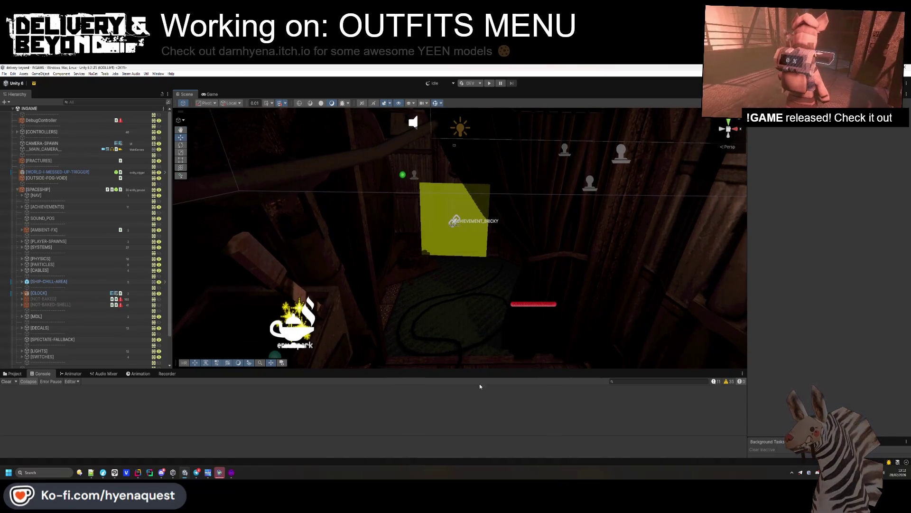
pyautogui.moveTo(436, 276); pyautogui.dragTo(401, 238)
pyautogui.click(450, 246)
pyautogui.press('f')
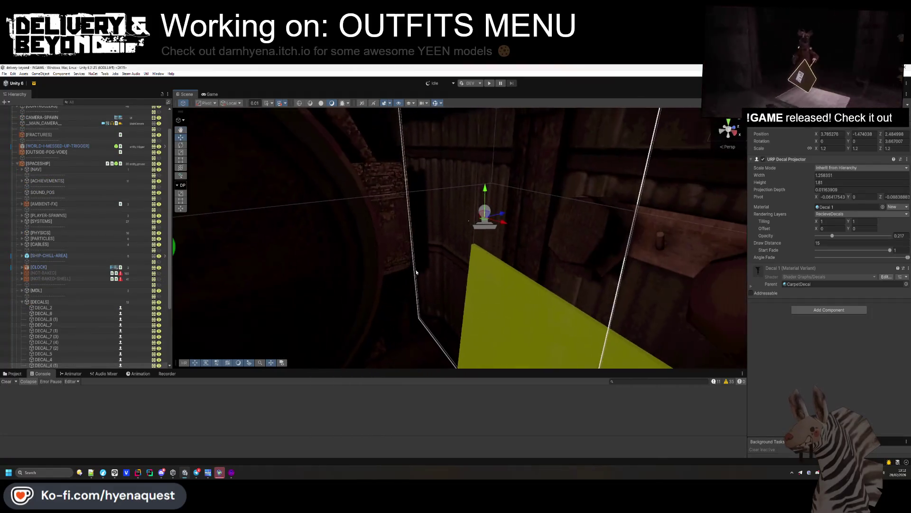
pyautogui.moveTo(501, 214); pyautogui.dragTo(500, 218)
pyautogui.moveTo(493, 306); pyautogui.dragTo(490, 420)
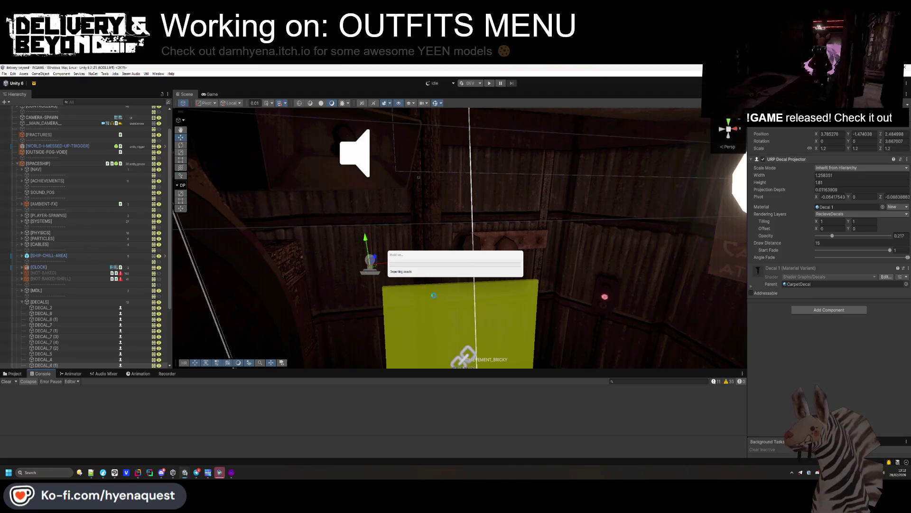
# Inspect the speaker's Audio Source settings, then launch the game in Play mode.
pyautogui.click(355, 153)
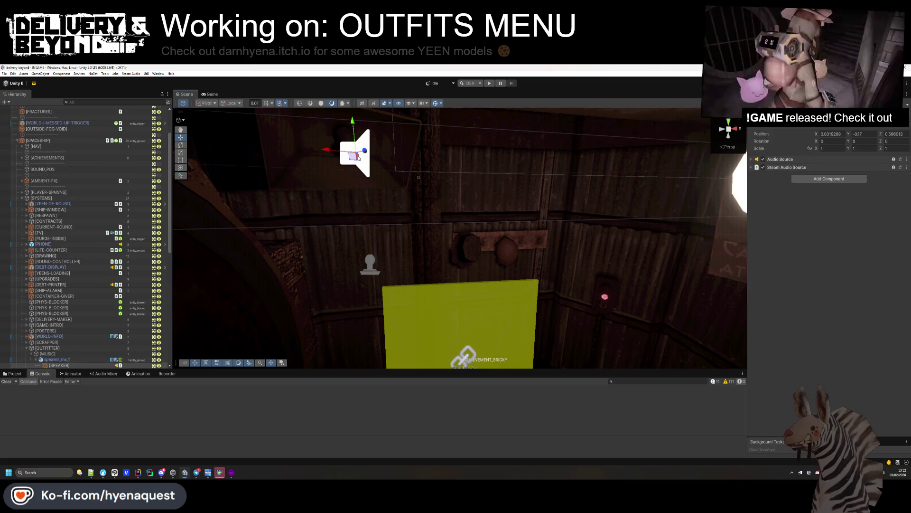
pyautogui.click(779, 160)
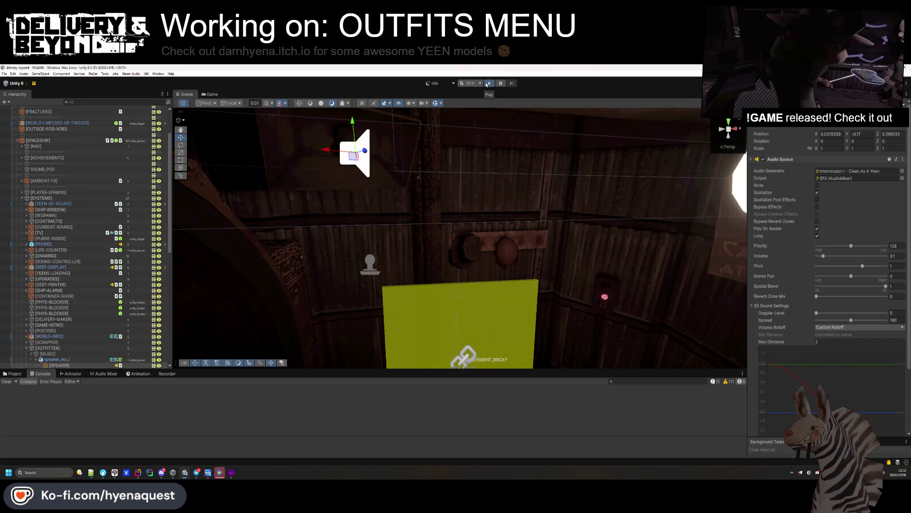
pyautogui.click(488, 83)
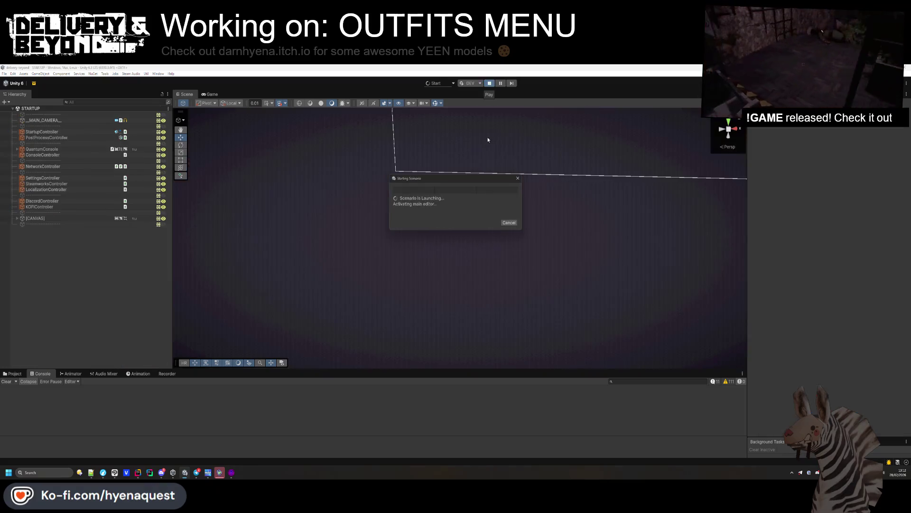
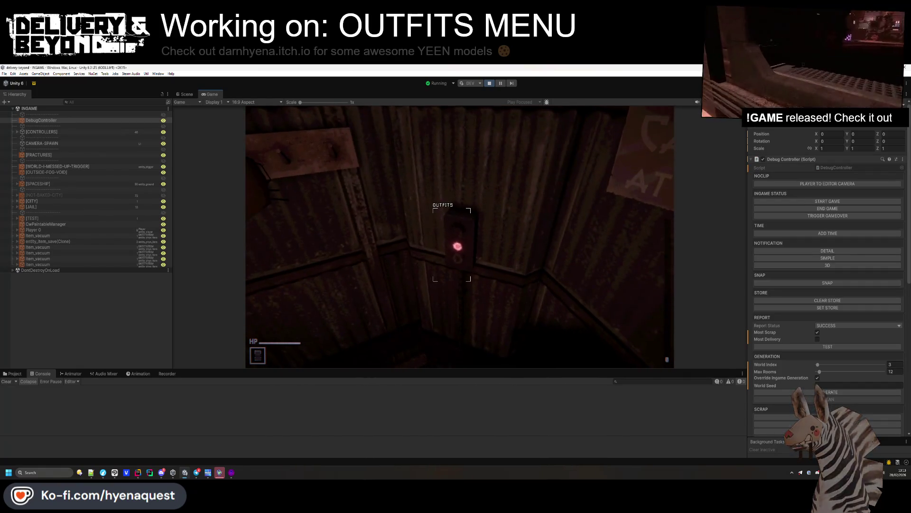
# Open the outfits menu and browse the hat, species, eyewear and clothing categories.
pyautogui.press('e')
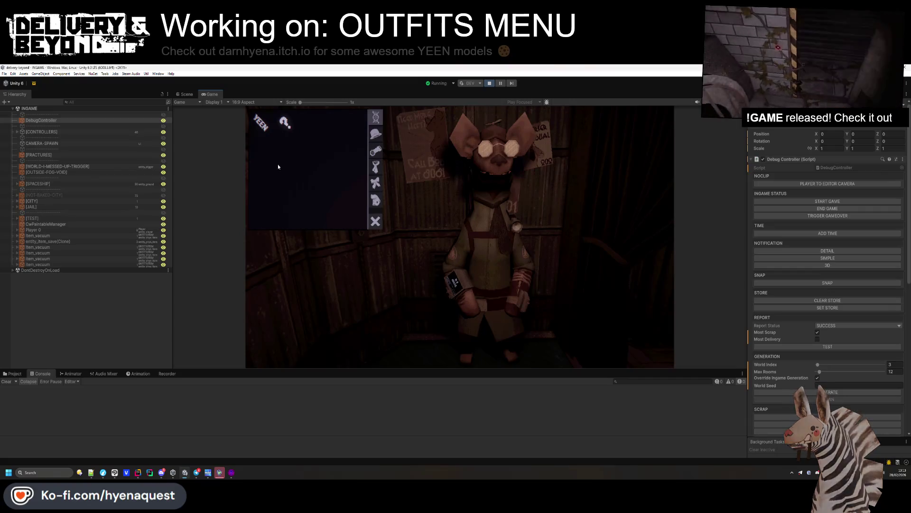
pyautogui.click(375, 136)
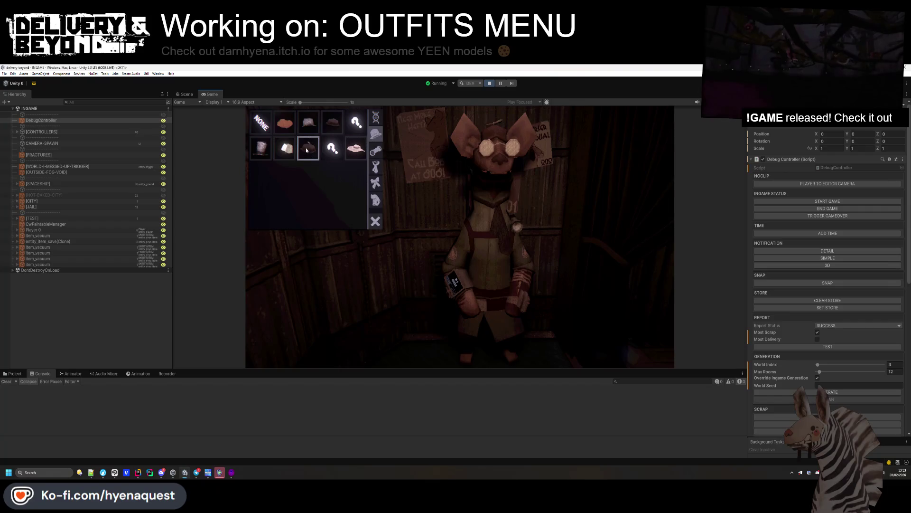
pyautogui.click(375, 117)
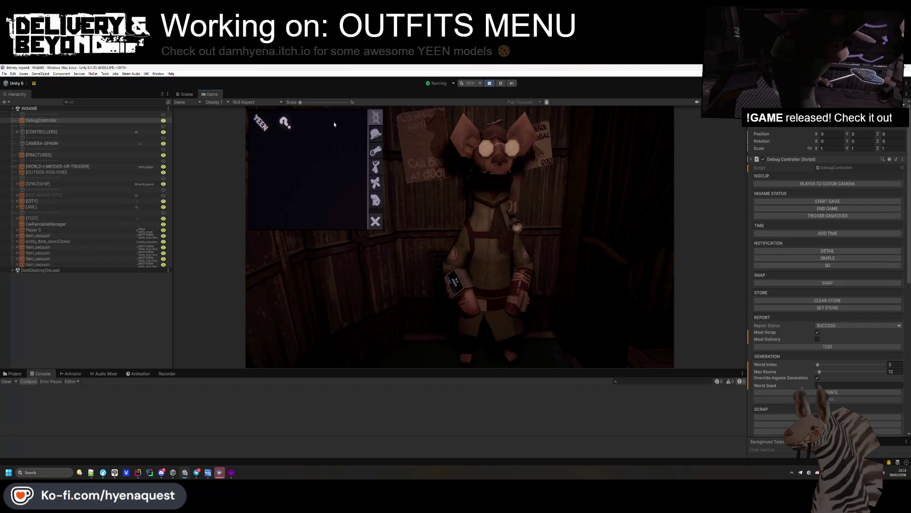
pyautogui.click(376, 151)
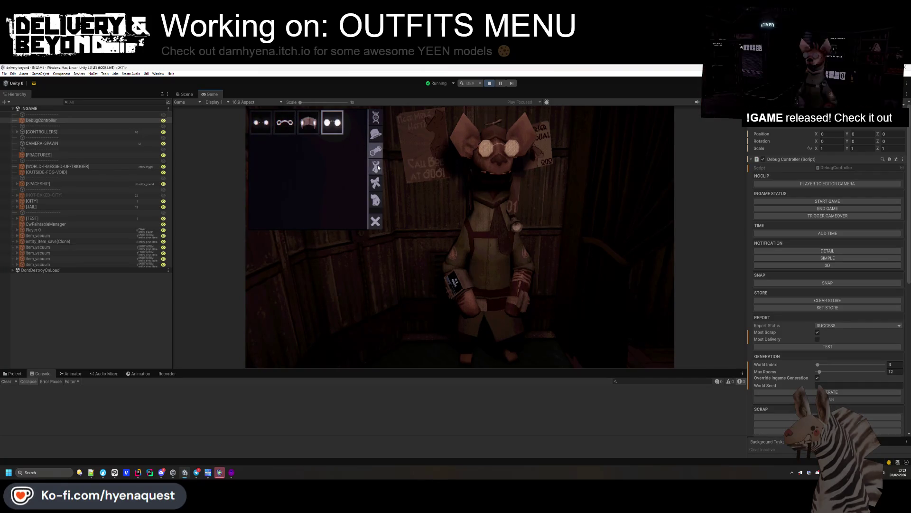
pyautogui.click(377, 166)
pyautogui.click(376, 182)
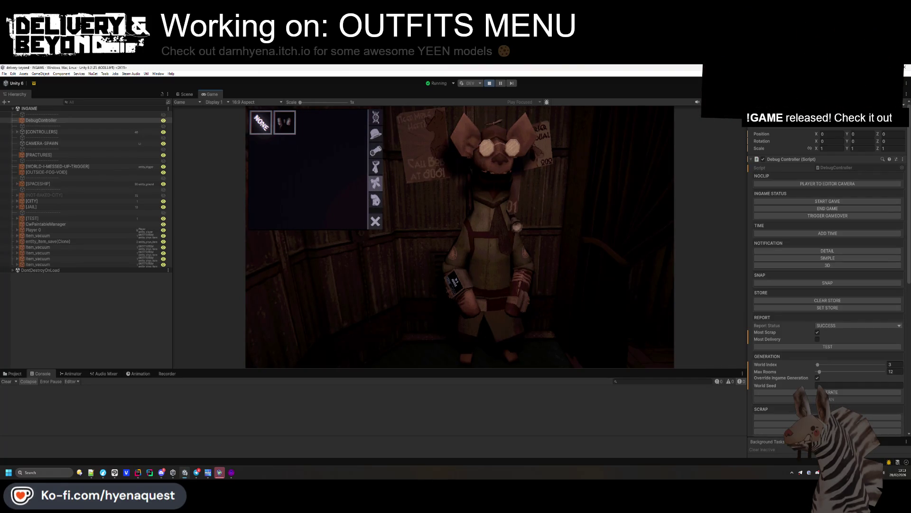
pyautogui.click(375, 134)
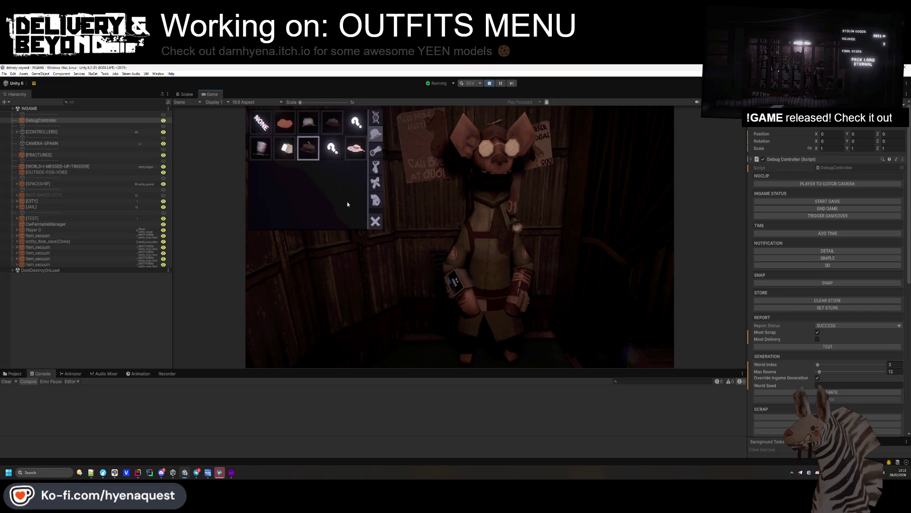
pyautogui.click(375, 182)
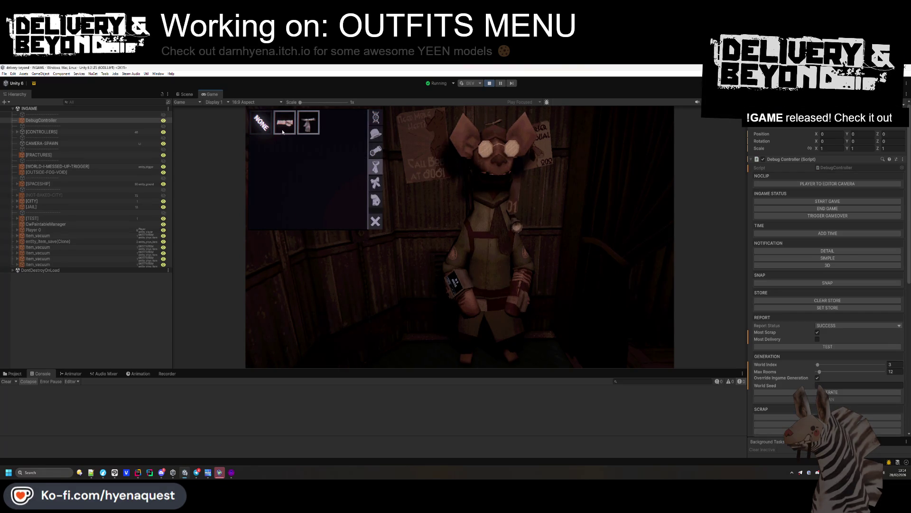
# Dress the character in the red-strap outfit and pink hat, and swap goggles for smaller glasses.
pyautogui.click(283, 133)
pyautogui.click(376, 134)
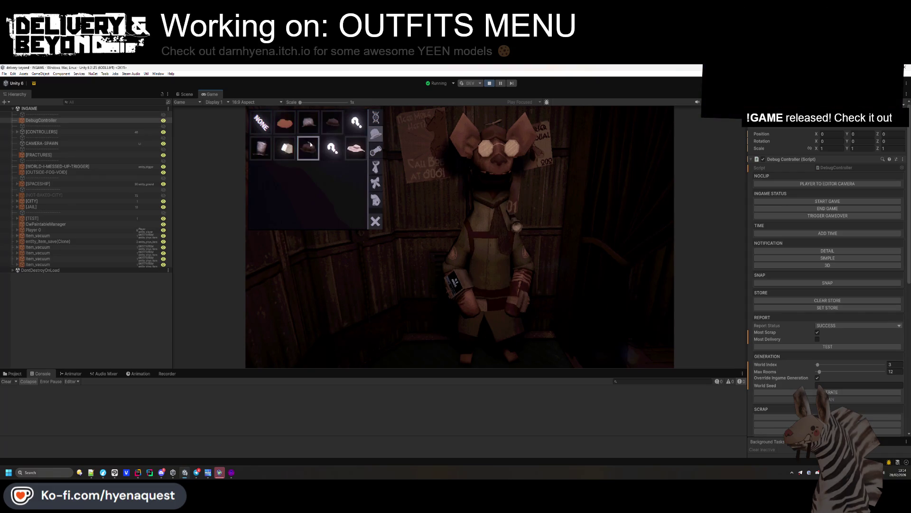
pyautogui.click(355, 152)
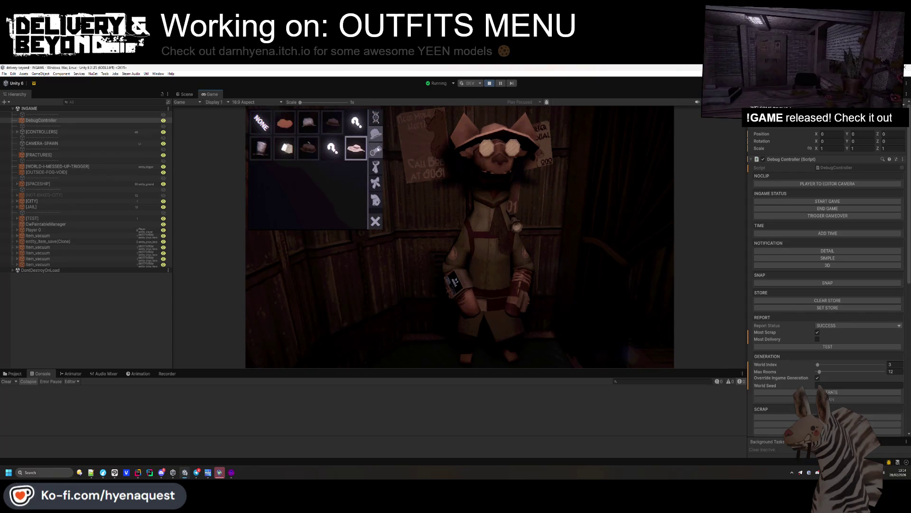
pyautogui.click(375, 151)
pyautogui.click(266, 127)
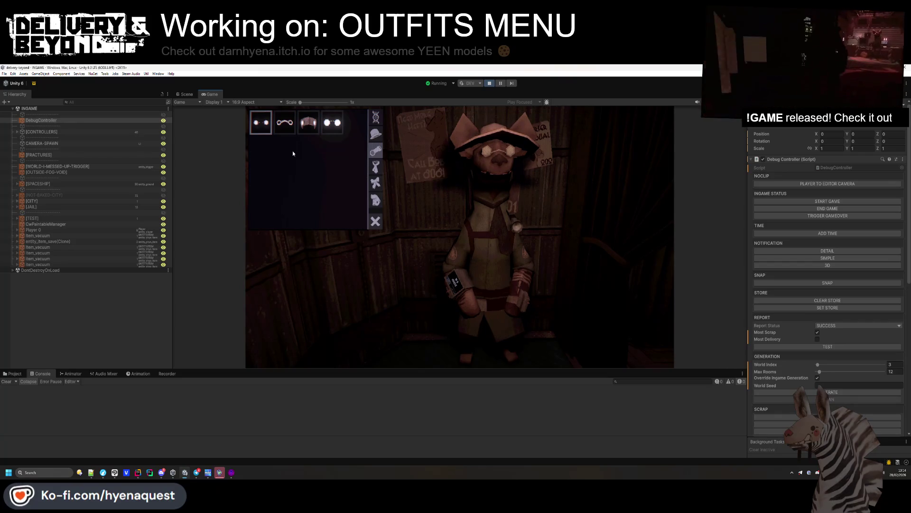
# Make the game view taller and check the glove and species options before returning to Rider.
pyautogui.click(375, 197)
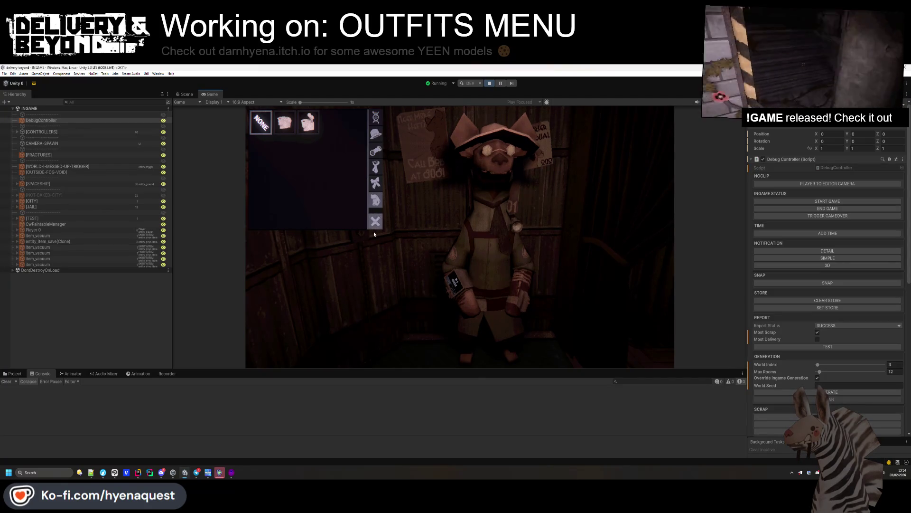
pyautogui.moveTo(388, 370); pyautogui.dragTo(389, 427)
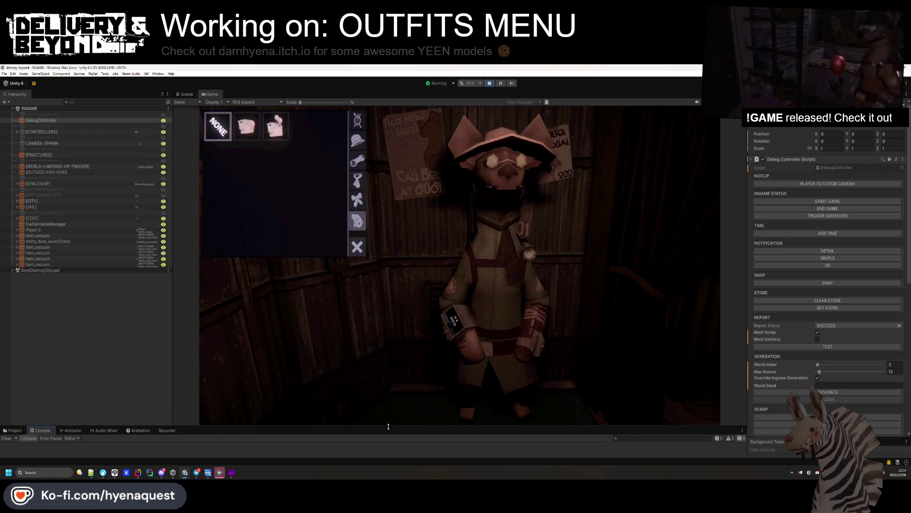
pyautogui.click(359, 119)
pyautogui.click(358, 138)
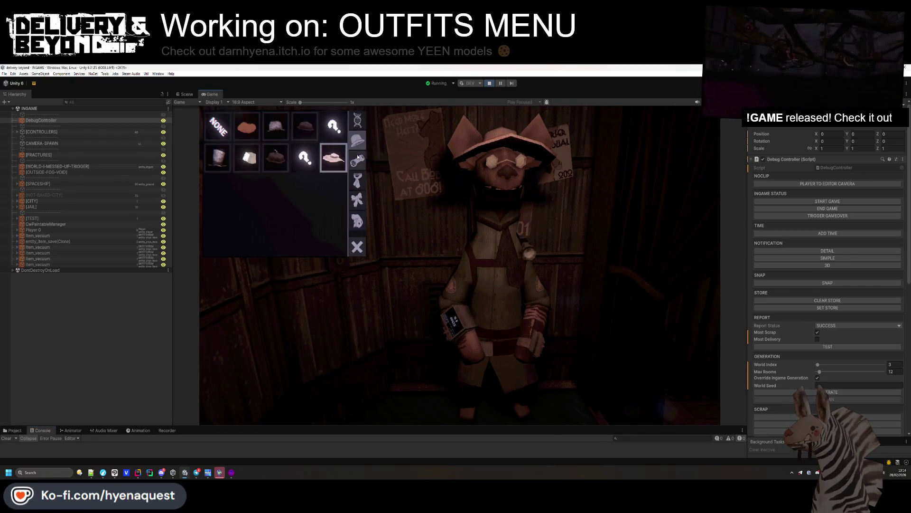
pyautogui.click(358, 124)
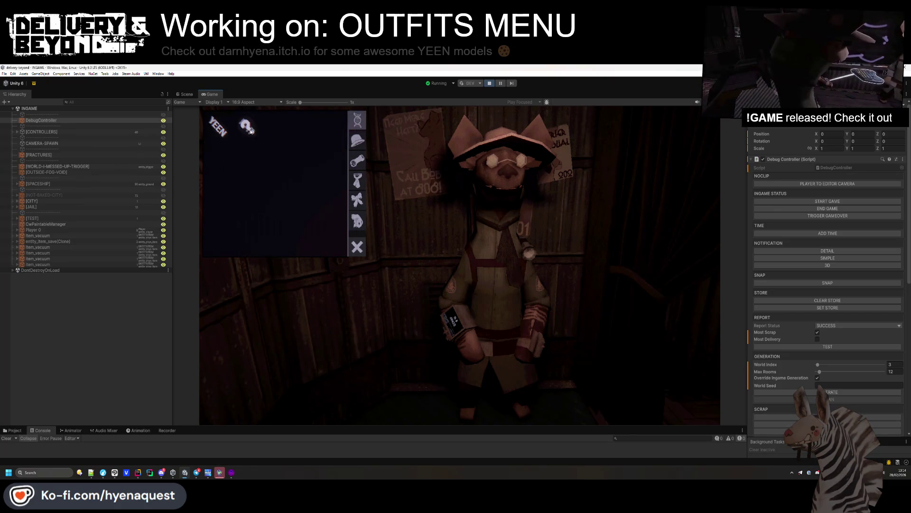
pyautogui.click(358, 139)
pyautogui.click(358, 119)
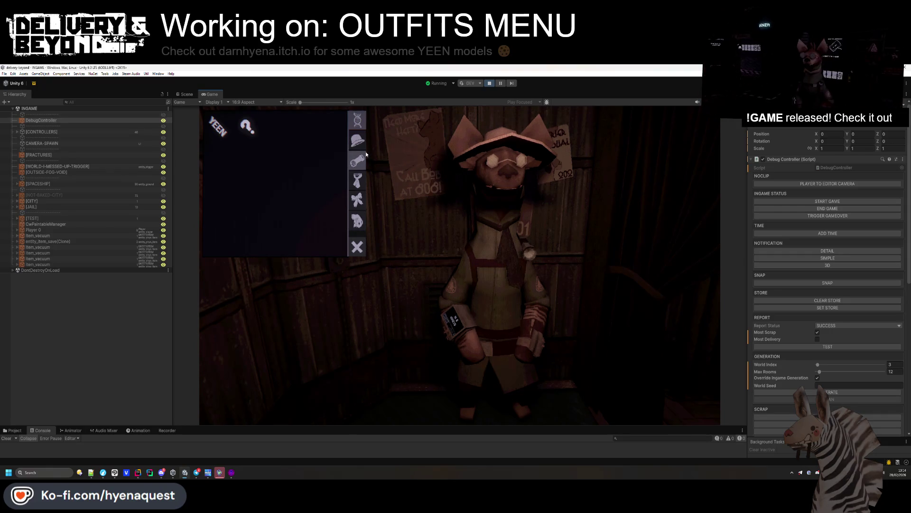
pyautogui.hotkey('alt', 'Tab')
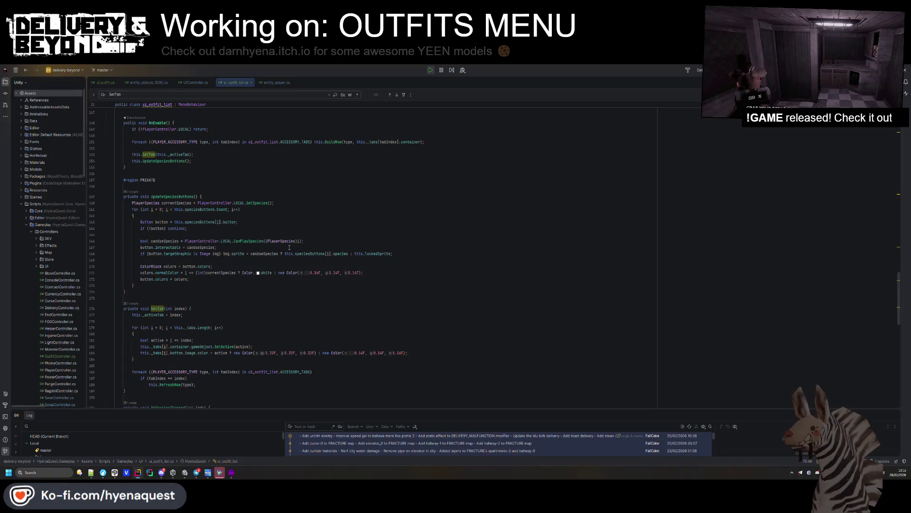
# Duplicate the button field into a new SpriteRenderer field named icon.
pyautogui.doubleClick(239, 254)
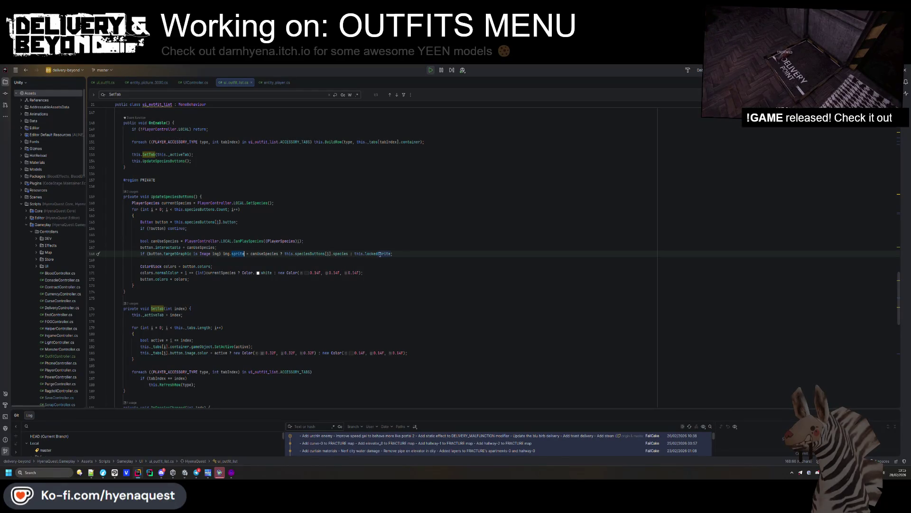
pyautogui.moveTo(381, 254)
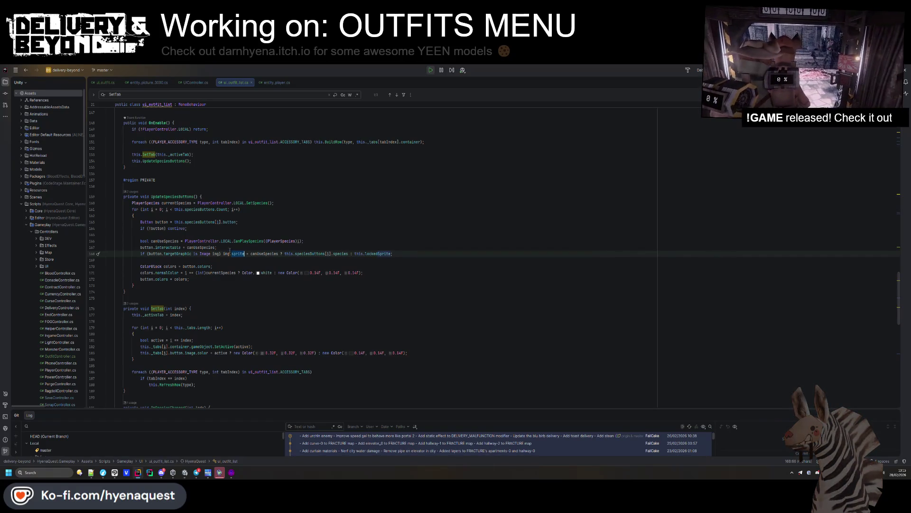
pyautogui.scroll(20, 236, 255)
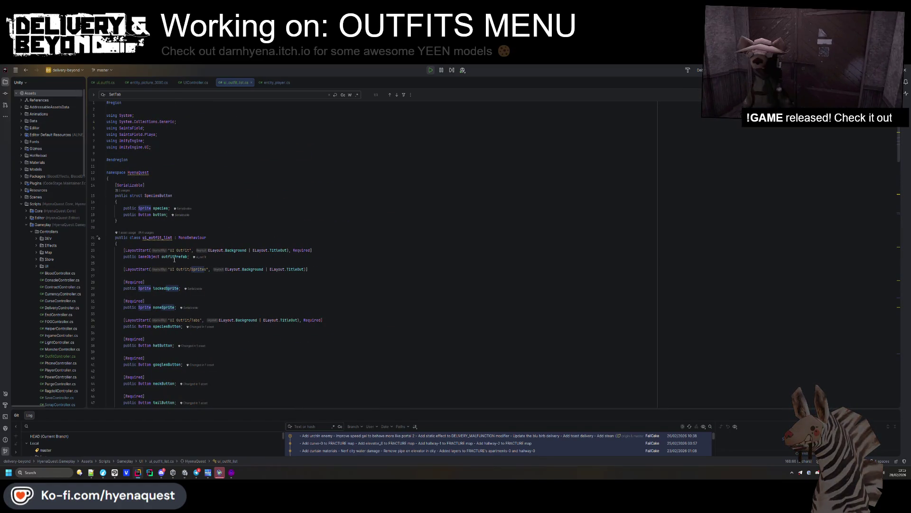
pyautogui.moveTo(220, 213); pyautogui.dragTo(222, 210)
pyautogui.click(172, 215)
pyautogui.hotkey('ctrl', 'd')
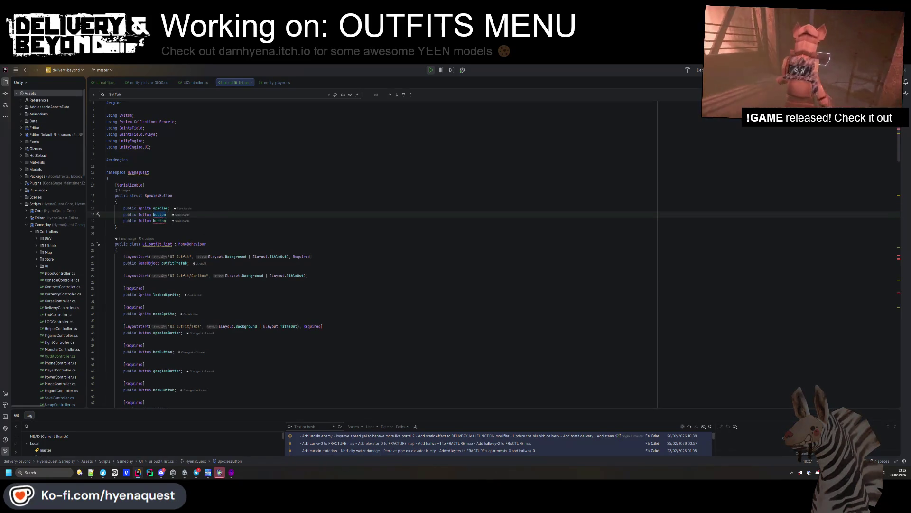
pyautogui.doubleClick(144, 214)
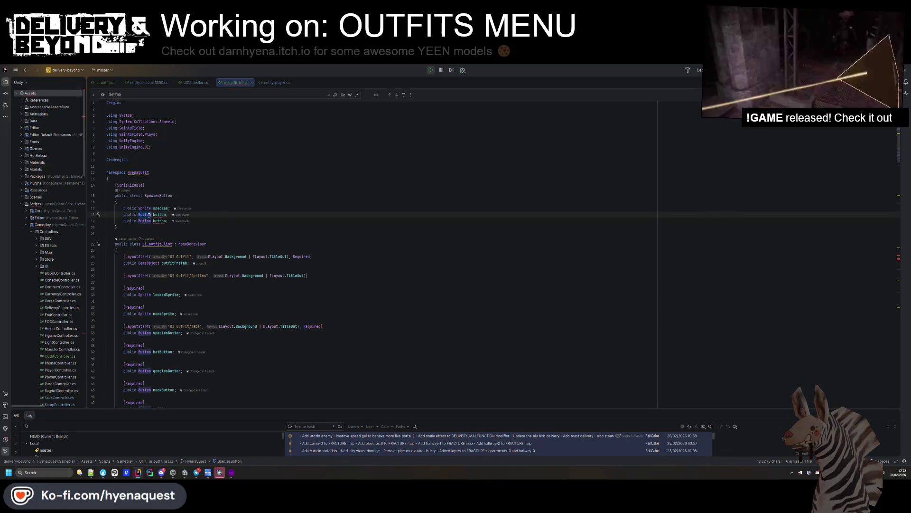
pyautogui.write('Spr')
pyautogui.write('iteR')
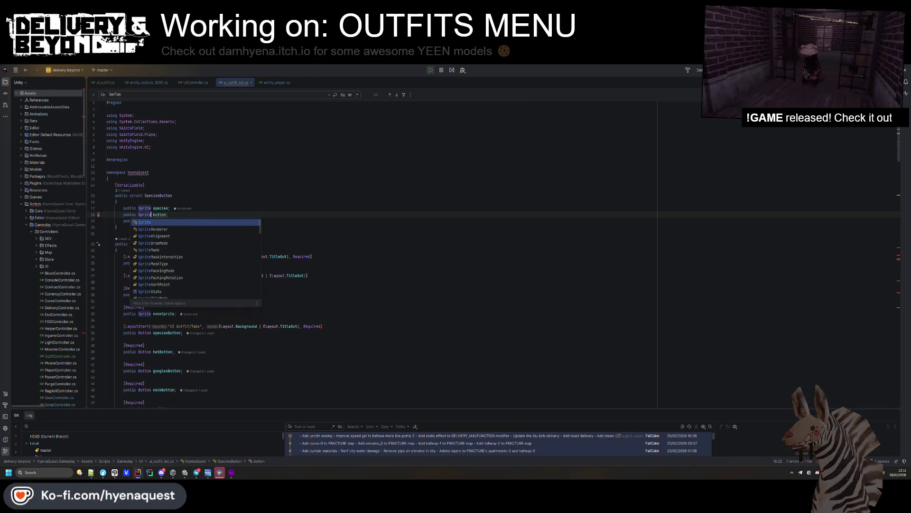
pyautogui.press('Return')
pyautogui.doubleClick(177, 215)
pyautogui.write('icon')
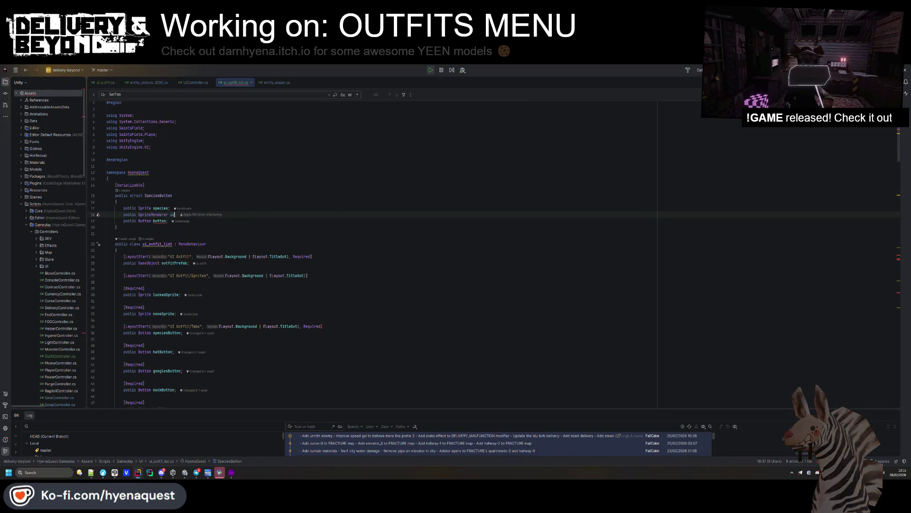
# Add a [Required] attribute above the species, icon and button fields.
pyautogui.click(174, 203)
pyautogui.press('Return')
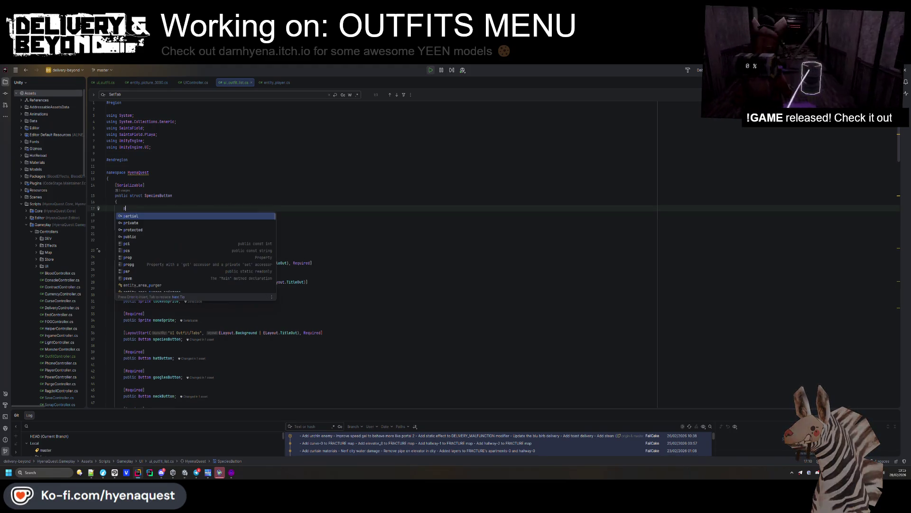
pyautogui.write('[Req')
pyautogui.press('Return')
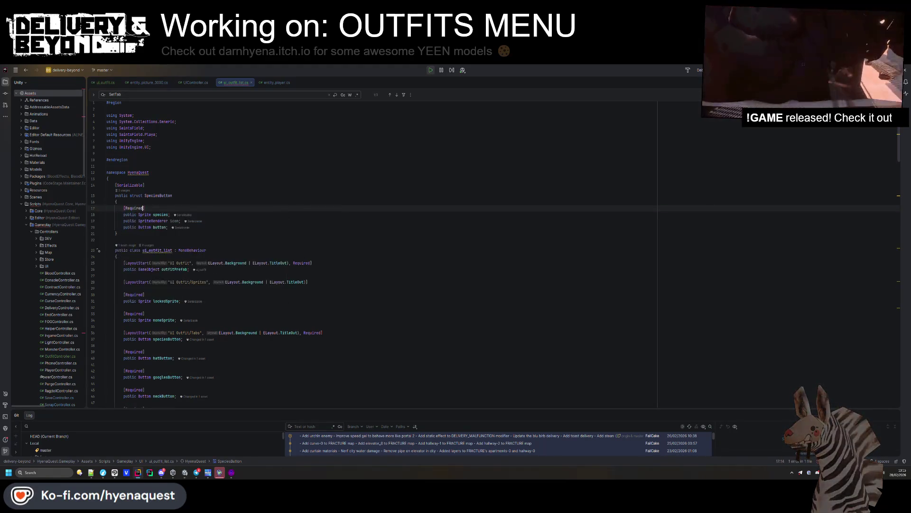
pyautogui.click(199, 214)
pyautogui.press('Return')
pyautogui.write('[Required]')
pyautogui.click(256, 220)
pyautogui.press('Return')
pyautogui.write('[Required]')
# Separate the SpeciesButton fields with blank lines and return to Unity.
pyautogui.click(261, 225)
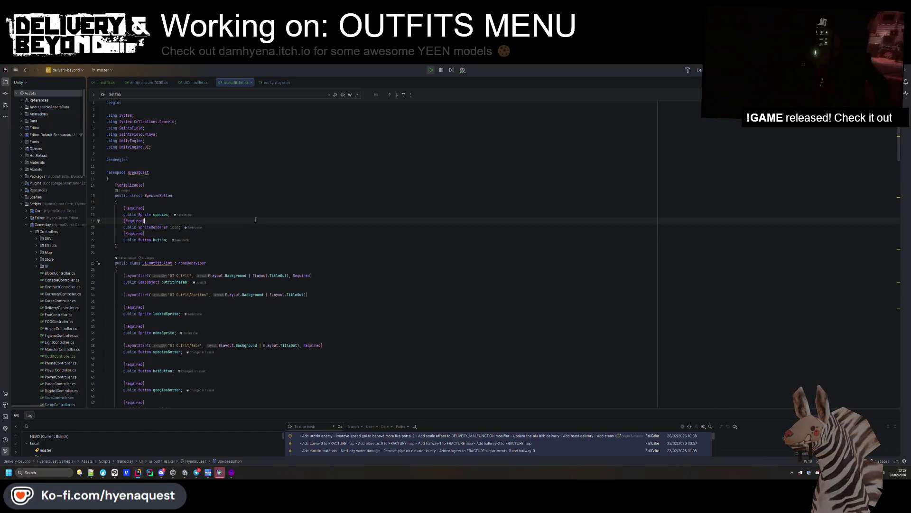
pyautogui.press('Return')
pyautogui.click(303, 215)
pyautogui.hotkey('ctrl', 'Return')
pyautogui.hotkey('alt', 'Tab')
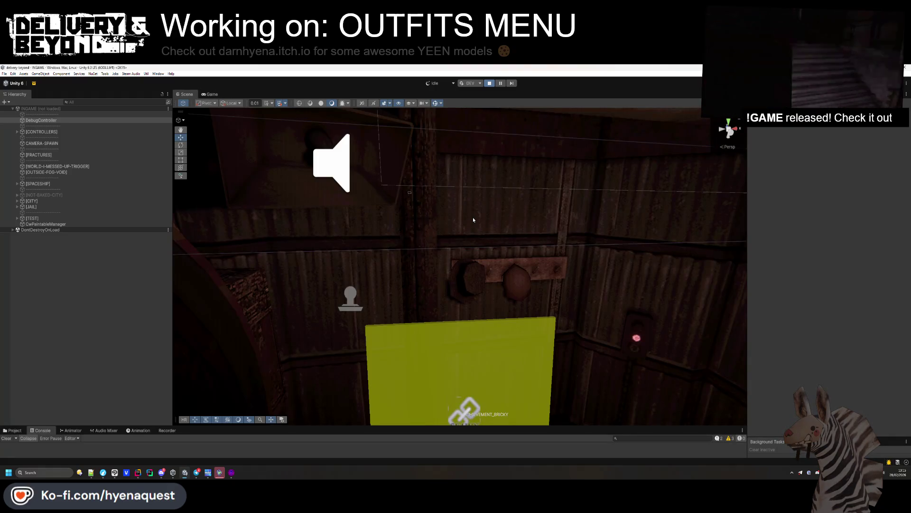
# Select OUTFIT-BUTTON and frame the scene view on it beside the elevator.
pyautogui.moveTo(488, 193)
pyautogui.mouseDown()
pyautogui.moveTo(475, 157)
pyautogui.moveTo(456, 250)
pyautogui.moveTo(427, 269)
pyautogui.mouseUp()
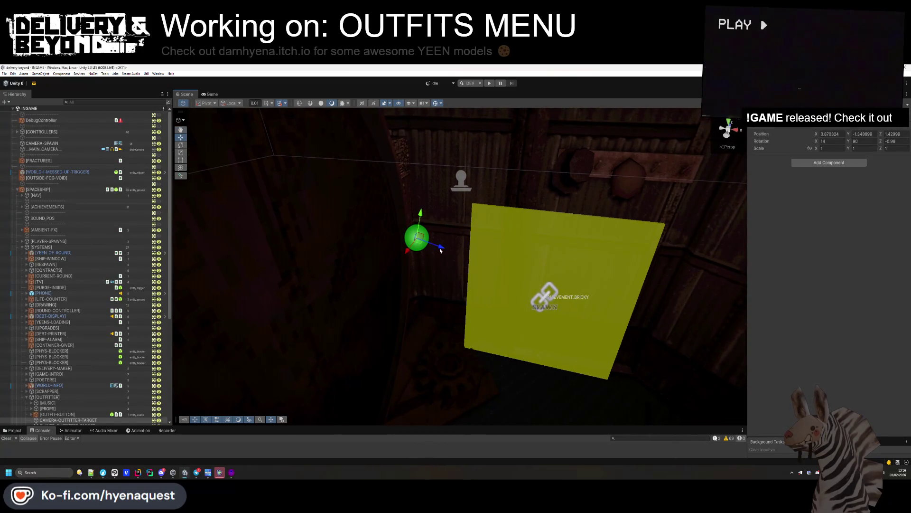
pyautogui.moveTo(439, 248); pyautogui.dragTo(438, 249)
pyautogui.press('f')
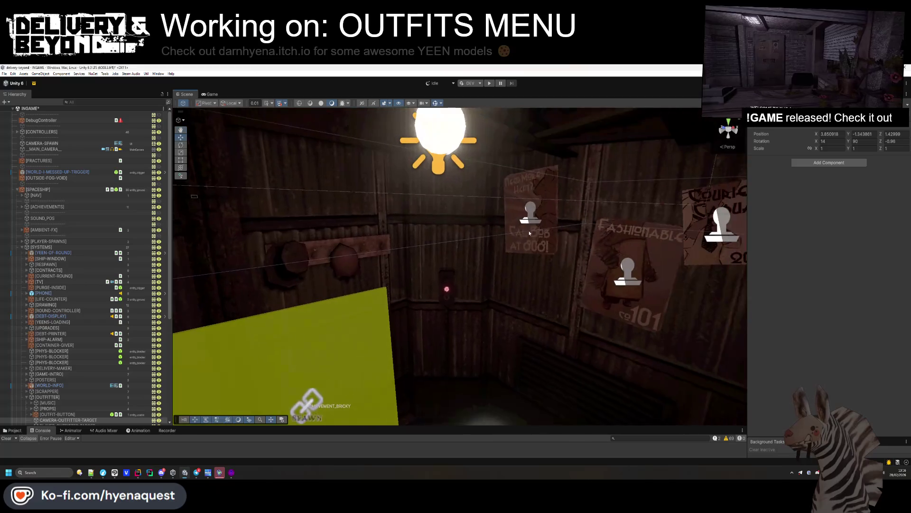
pyautogui.click(444, 280)
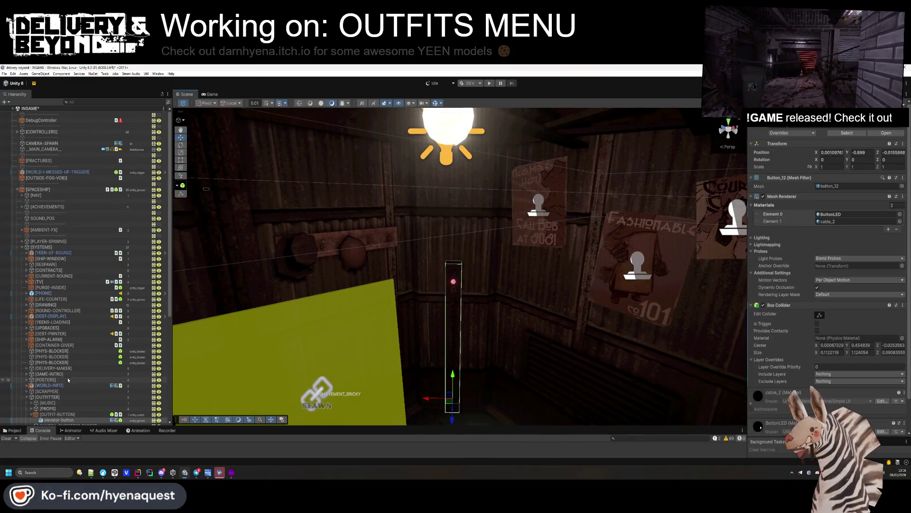
pyautogui.click(47, 393)
pyautogui.press('f')
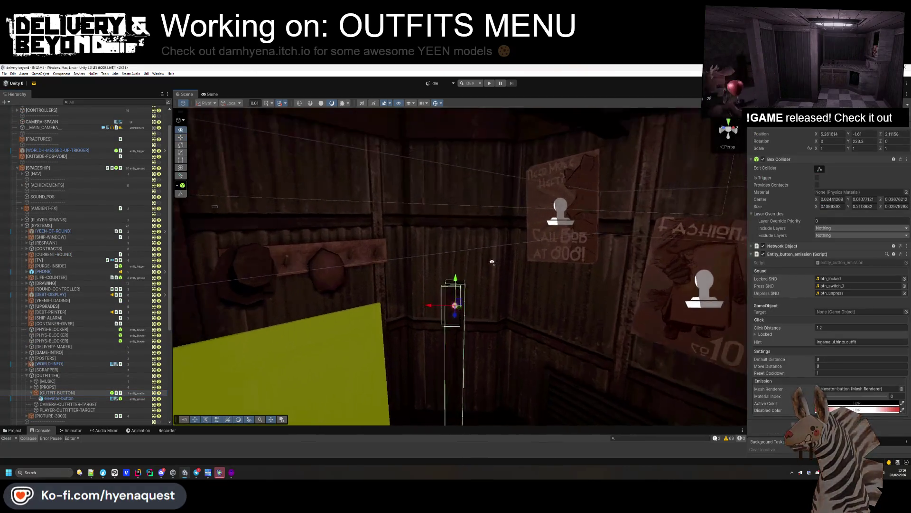
pyautogui.moveTo(491, 284); pyautogui.dragTo(482, 319)
# Select the elevator-button mesh and nudge it slightly along its X axis.
pyautogui.click(449, 259)
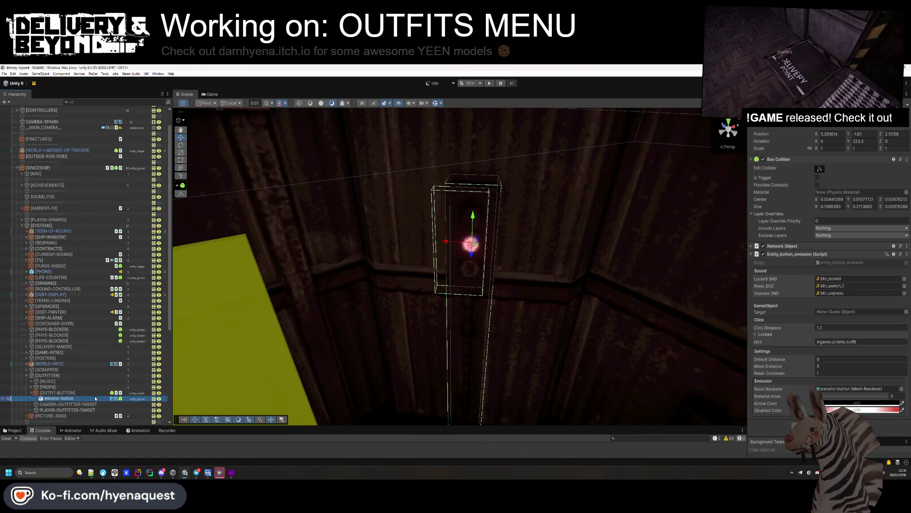
pyautogui.press('f')
pyautogui.moveTo(430, 347); pyautogui.dragTo(420, 347)
pyautogui.click(57, 393)
pyautogui.moveTo(379, 301)
pyautogui.mouseDown()
pyautogui.moveTo(380, 213)
pyautogui.moveTo(385, 266)
pyautogui.mouseUp()
# Slide the OUTFIT-BUTTON collider box along its X axis.
pyautogui.click(69, 399)
pyautogui.doubleClick(68, 399)
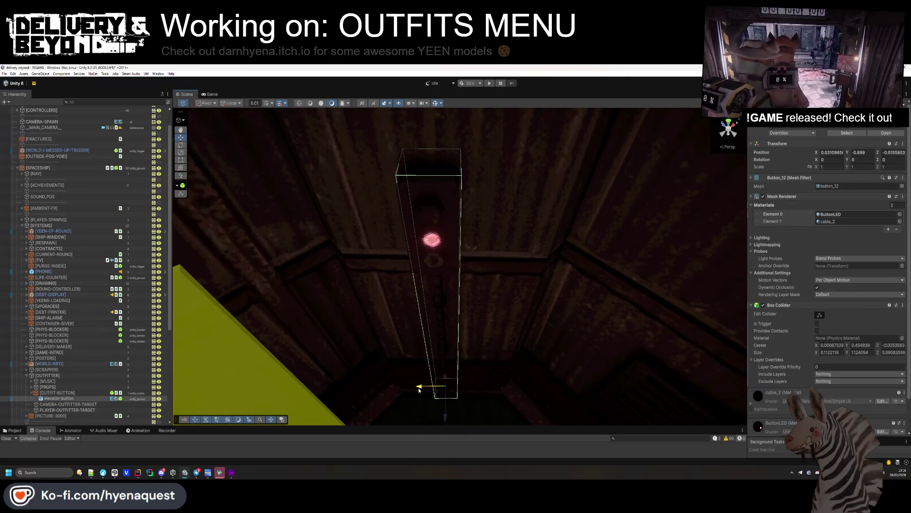
pyautogui.click(57, 392)
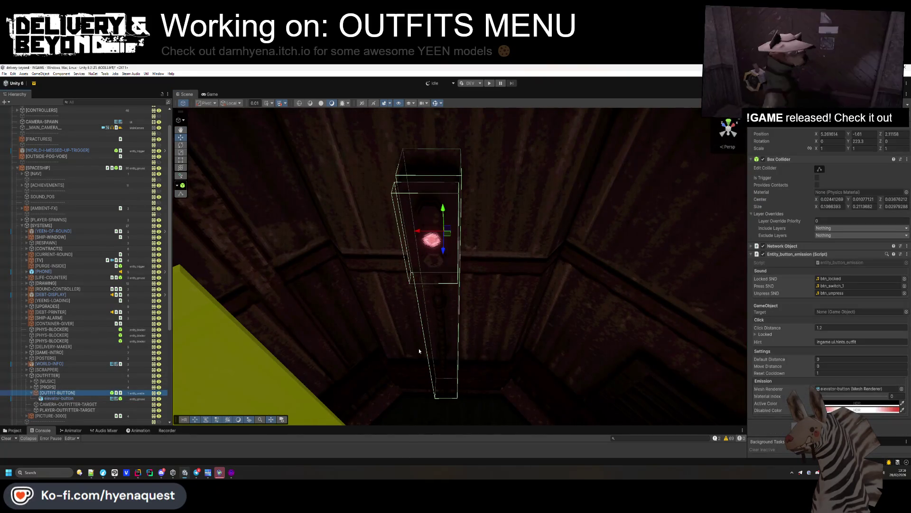
pyautogui.moveTo(420, 233); pyautogui.dragTo(437, 233)
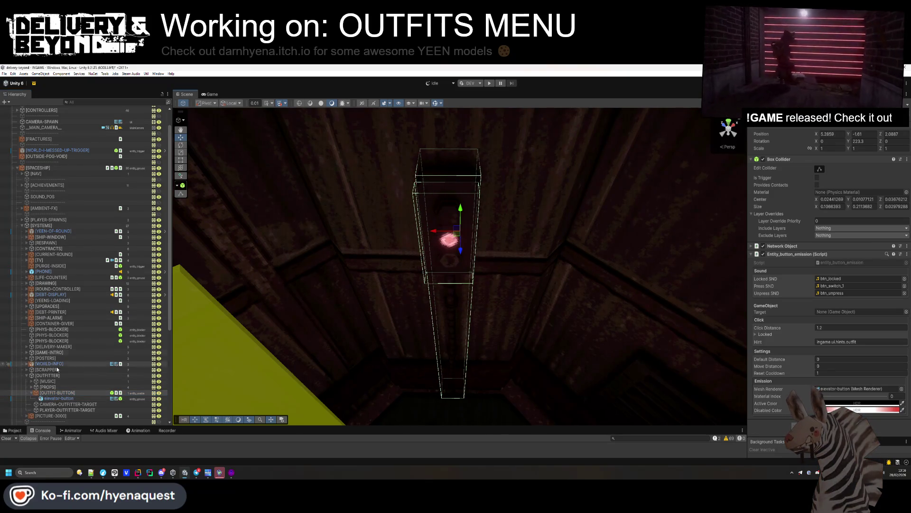
# Fine-tune the elevator button's X position with a few small nudges.
pyautogui.click(58, 399)
pyautogui.moveTo(426, 390); pyautogui.dragTo(424, 390)
pyautogui.click(75, 399)
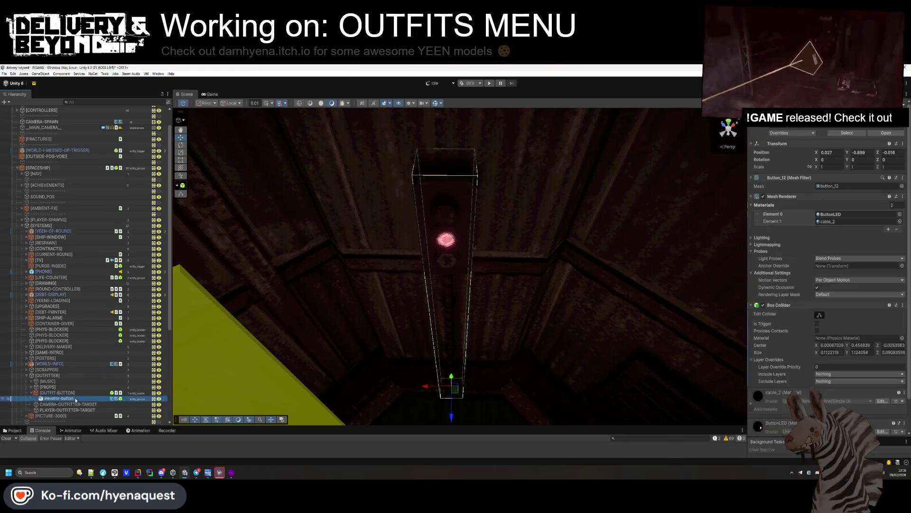
pyautogui.moveTo(427, 386); pyautogui.dragTo(426, 386)
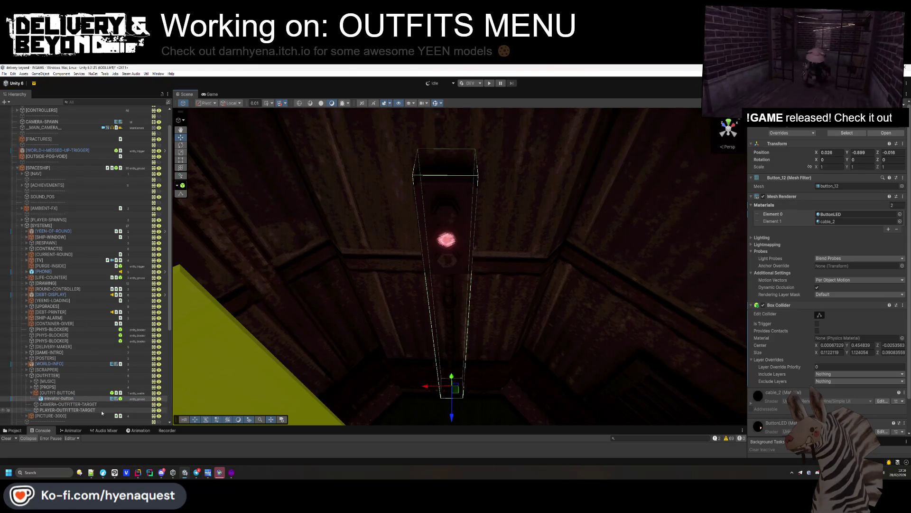
pyautogui.click(86, 393)
pyautogui.click(81, 398)
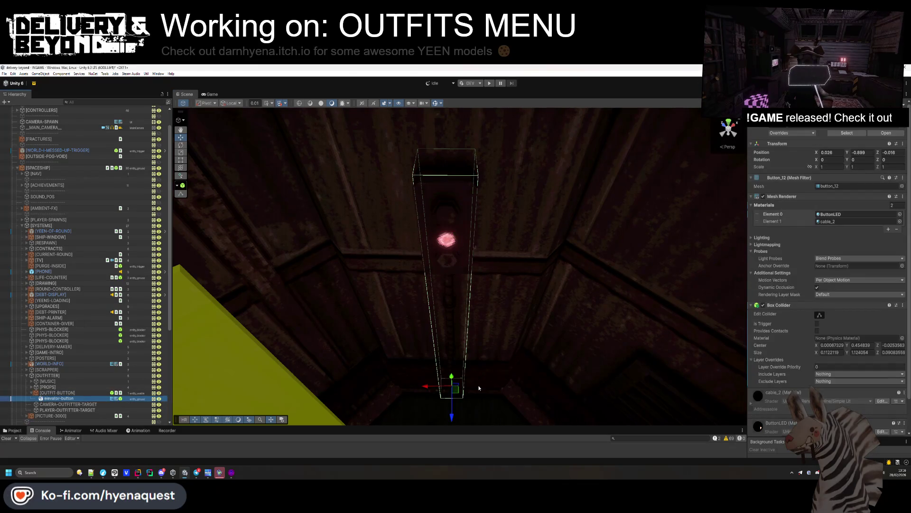
pyautogui.moveTo(427, 388); pyautogui.dragTo(428, 388)
pyautogui.hotkey('ctrl', 'z')
pyautogui.hotkey('ctrl', 'y')
# Inspect the button's collider up close, then select [WORLD-I-MESSED-UP-TRIGGER].
pyautogui.moveTo(384, 235); pyautogui.dragTo(314, 256)
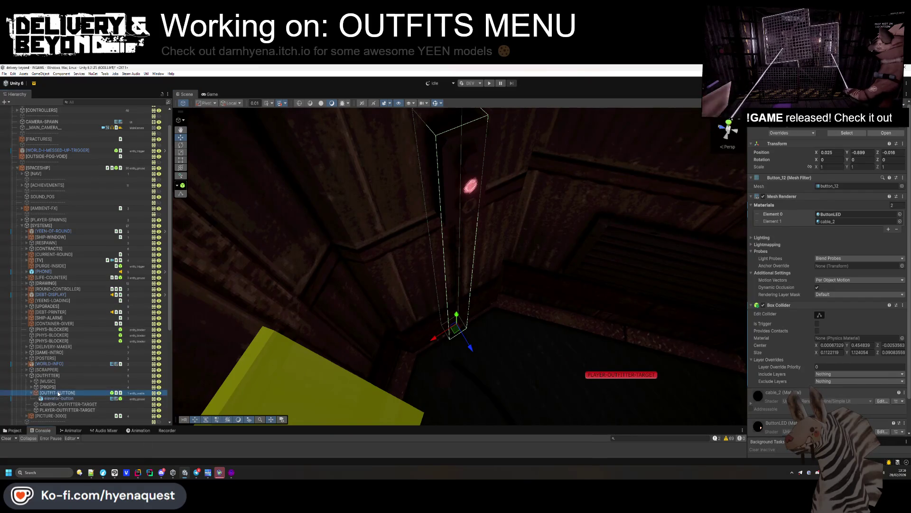
pyautogui.click(58, 393)
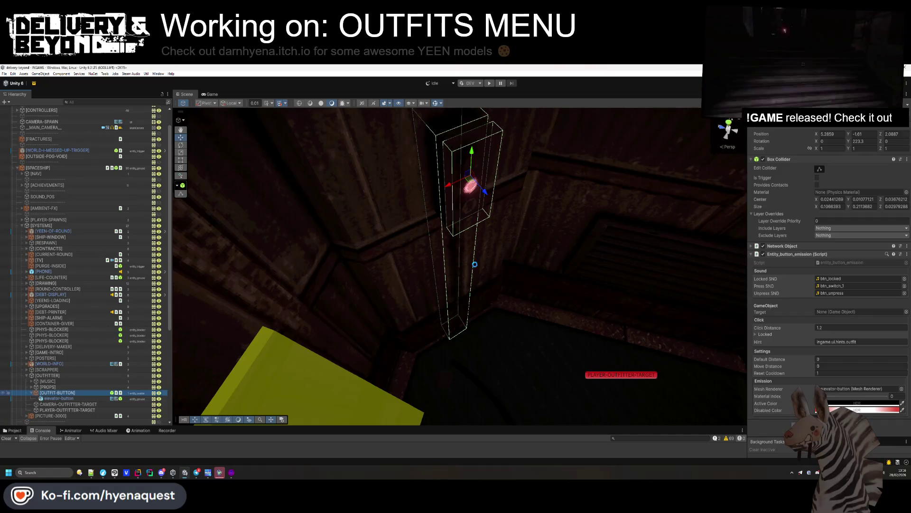
pyautogui.moveTo(471, 228)
pyautogui.mouseDown()
pyautogui.moveTo(373, 265)
pyautogui.moveTo(380, 206)
pyautogui.moveTo(400, 221)
pyautogui.mouseUp()
pyautogui.scroll(-3, 399, 221)
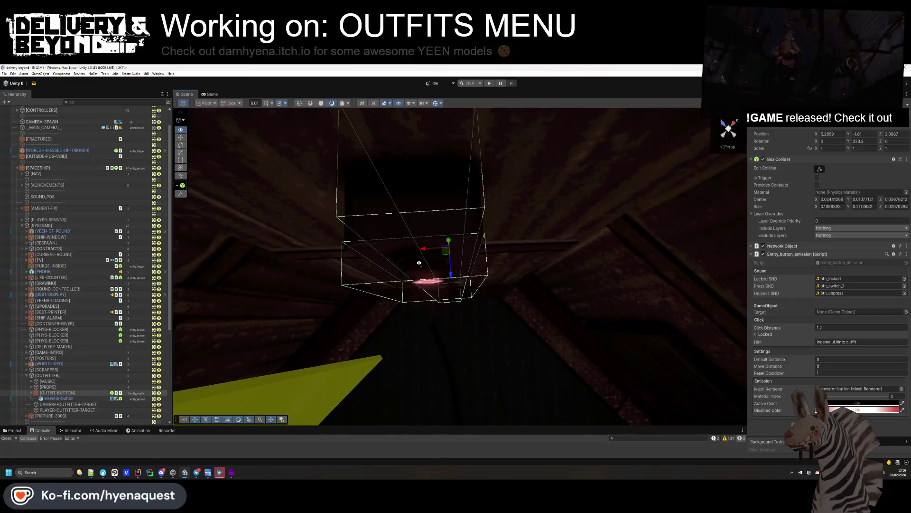
pyautogui.scroll(2, 84, 270)
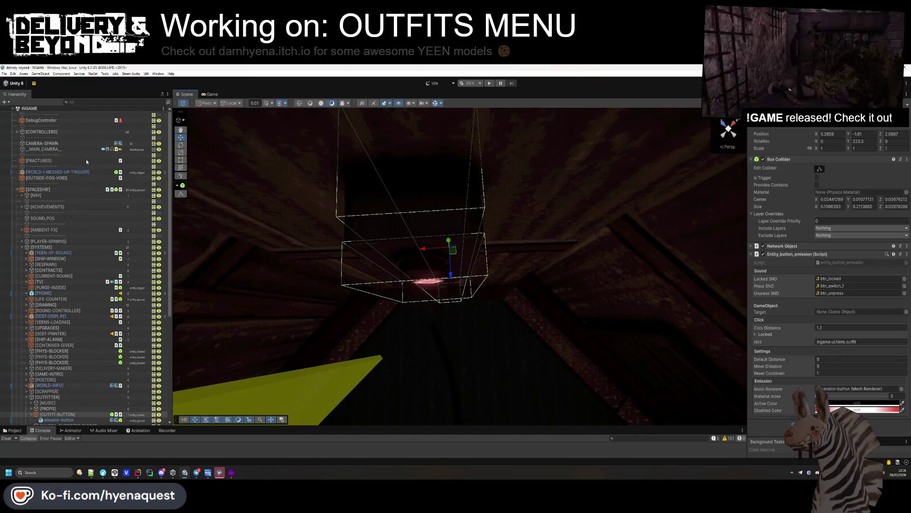
pyautogui.click(71, 172)
# Expand [CONTROLLERS] > UIController > [CANVAS-PERMA] > [OUTFIT] and enable the [OUTFIT] menu.
pyautogui.click(17, 190)
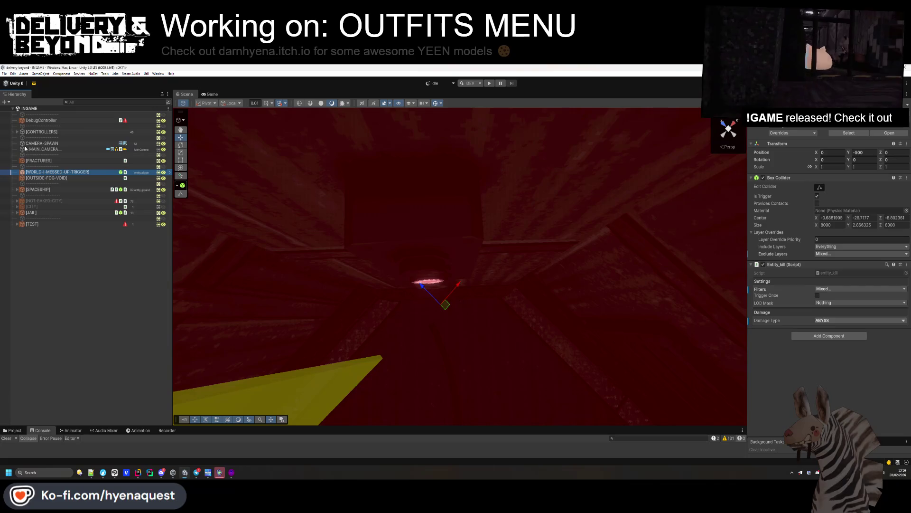
pyautogui.click(17, 131)
pyautogui.click(36, 137)
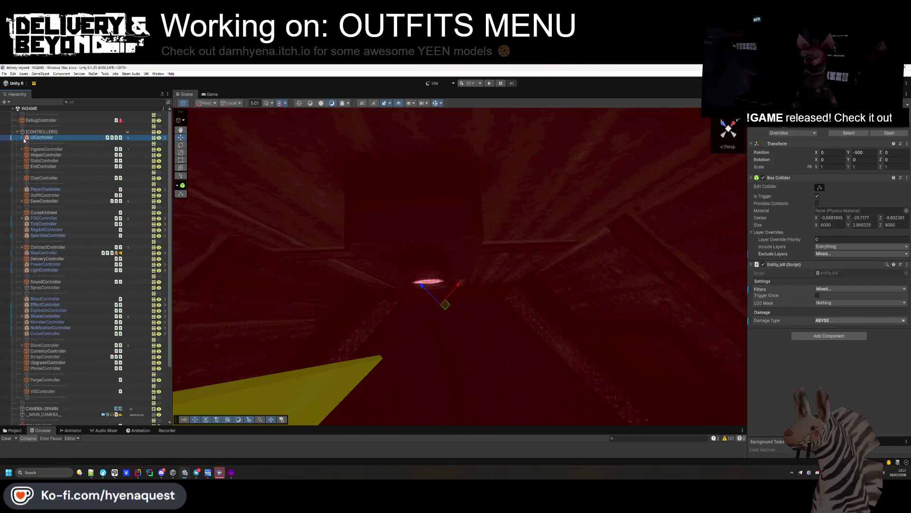
pyautogui.press('Right')
pyautogui.click(27, 155)
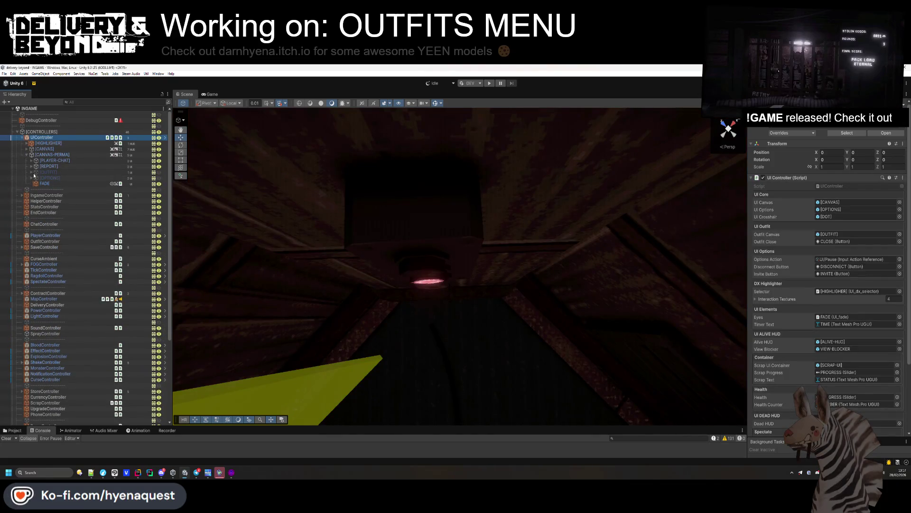
pyautogui.click(31, 171)
pyautogui.click(49, 178)
pyautogui.click(36, 177)
pyautogui.click(49, 184)
pyautogui.click(41, 184)
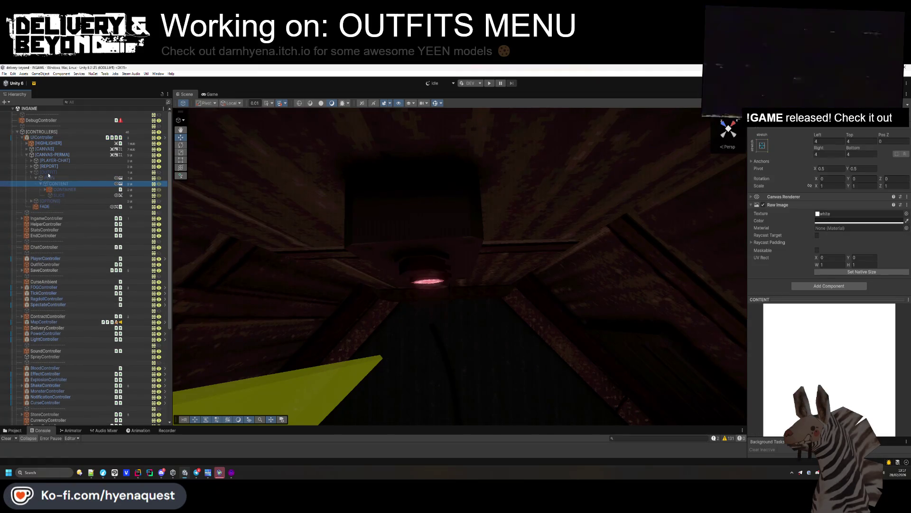
pyautogui.click(48, 172)
pyautogui.hotkey('alt', 'shift', 'a')
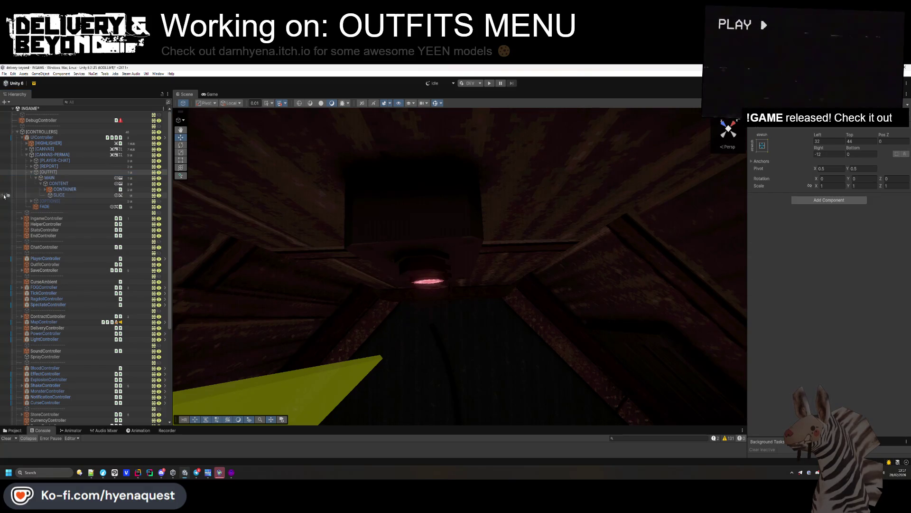
# Frame the outfits panel and select CONTAINER to view its UI Outfit settings.
pyautogui.doubleClick(49, 177)
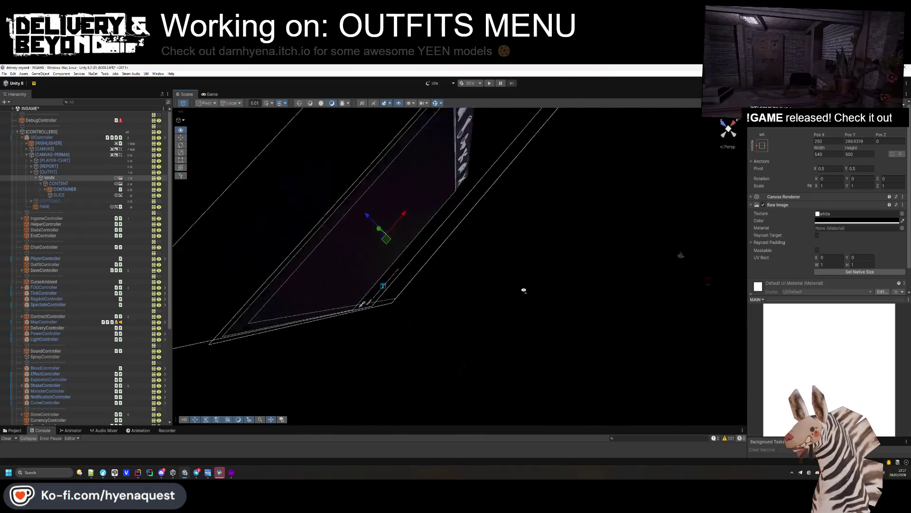
pyautogui.click(729, 128)
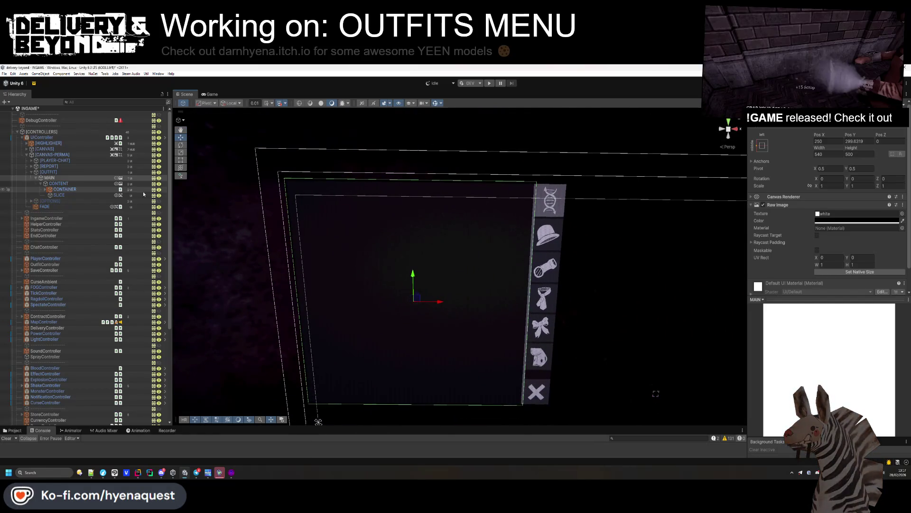
pyautogui.click(90, 185)
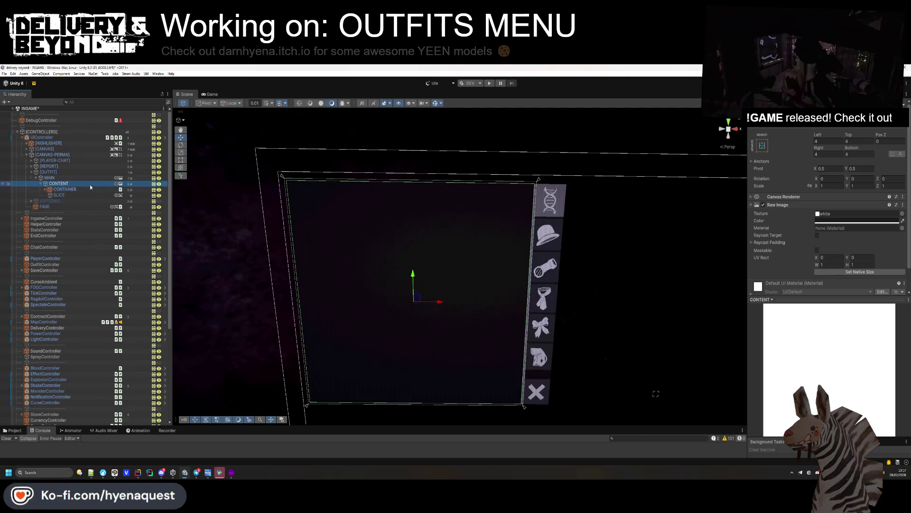
pyautogui.click(81, 194)
pyautogui.click(45, 189)
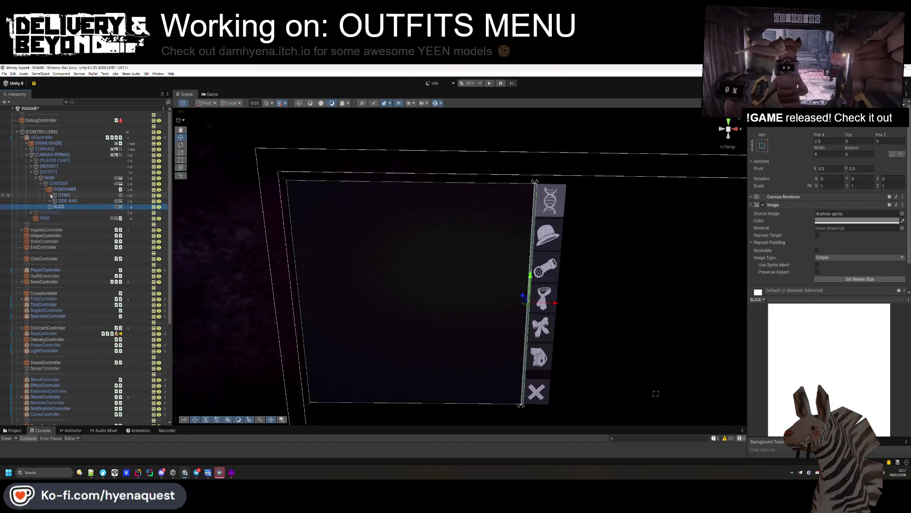
pyautogui.click(65, 189)
pyautogui.scroll(-5, 843, 316)
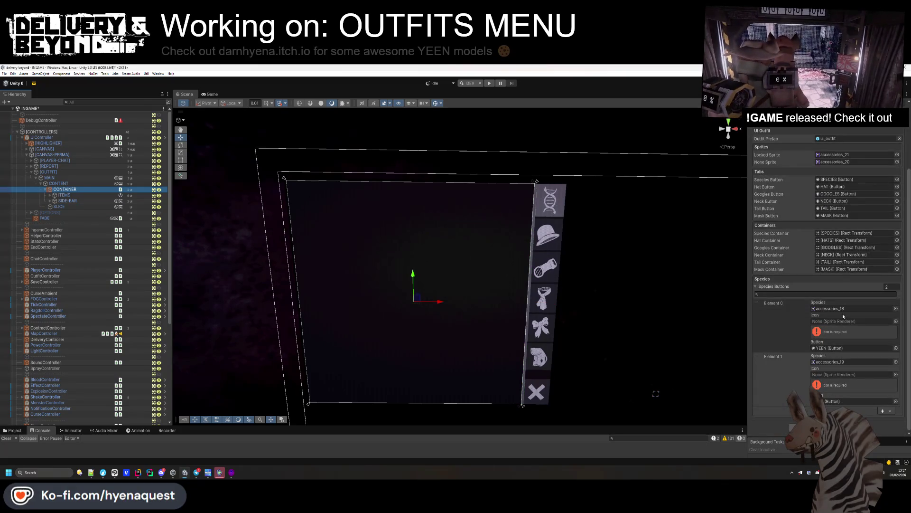
# Try assigning the YEEN icon to Element 0, then begin retyping the icon type in Rider.
pyautogui.click(50, 195)
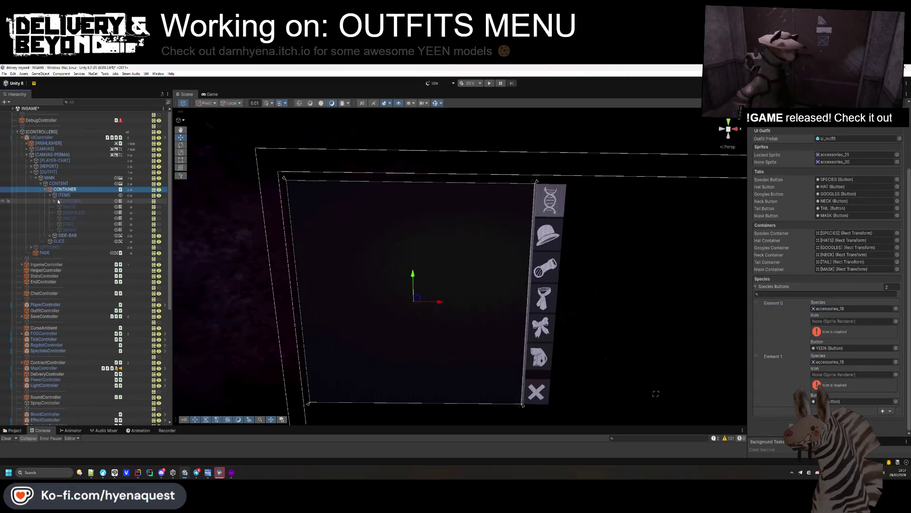
pyautogui.click(56, 201)
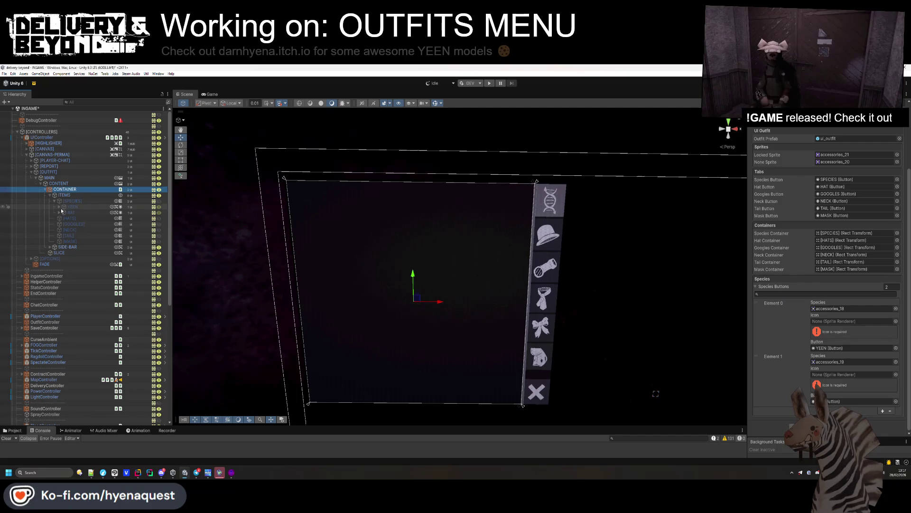
pyautogui.click(60, 208)
pyautogui.moveTo(74, 212); pyautogui.dragTo(842, 323)
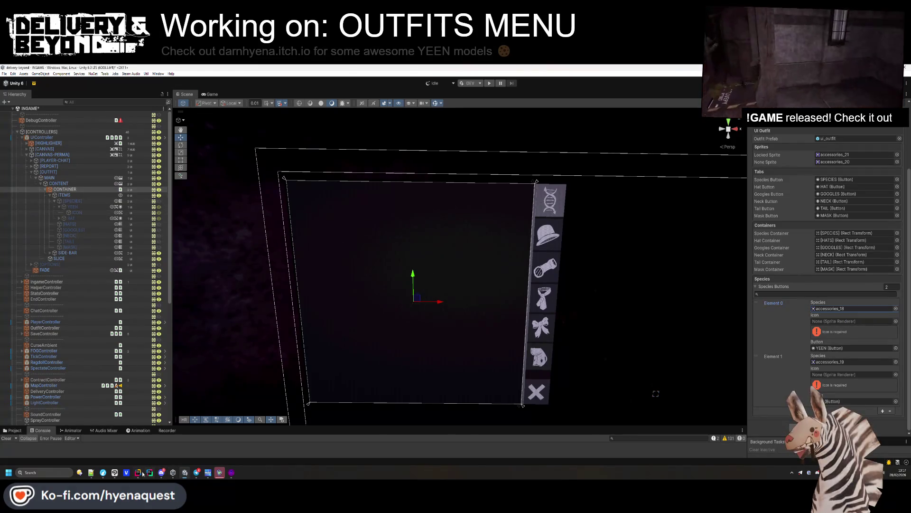
pyautogui.hotkey('alt', 'Tab')
pyautogui.write('I')
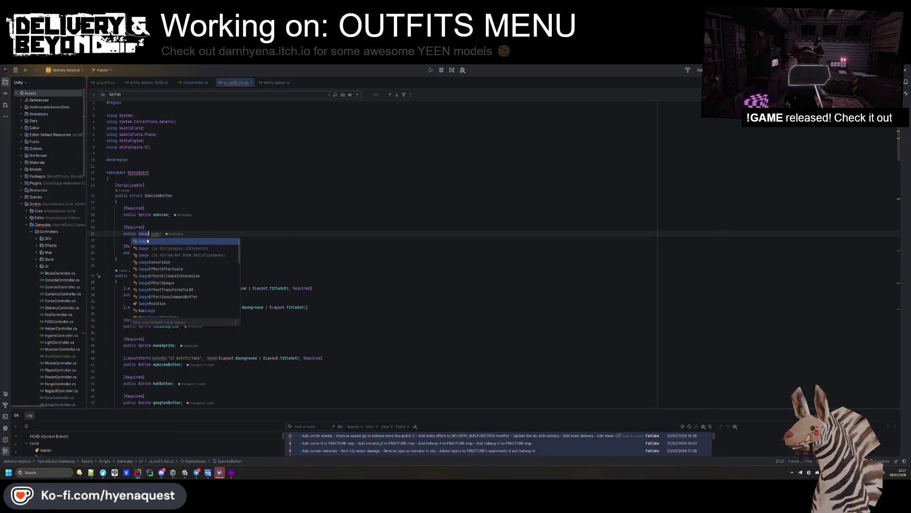
# Return to Unity so the Image-typed icon field recompiles.
pyautogui.hotkey('alt', 'Tab')
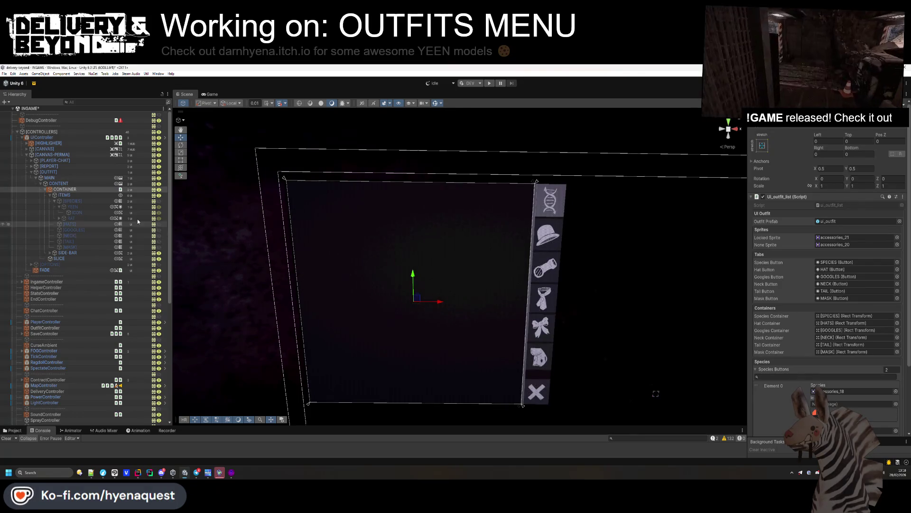
# Assign the second species ICON to Species Buttons Element 1's Icon and clear the Console.
pyautogui.click(78, 208)
pyautogui.click(79, 213)
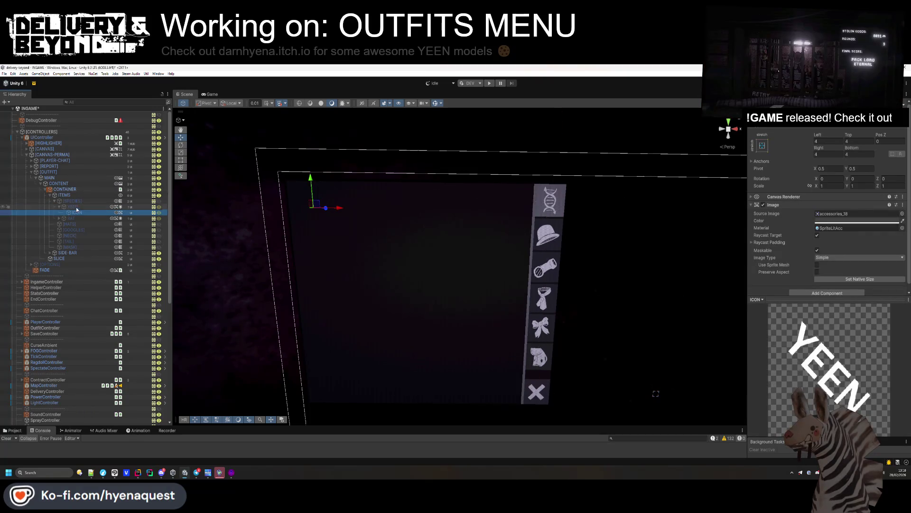
pyautogui.click(82, 195)
pyautogui.click(65, 189)
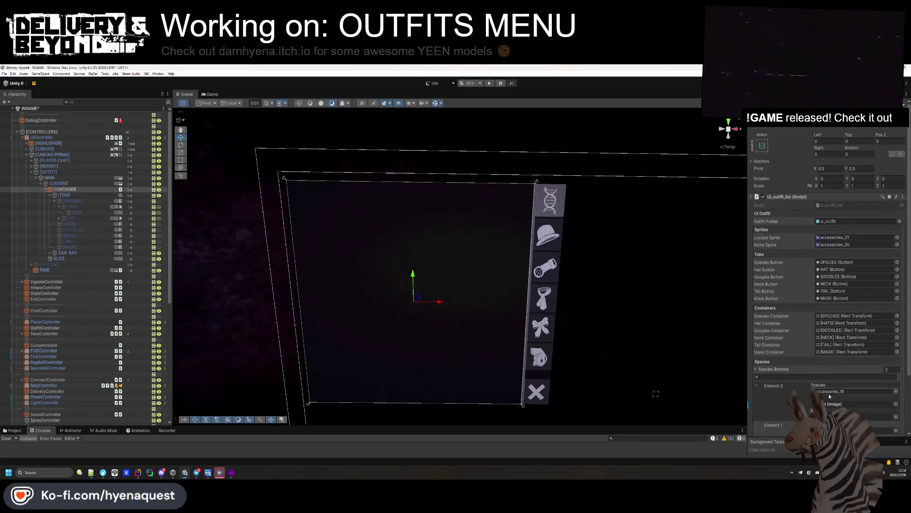
pyautogui.scroll(-3, 826, 379)
pyautogui.click(59, 218)
pyautogui.moveTo(76, 224)
pyautogui.mouseDown()
pyautogui.moveTo(123, 225)
pyautogui.moveTo(834, 378)
pyautogui.mouseUp()
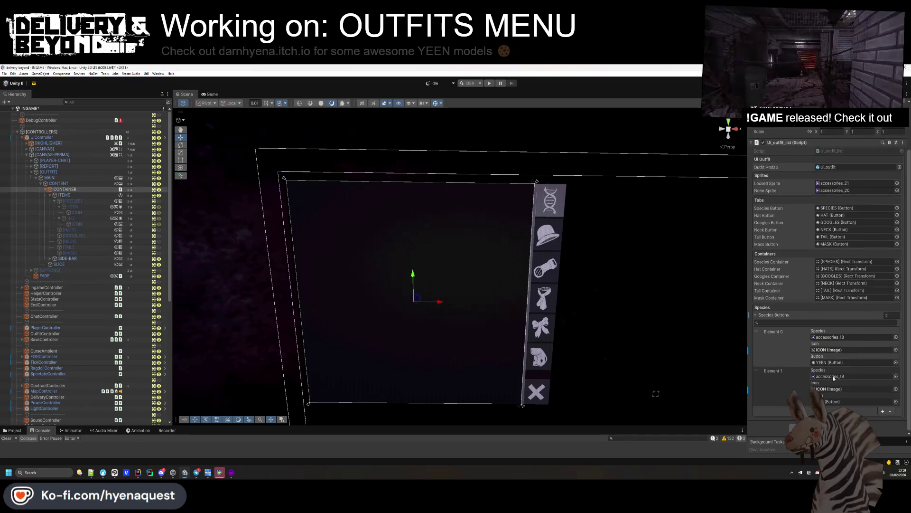
pyautogui.click(9, 438)
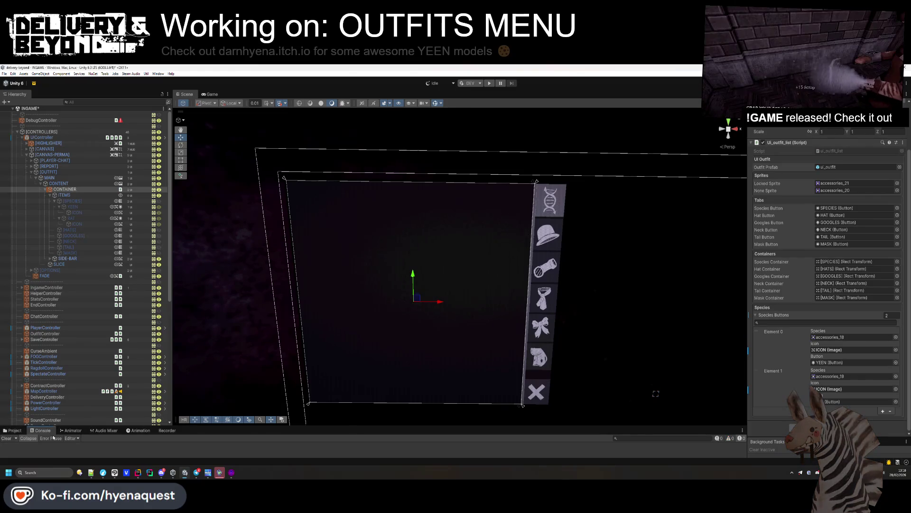
pyautogui.click(138, 472)
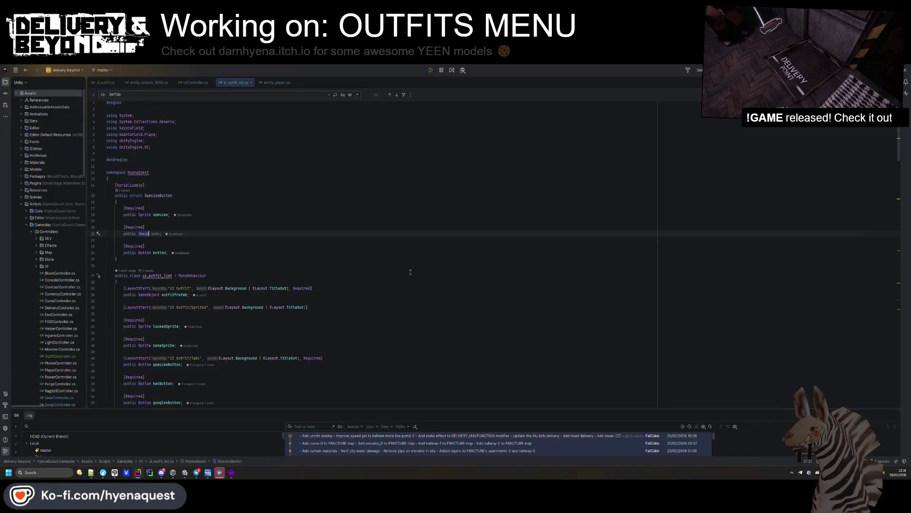
# Make the sprite line assign to this.speciesButtons[i].icon instead of the targetGraphic image.
pyautogui.scroll(-20, 410, 270)
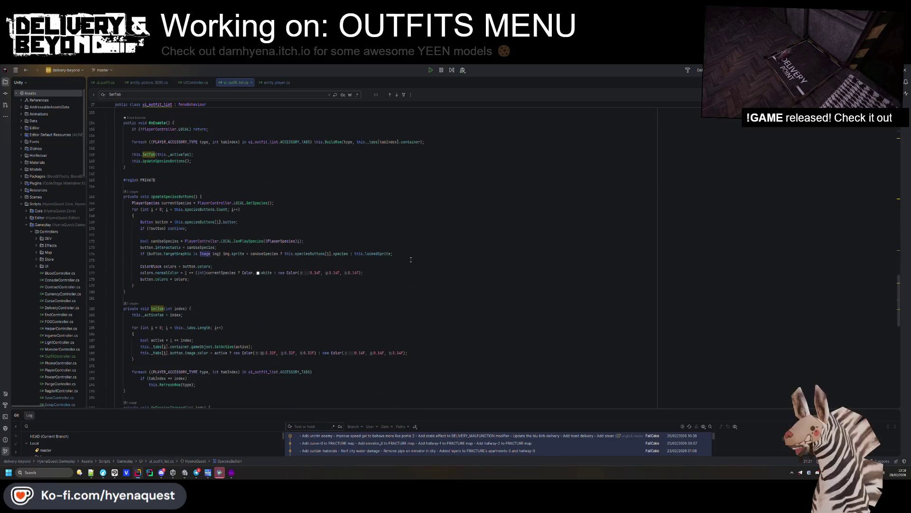
pyautogui.moveTo(223, 253); pyautogui.dragTo(142, 253)
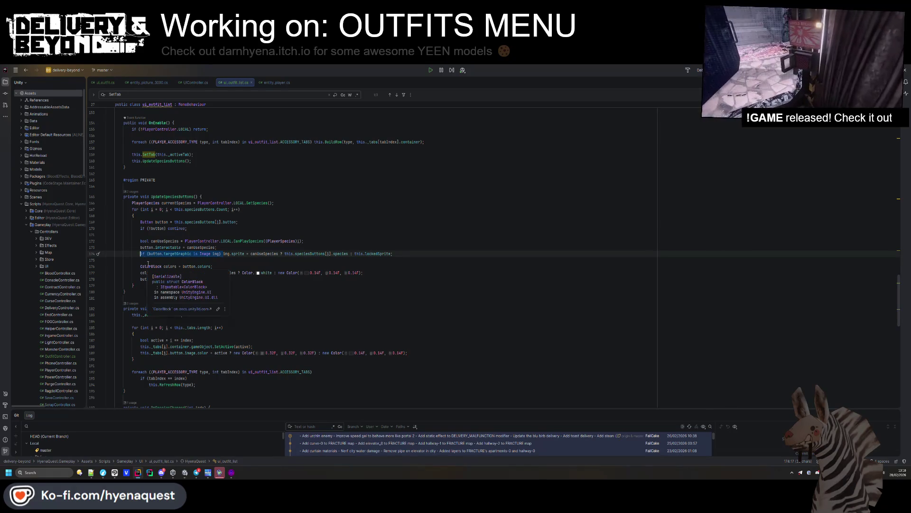
pyautogui.press('BackSpace')
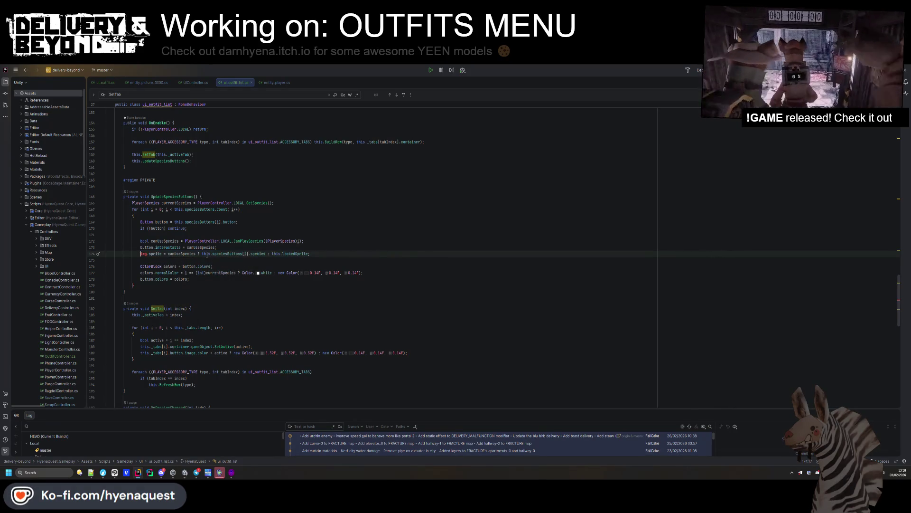
pyautogui.click(162, 221)
pyautogui.moveTo(221, 221); pyautogui.dragTo(175, 222)
pyautogui.hotkey('ctrl', 'c')
pyautogui.doubleClick(144, 254)
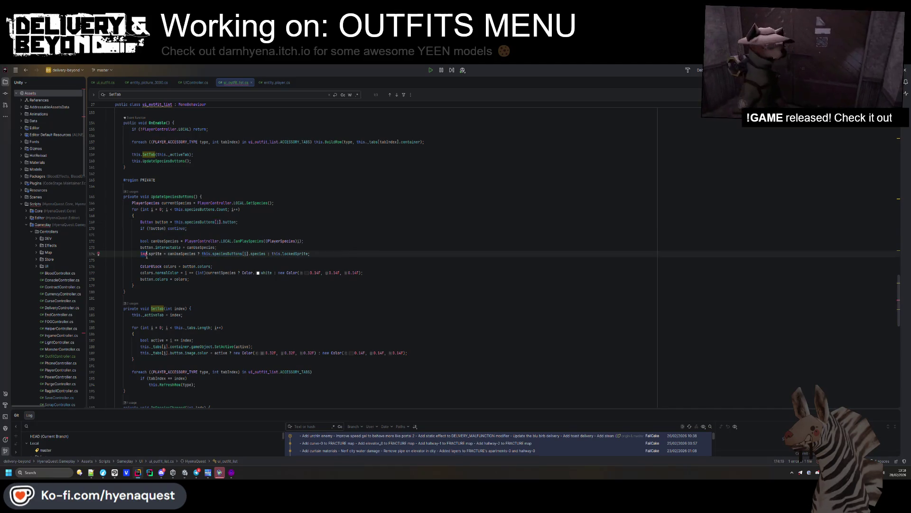
pyautogui.hotkey('ctrl', 'v')
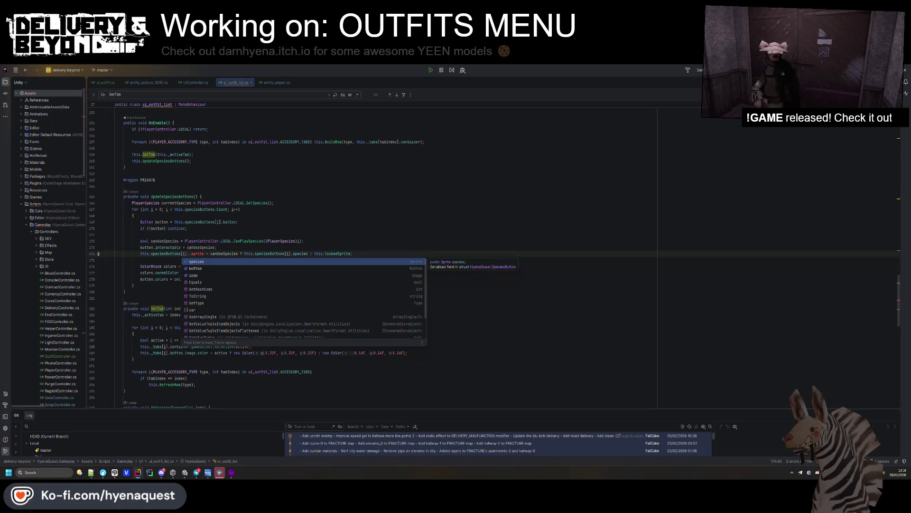
pyautogui.press('Down')
pyautogui.press('Down')
pyautogui.press('Return')
pyautogui.press('Escape')
pyautogui.click(215, 260)
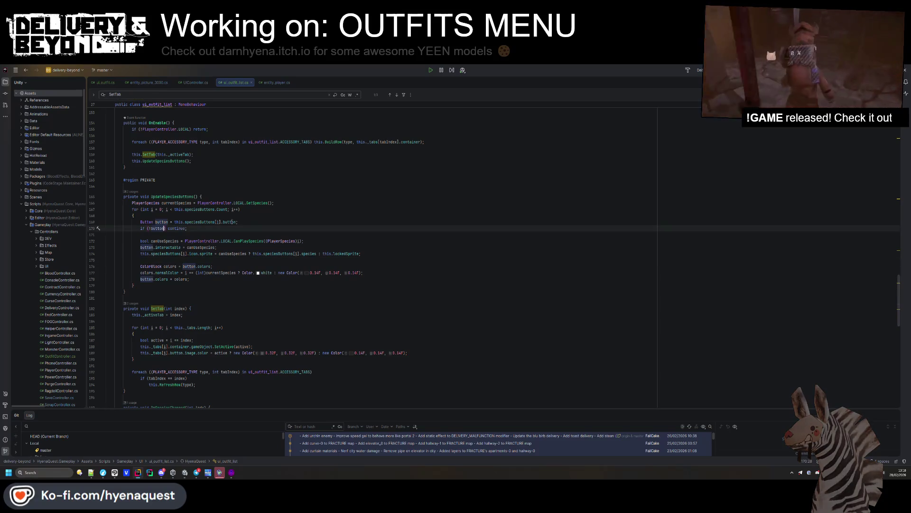
# Duplicate the button lookup line and retype the copy as an Image variable.
pyautogui.click(247, 221)
pyautogui.hotkey('ctrl', 'f')
pyautogui.hotkey('ctrl', 'd')
pyautogui.hotkey('ctrl', 'shift', 'Left')
pyautogui.write('sp')
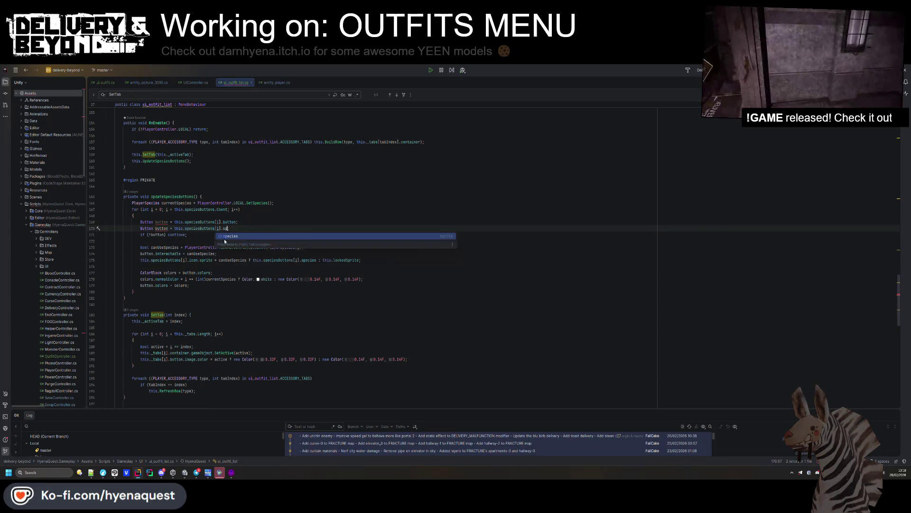
pyautogui.write('riteimage;')
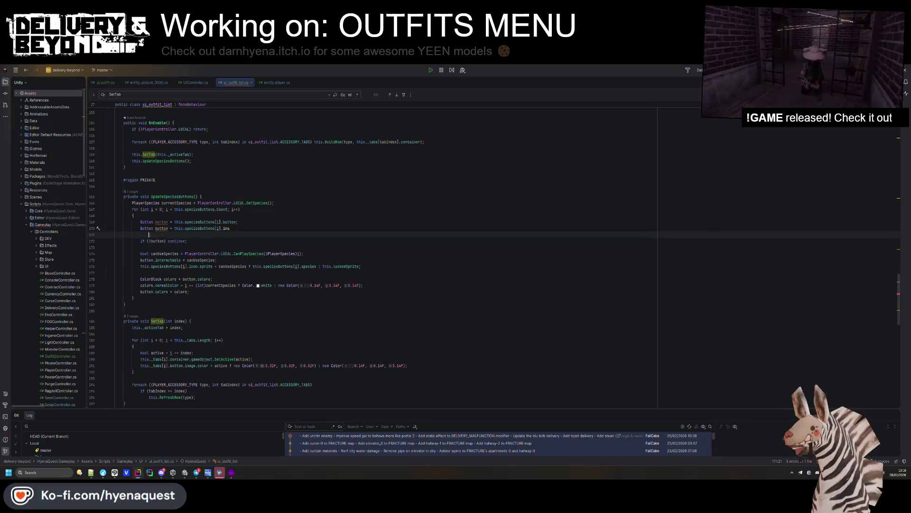
pyautogui.click(134, 215)
pyautogui.doubleClick(147, 228)
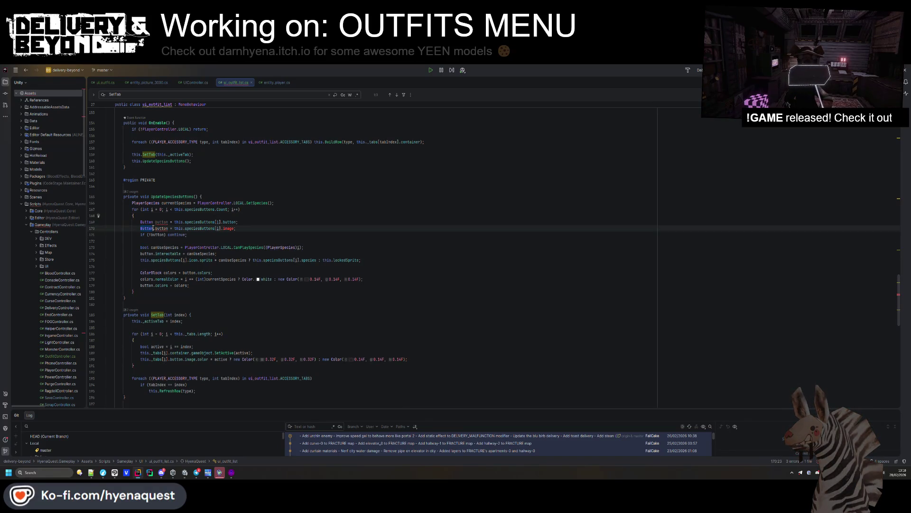
pyautogui.write('Image')
pyautogui.press('Escape')
# Complete the new line as 'Image icon = this.speciesButtons[i].icon'.
pyautogui.hotkey('ctrl', 'Right')
pyautogui.write('Image')
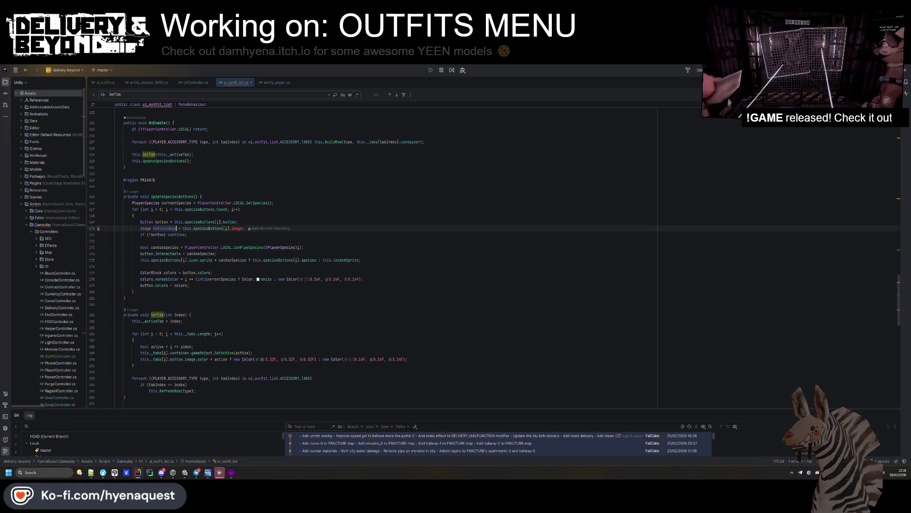
pyautogui.press('End')
pyautogui.press('BackSpace')
pyautogui.press('BackSpace')
pyautogui.press('BackSpace')
pyautogui.hotkey('ctrl', 'space')
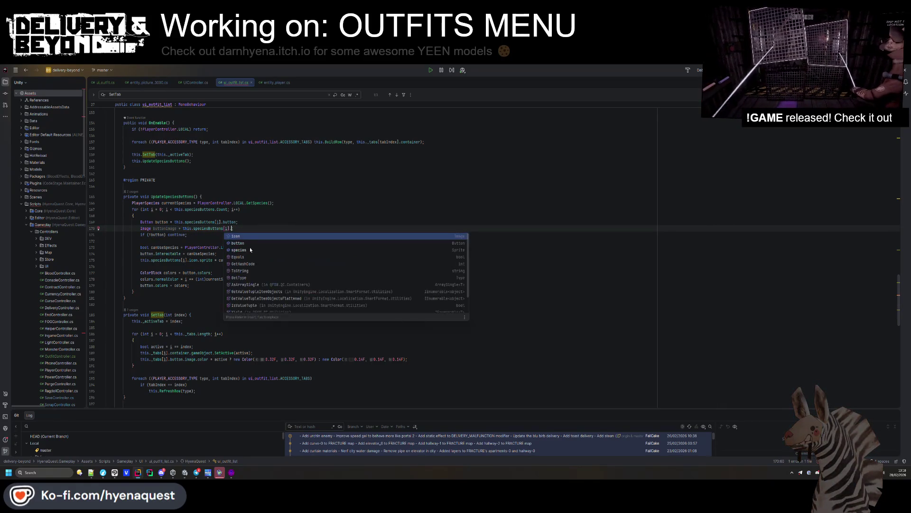
pyautogui.press('Return')
pyautogui.doubleClick(176, 228)
pyautogui.write('icon')
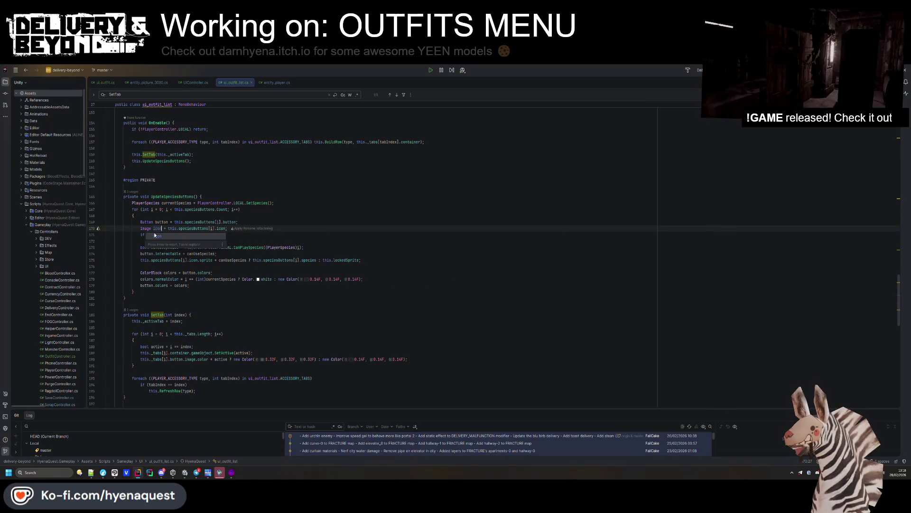
pyautogui.doubleClick(158, 228)
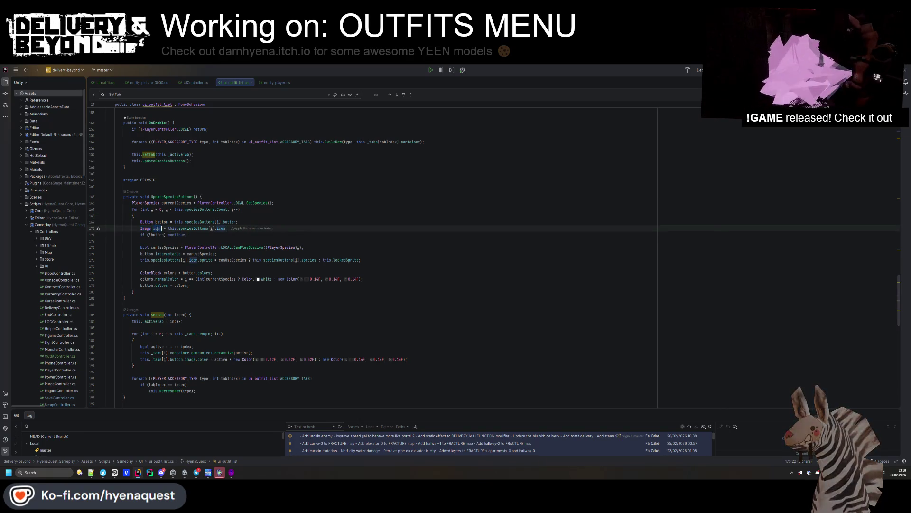
# Change the continue check to '!button || !icon' and set icon.sprite directly.
pyautogui.click(163, 234)
pyautogui.write('|| !ic')
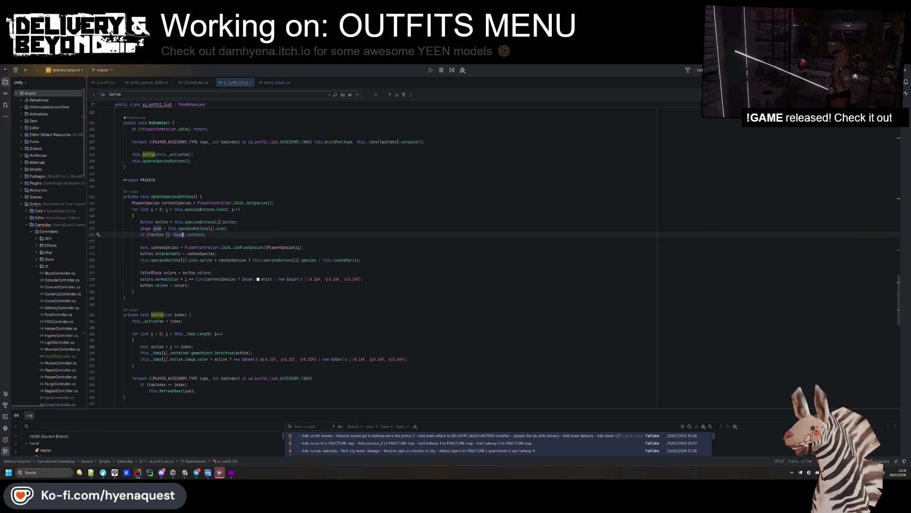
pyautogui.click(200, 261)
pyautogui.moveTo(196, 264); pyautogui.dragTo(167, 261)
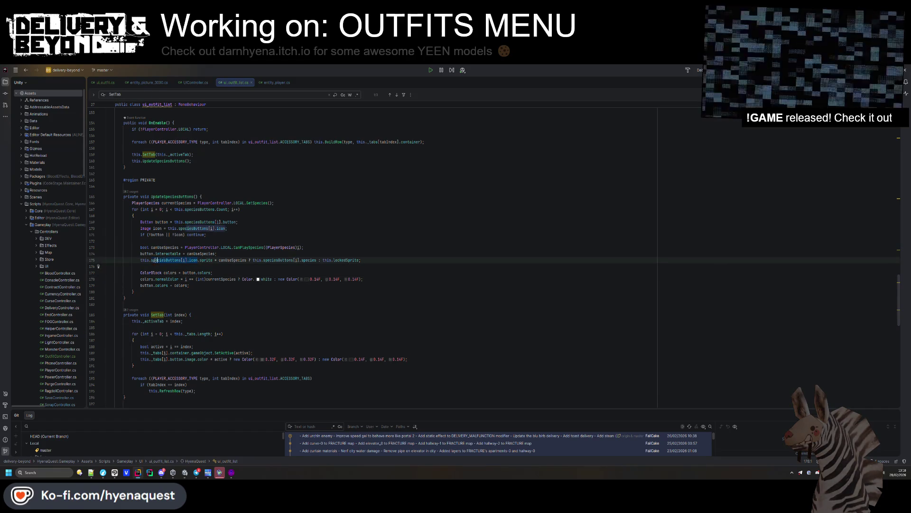
pyautogui.write('icon')
pyautogui.click(195, 273)
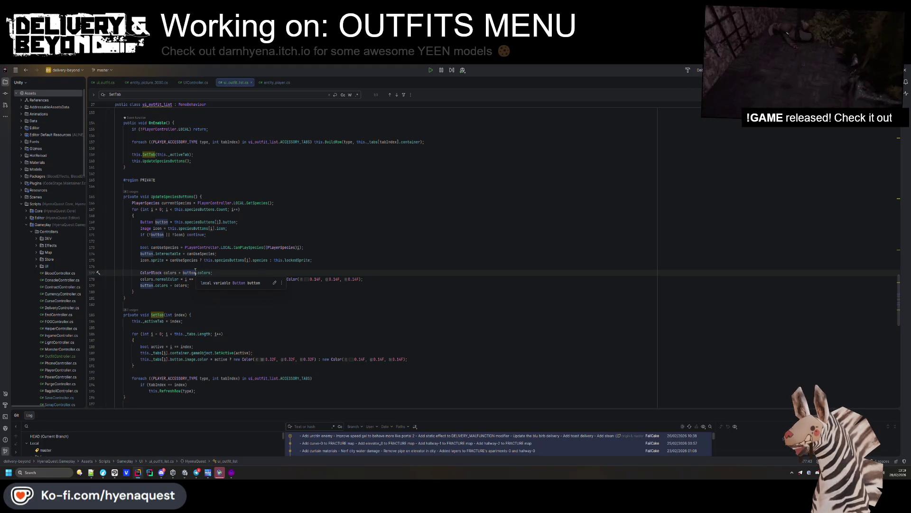
# Remove the stray blank lines in OnEnable and return to Unity.
pyautogui.click(204, 135)
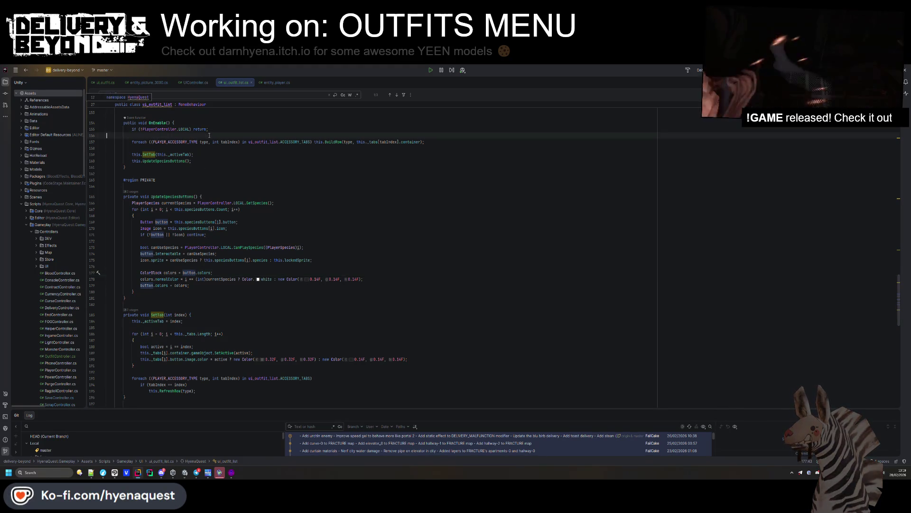
pyautogui.press('BackSpace')
pyautogui.click(215, 155)
pyautogui.hotkey('ctrl', 'a')
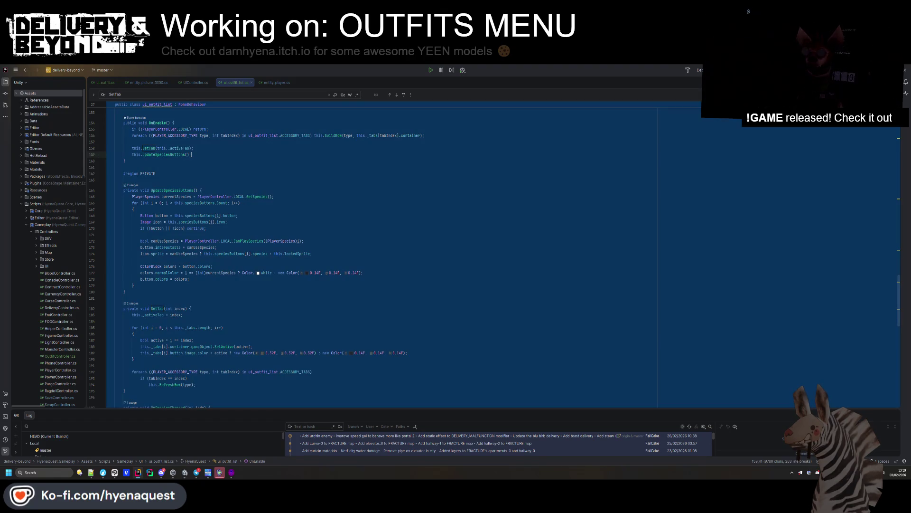
pyautogui.click(476, 208)
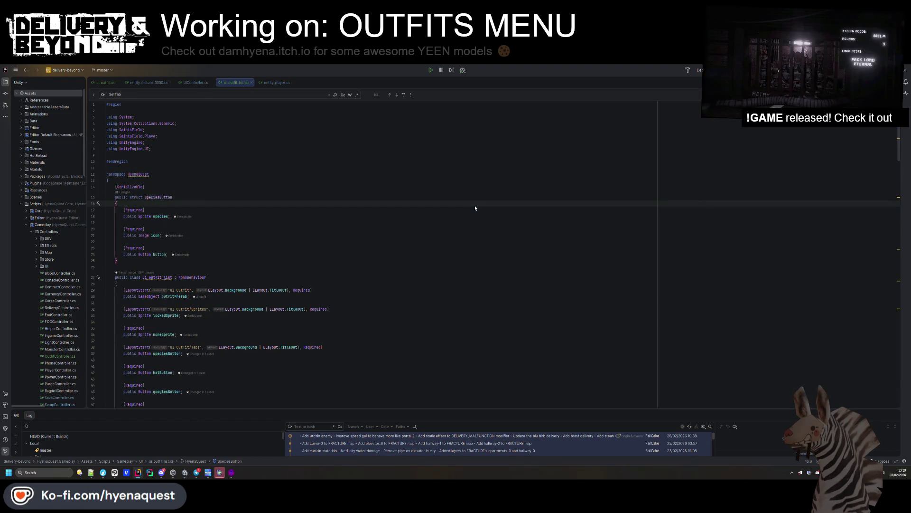
pyautogui.hotkey('alt', 'Tab')
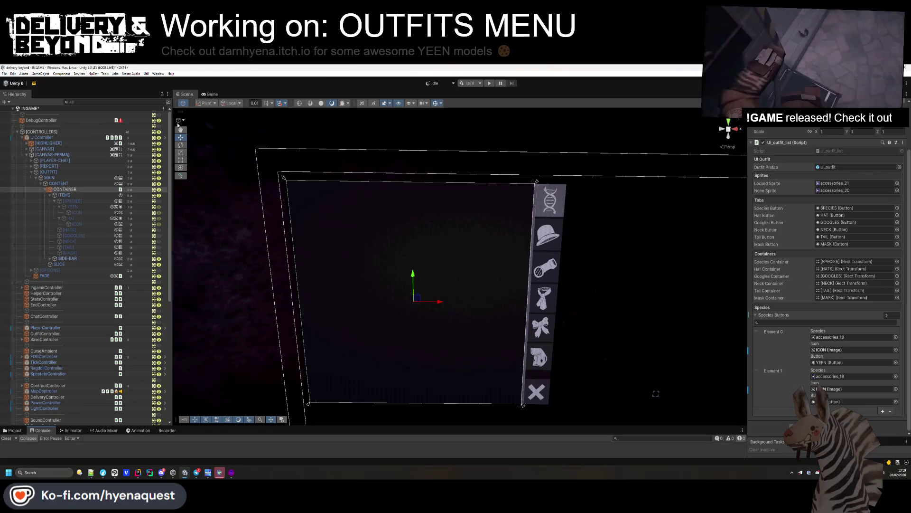
pyautogui.click(56, 202)
pyautogui.click(62, 202)
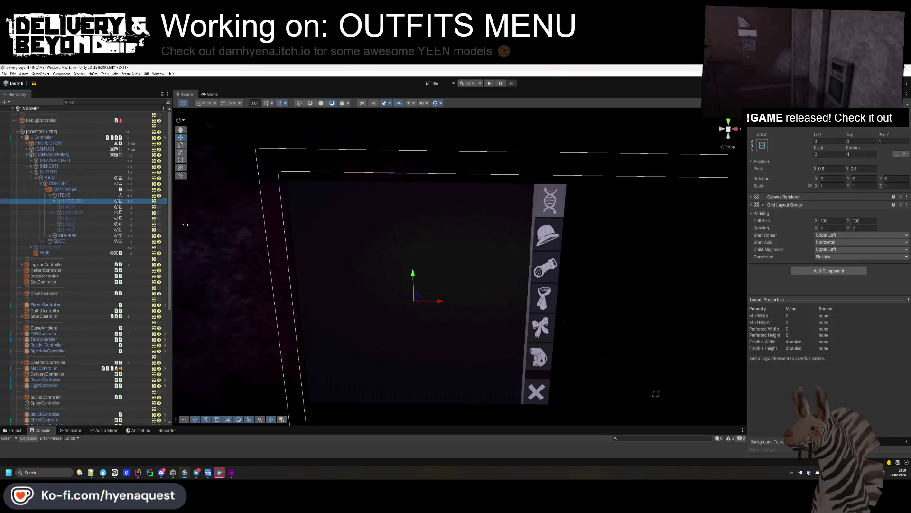
pyautogui.click(91, 207)
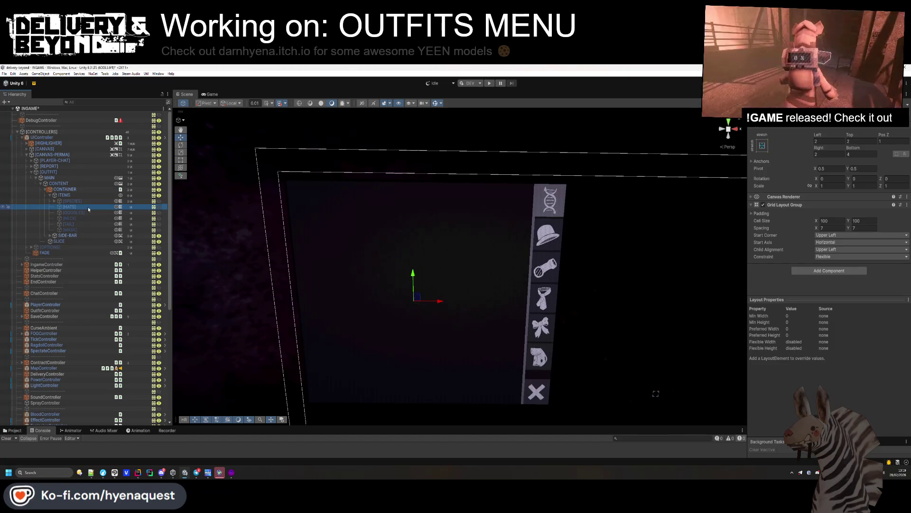
pyautogui.click(80, 230)
pyautogui.hotkey('ctrl', 'd')
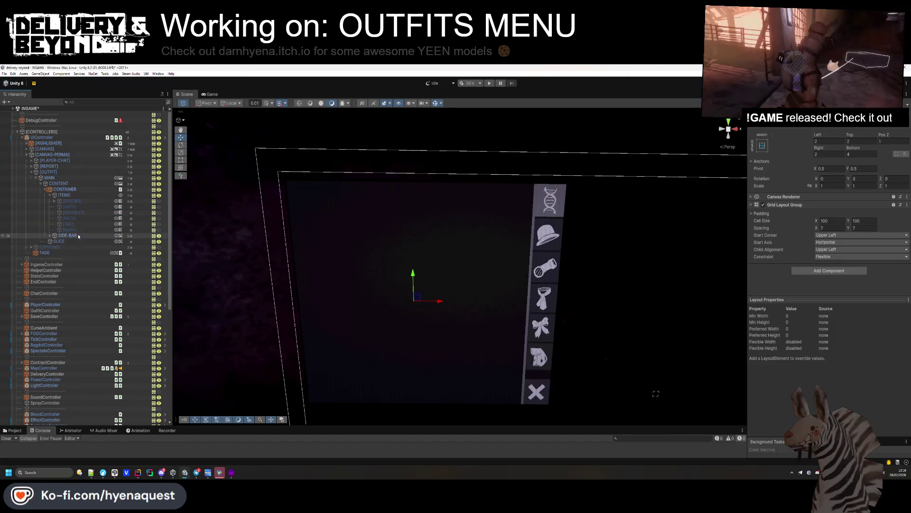
pyautogui.press('F2')
pyautogui.write('[COLORS]')
pyautogui.press('Return')
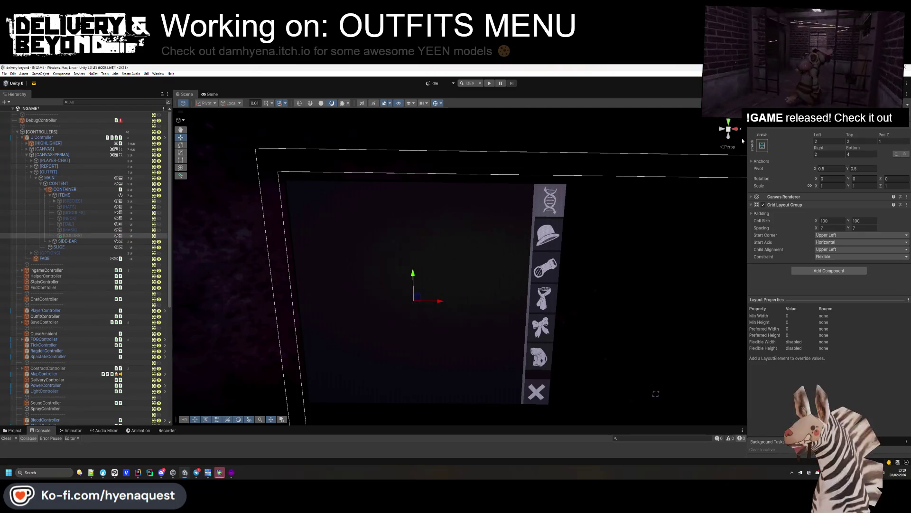
pyautogui.moveTo(728, 128)
pyautogui.mouseDown()
pyautogui.moveTo(549, 259)
pyautogui.moveTo(507, 225)
pyautogui.mouseUp()
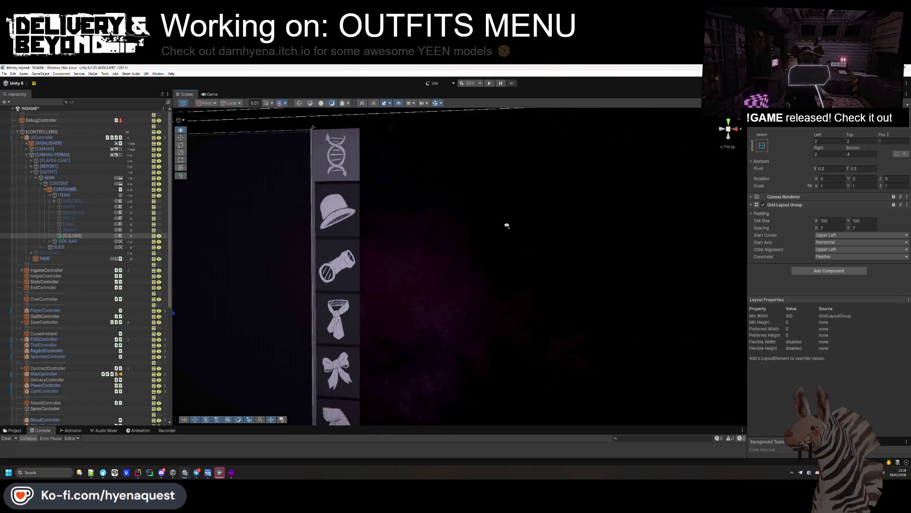
pyautogui.scroll(-5, 507, 226)
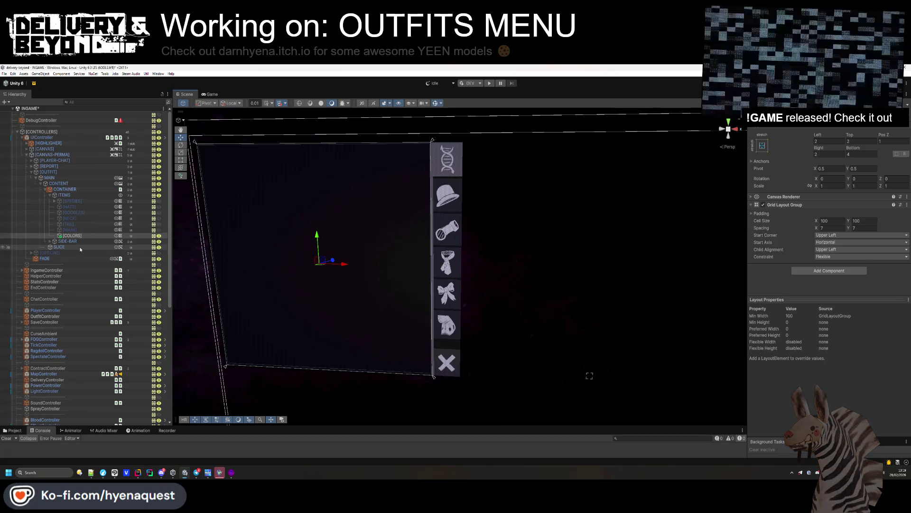
# Move the YEEN item into the [COLORS] group and select its ICON child.
pyautogui.click(55, 201)
pyautogui.click(62, 210)
pyautogui.moveTo(62, 210)
pyautogui.mouseDown()
pyautogui.moveTo(76, 243)
pyautogui.moveTo(68, 233)
pyautogui.moveTo(67, 242)
pyautogui.mouseUp()
pyautogui.click(60, 241)
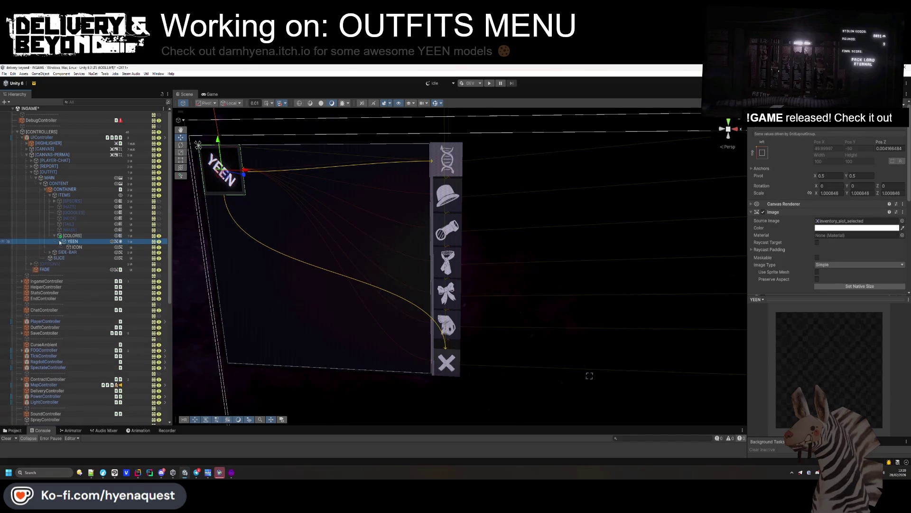
pyautogui.click(76, 247)
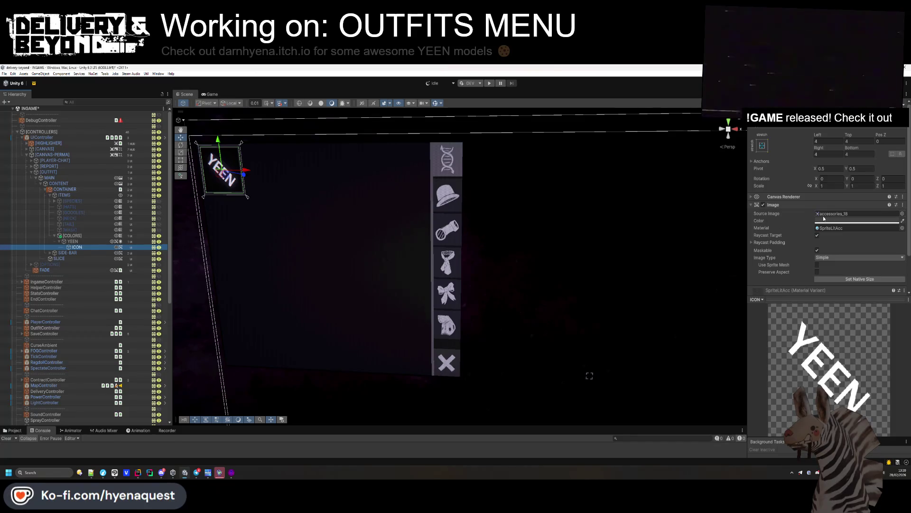
# Set the ICON image's Source Image to UIBevel, after trying UISprite and accessories_18.
pyautogui.click(905, 215)
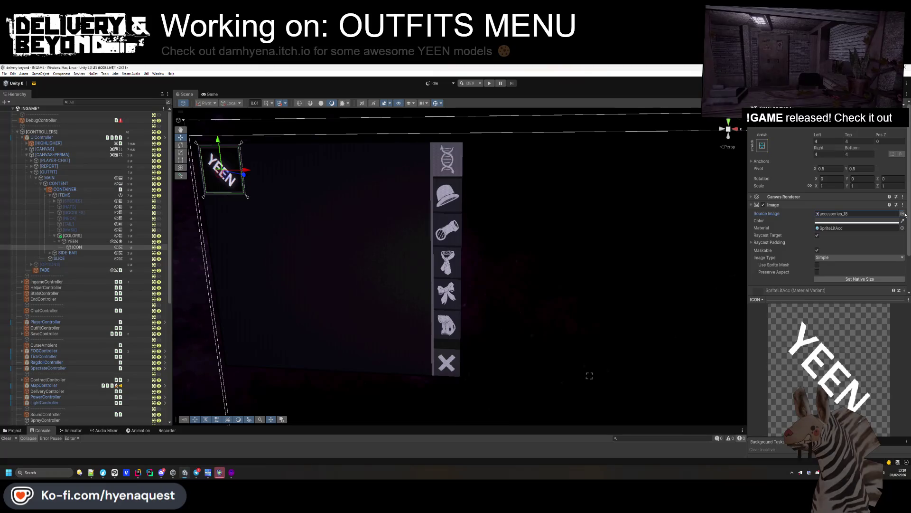
pyautogui.write('ui')
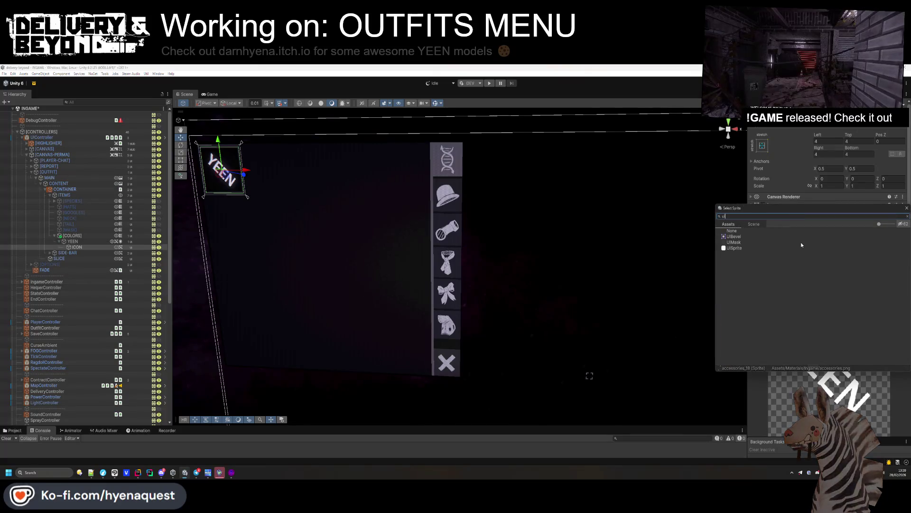
pyautogui.click(742, 249)
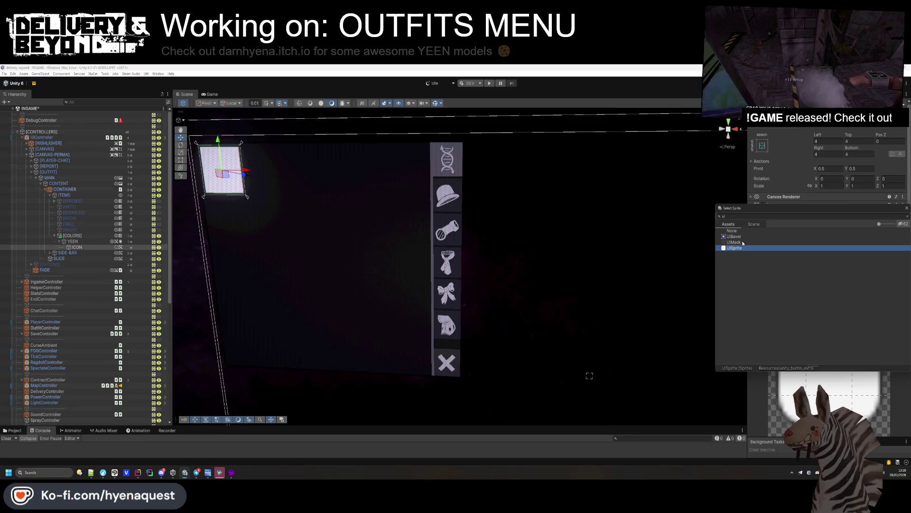
pyautogui.click(744, 242)
pyautogui.click(744, 236)
pyautogui.click(743, 248)
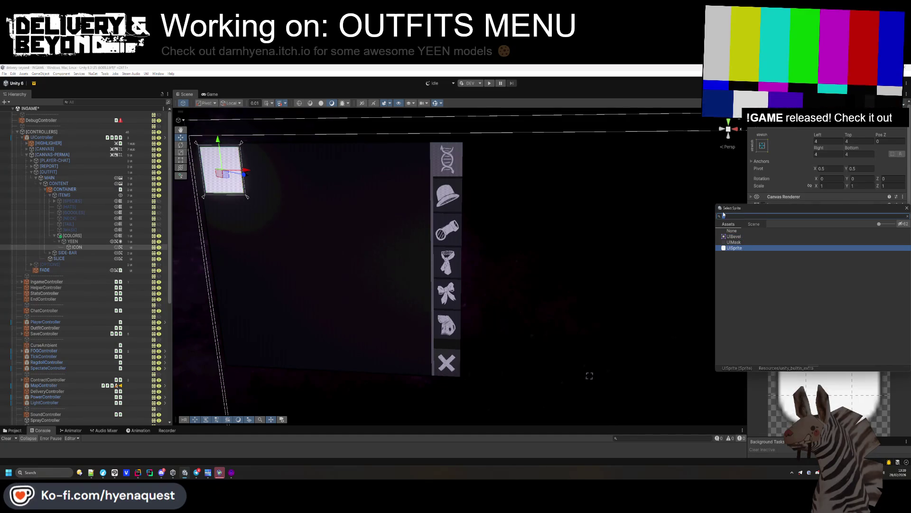
pyautogui.press('BackSpace')
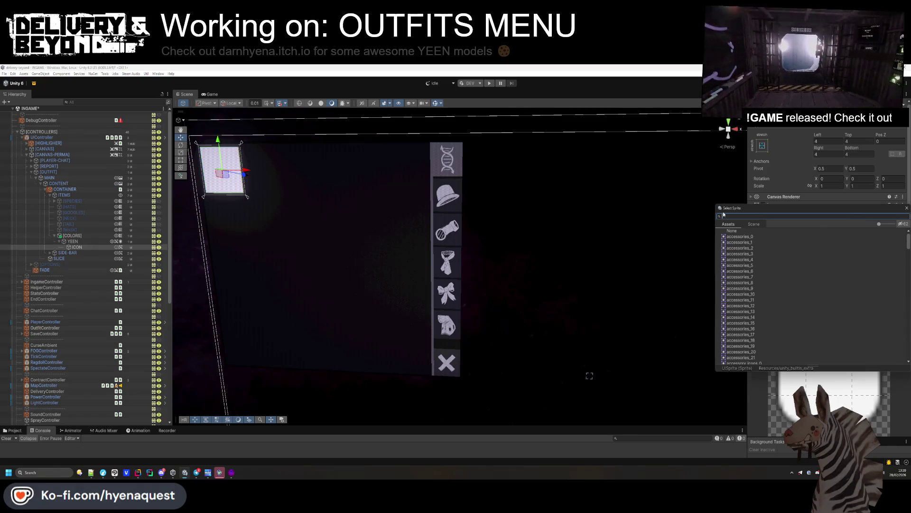
pyautogui.click(740, 340)
pyautogui.scroll(-3, 838, 237)
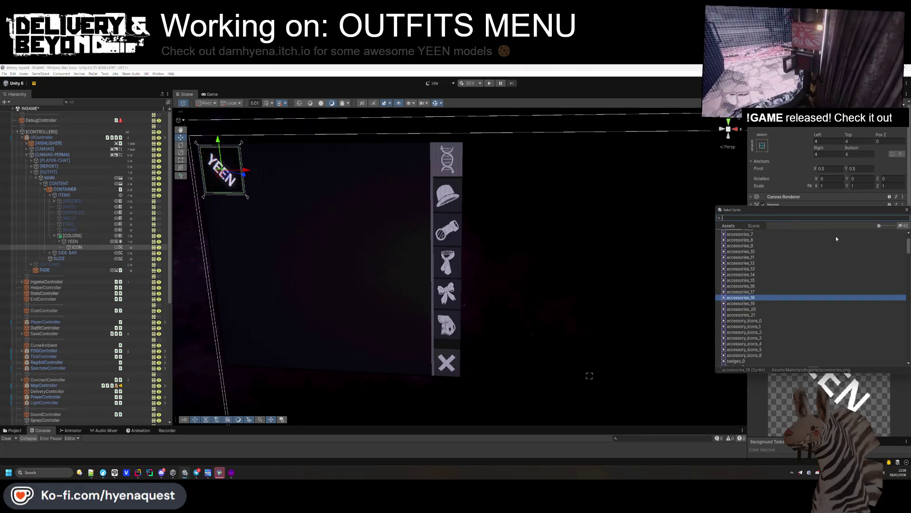
pyautogui.write('ui')
pyautogui.doubleClick(727, 238)
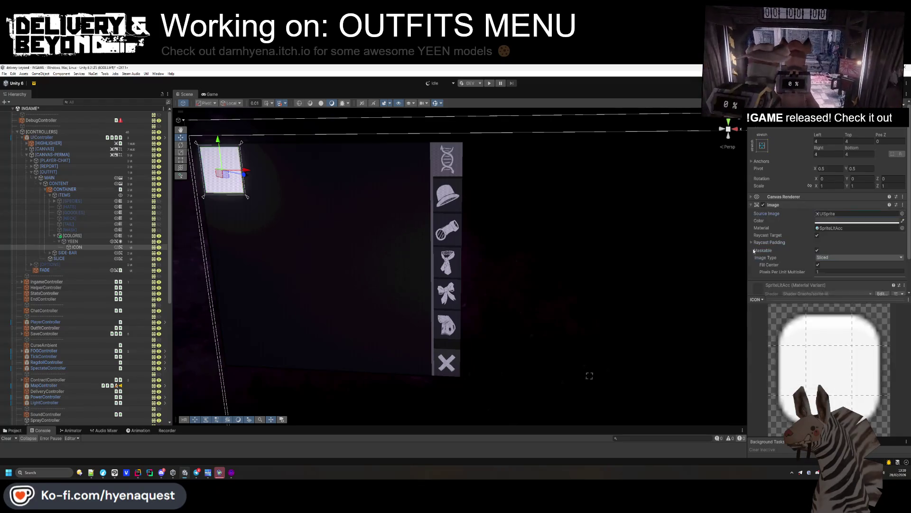
pyautogui.click(819, 220)
# Tint the ICON image white, select the parent entry now named RED, and return to Rider.
pyautogui.moveTo(811, 278); pyautogui.dragTo(797, 292)
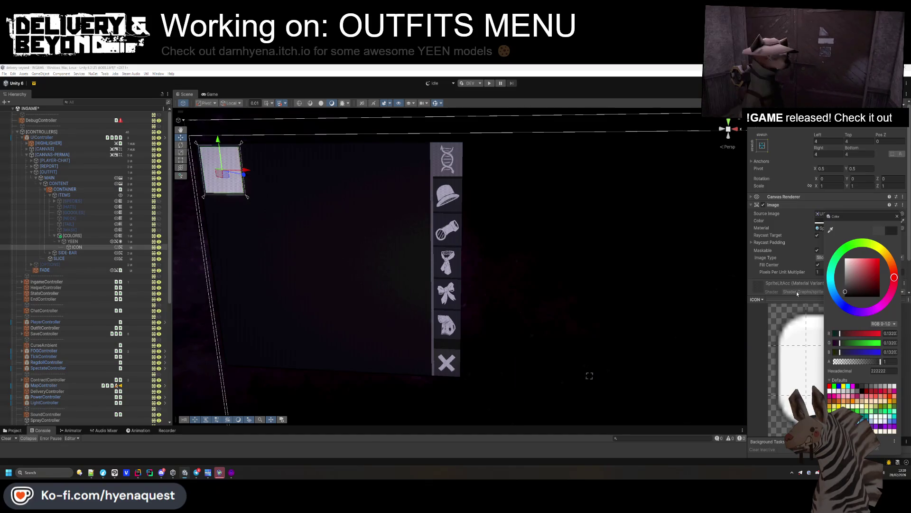
pyautogui.click(90, 242)
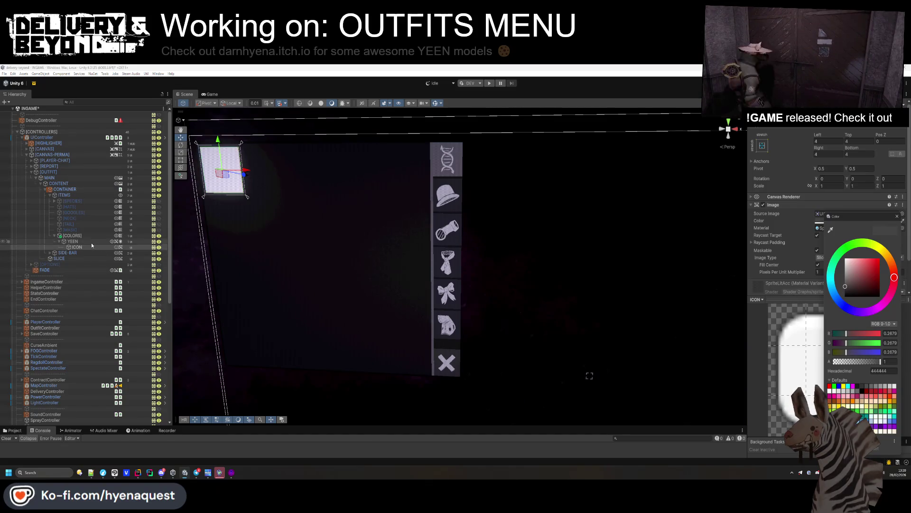
pyautogui.click(836, 228)
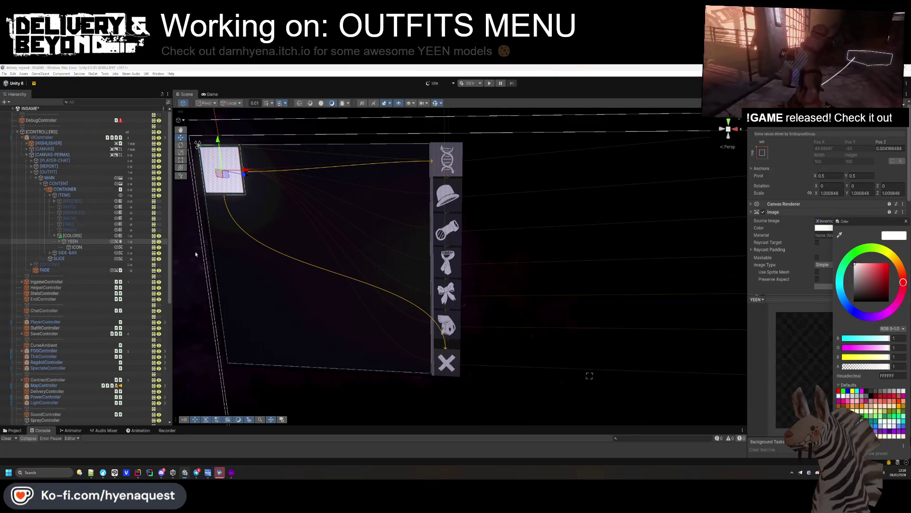
pyautogui.click(75, 247)
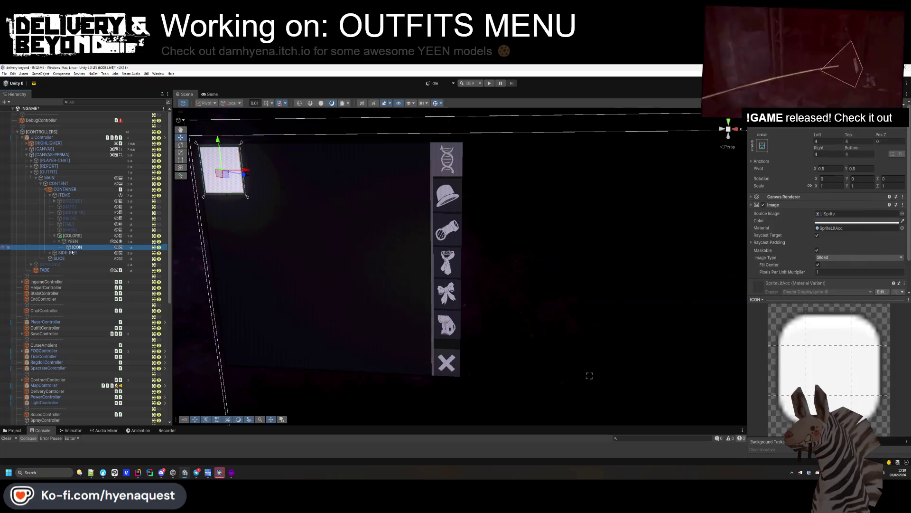
pyautogui.click(841, 222)
pyautogui.moveTo(859, 261)
pyautogui.mouseDown()
pyautogui.moveTo(899, 260)
pyautogui.moveTo(878, 266)
pyautogui.moveTo(900, 294)
pyautogui.mouseUp()
pyautogui.click(841, 392)
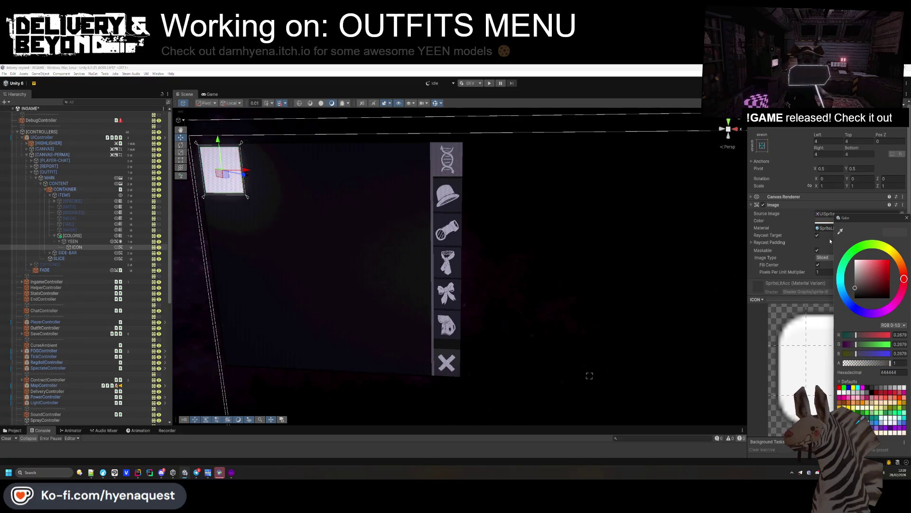
pyautogui.click(824, 229)
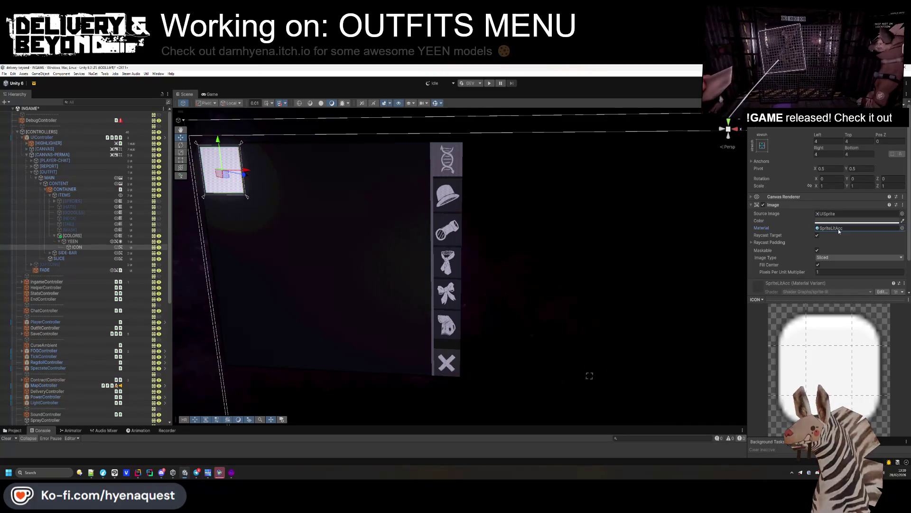
pyautogui.click(114, 241)
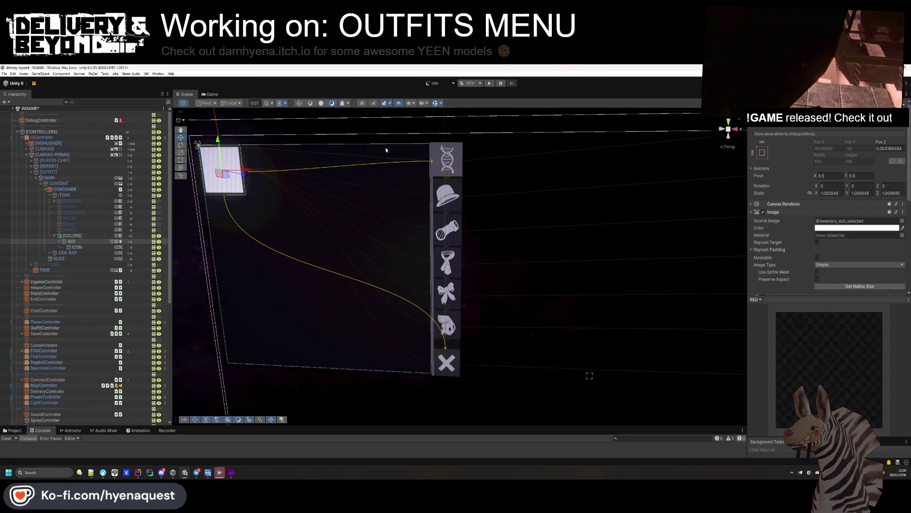
pyautogui.hotkey('alt', 'Tab')
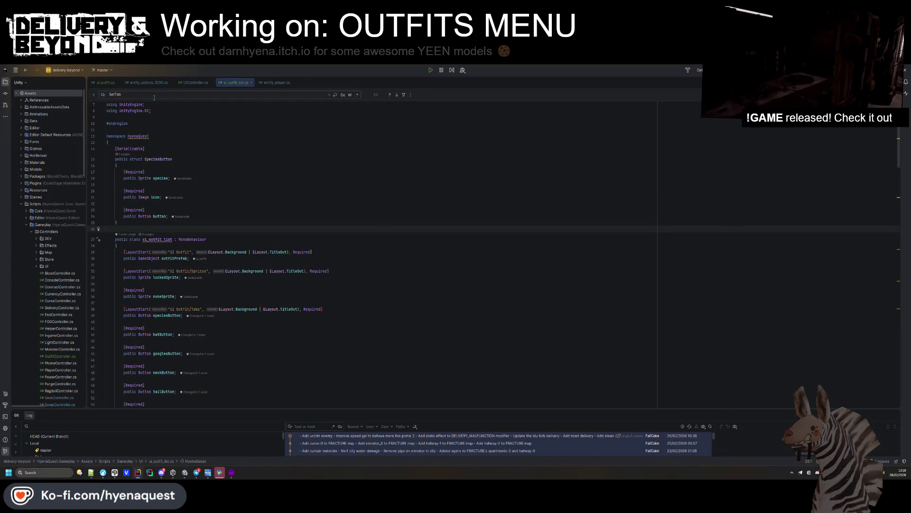
# Open entity_player.cs through a SpeciesAchievements search and find 'outfits' in it.
pyautogui.hotkey('ctrl', 'shift', 'f')
pyautogui.write('SpeciesAchievements')
pyautogui.press('Return')
pyautogui.hotkey('ctrl', 'f')
pyautogui.write('colors')
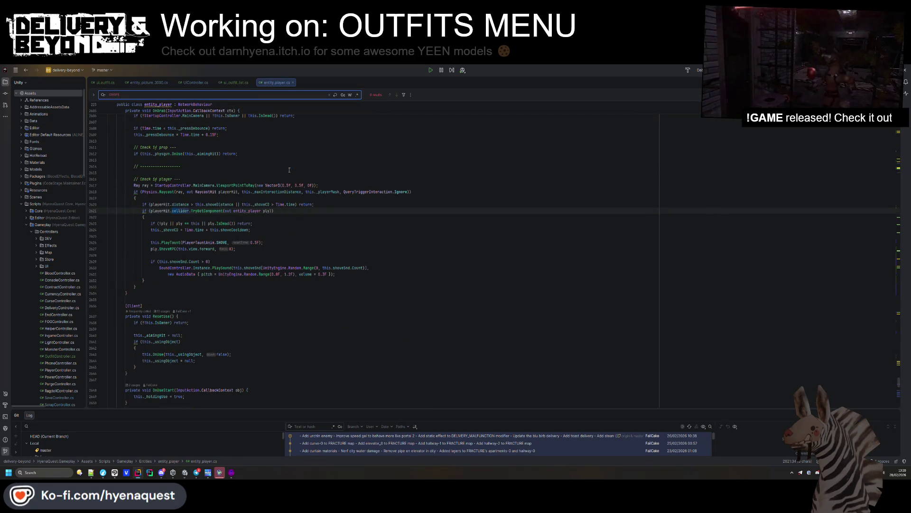
pyautogui.press('BackSpace')
pyautogui.press('BackSpace')
pyautogui.write('outfits')
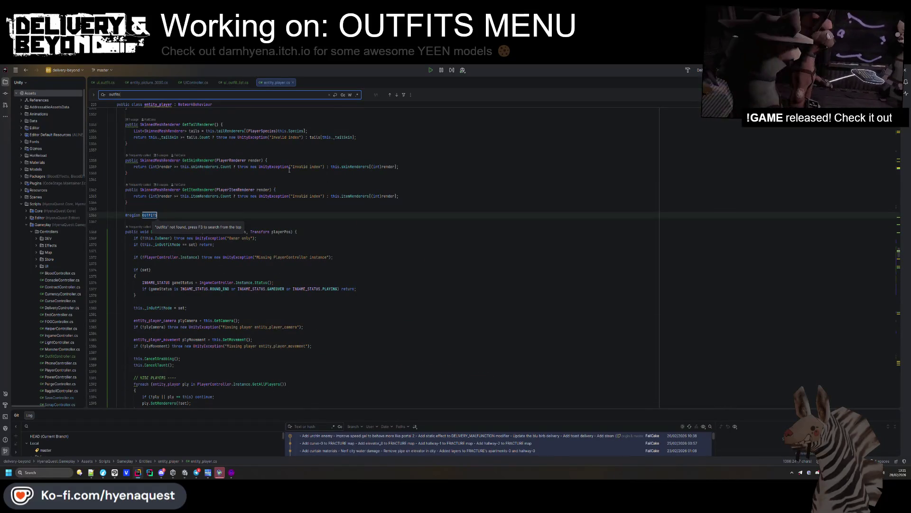
# Review the class fields, including the jumpsuitMaterials Material list, ending after the PLAYER_ACCESSORY struct.
pyautogui.scroll(-10, 303, 334)
pyautogui.scroll(-4, 302, 334)
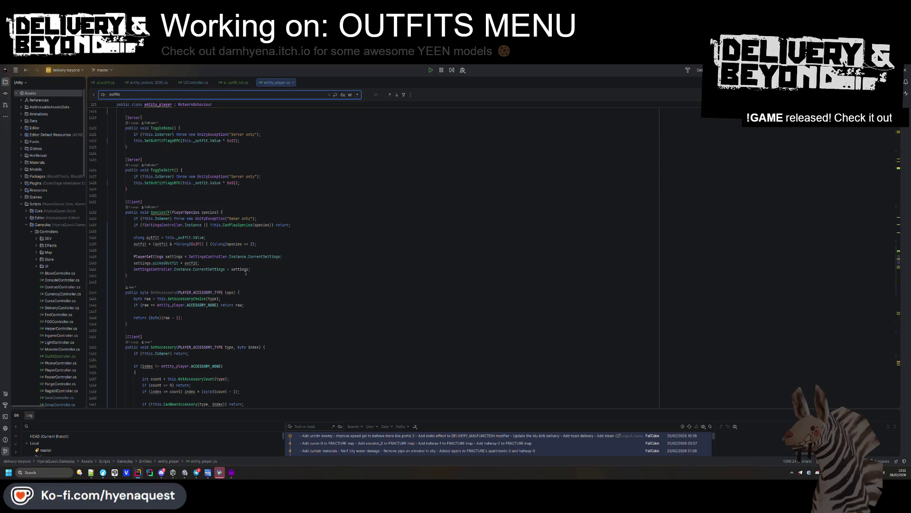
pyautogui.scroll(8, 239, 286)
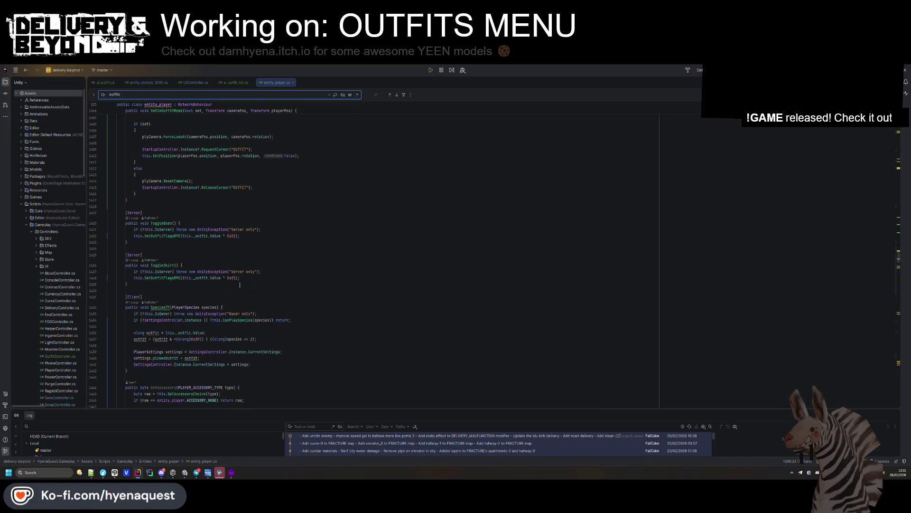
pyautogui.scroll(9, 240, 285)
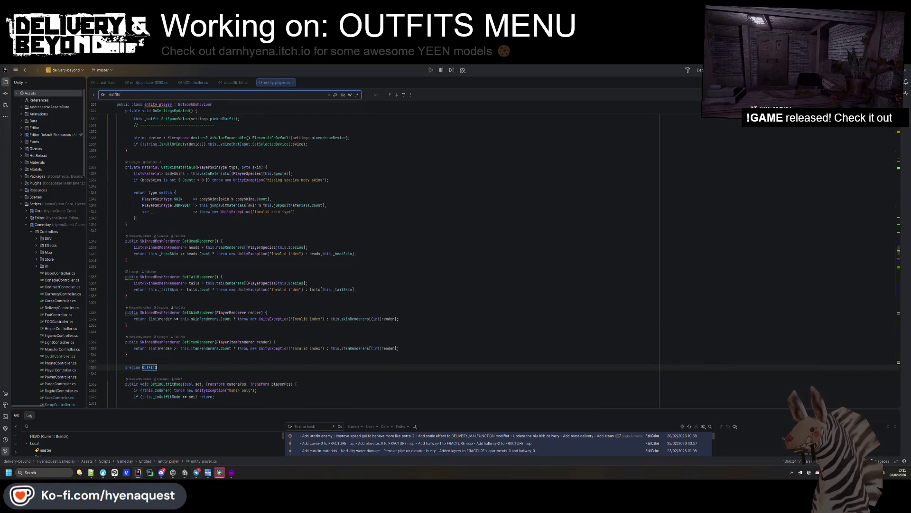
pyautogui.scroll(7, 583, 328)
pyautogui.scroll(20, 221, 191)
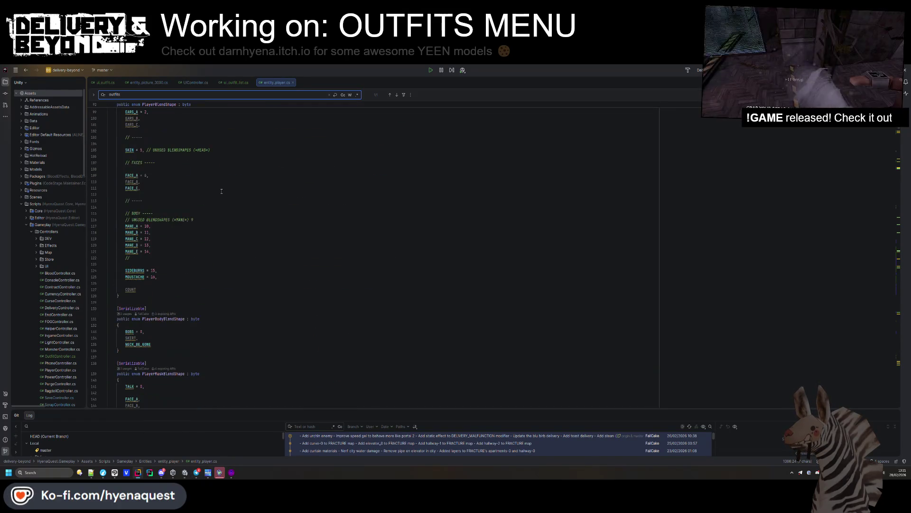
pyautogui.scroll(-16, 221, 191)
pyautogui.scroll(-14, 222, 193)
pyautogui.scroll(-6, 224, 192)
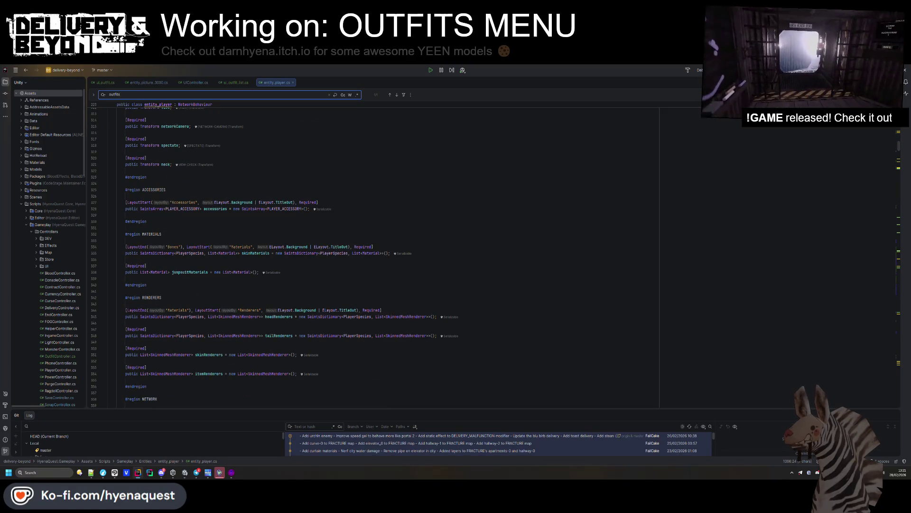
pyautogui.scroll(-1, 199, 252)
pyautogui.click(192, 253)
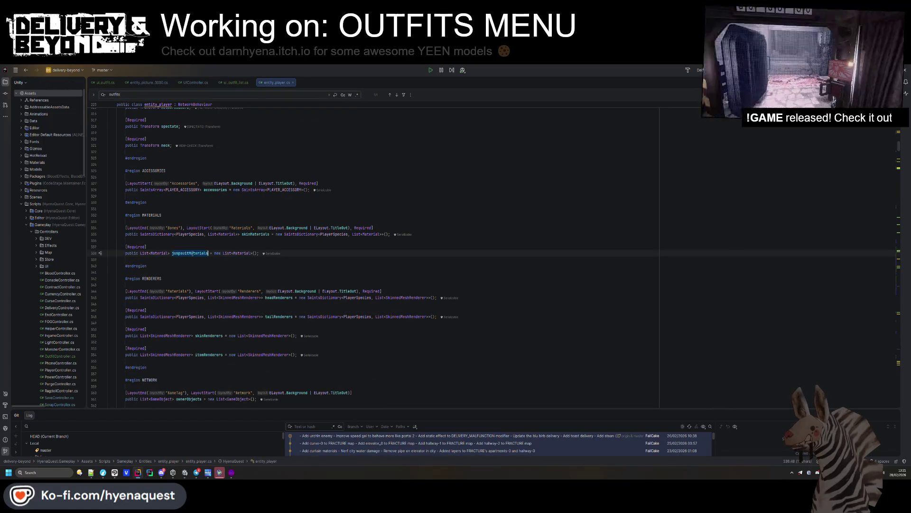
pyautogui.click(168, 253)
pyautogui.scroll(4, 171, 289)
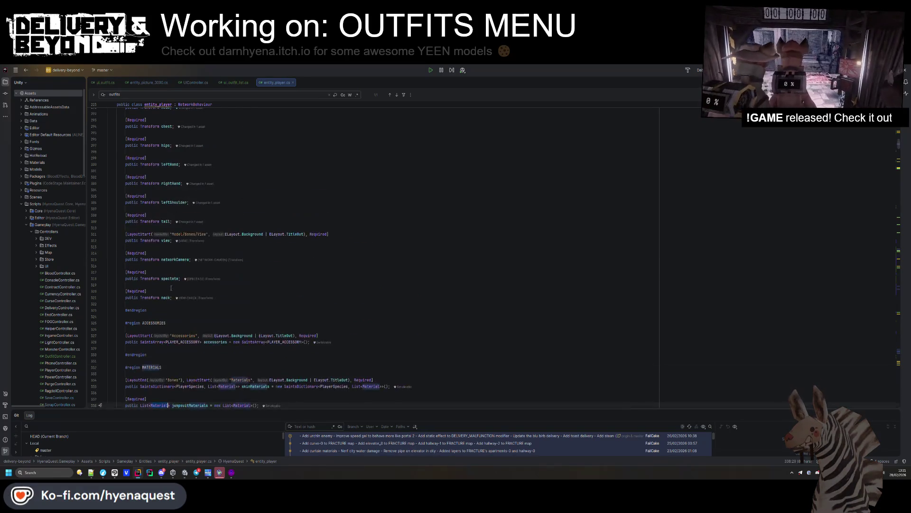
pyautogui.scroll(15, 172, 287)
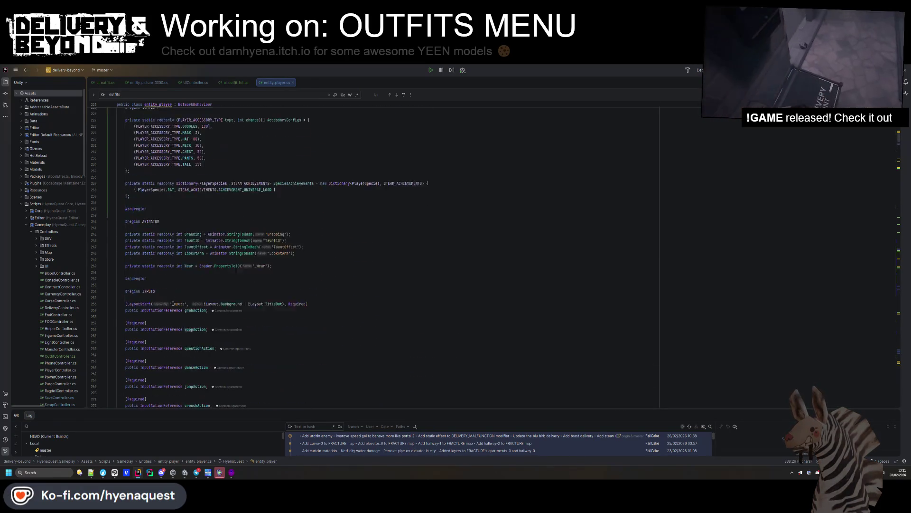
pyautogui.scroll(1, 173, 300)
pyautogui.click(136, 321)
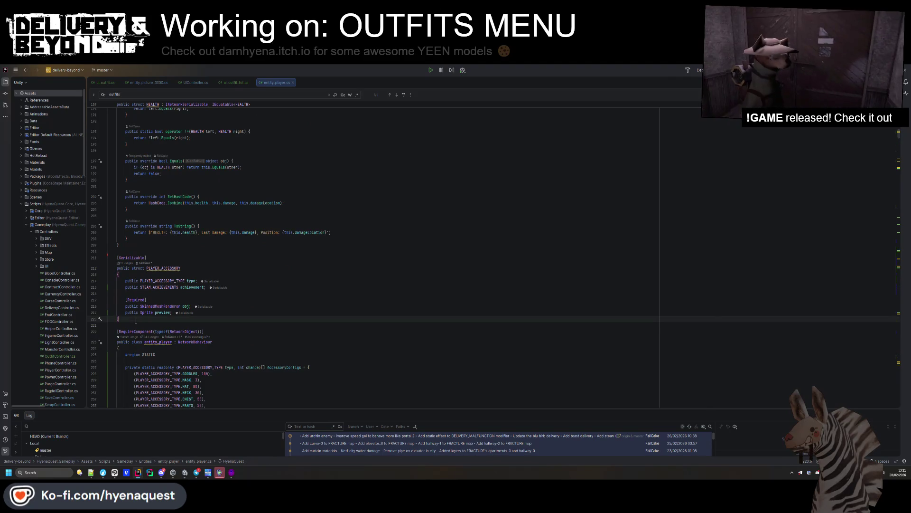
# Declare a [Serializable] public struct PLAYER_OUTFIT below PLAYER_ACCESSORY.
pyautogui.press('Return')
pyautogui.press('Return')
pyautogui.write('S')
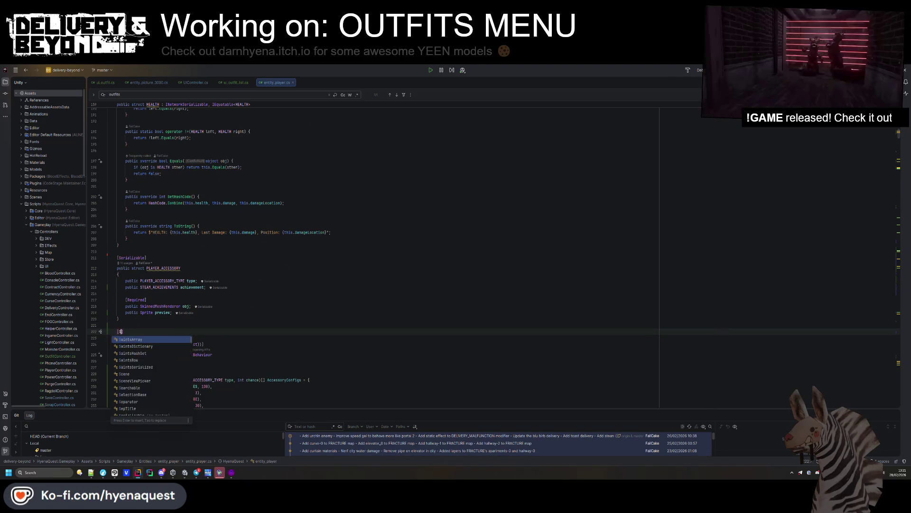
pyautogui.press('Return')
pyautogui.press('Return')
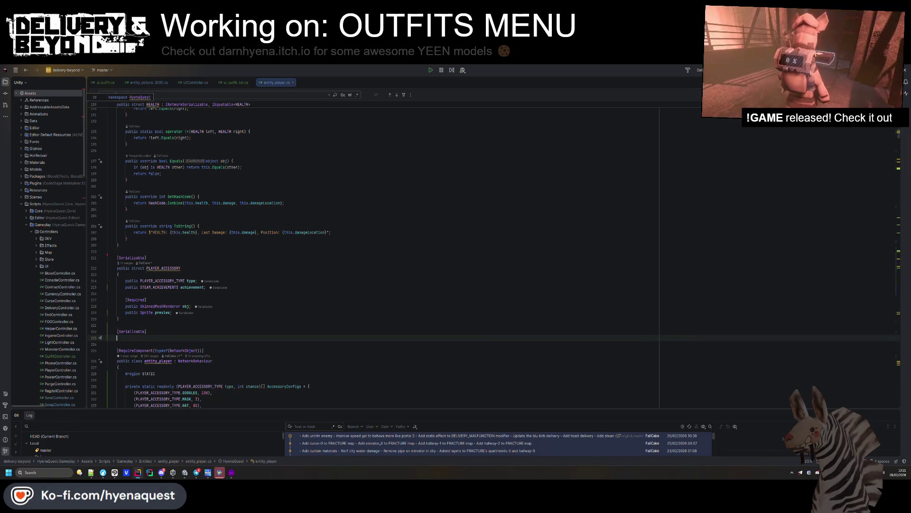
pyautogui.write('public struct PLAYER_OU')
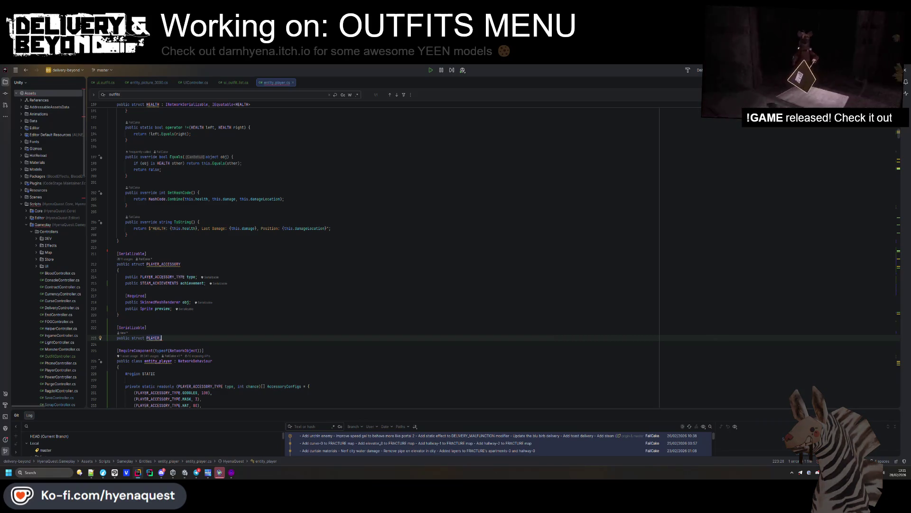
pyautogui.write('TFIT {')
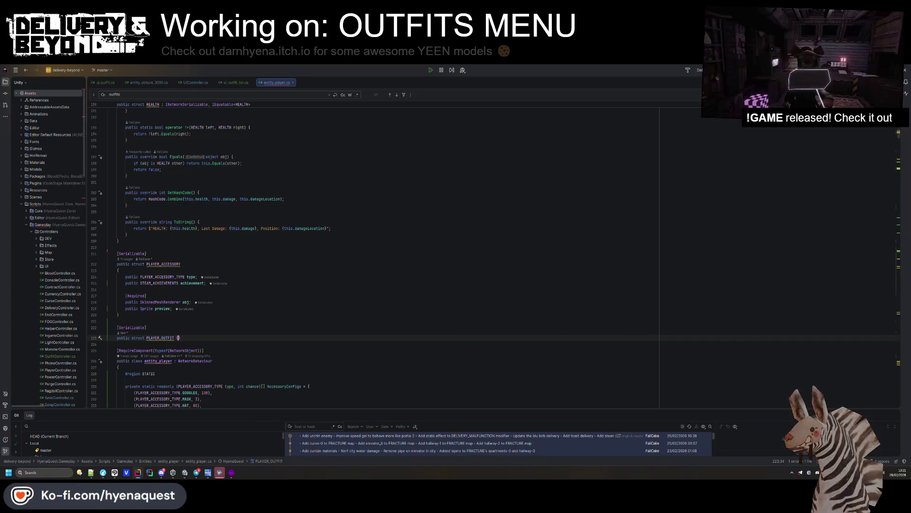
pyautogui.press('Return')
pyautogui.write('{')
pyautogui.press('Return')
# Give PLAYER_OUTFIT the fields 'public Color color' and 'public Material skin'.
pyautogui.write('public ')
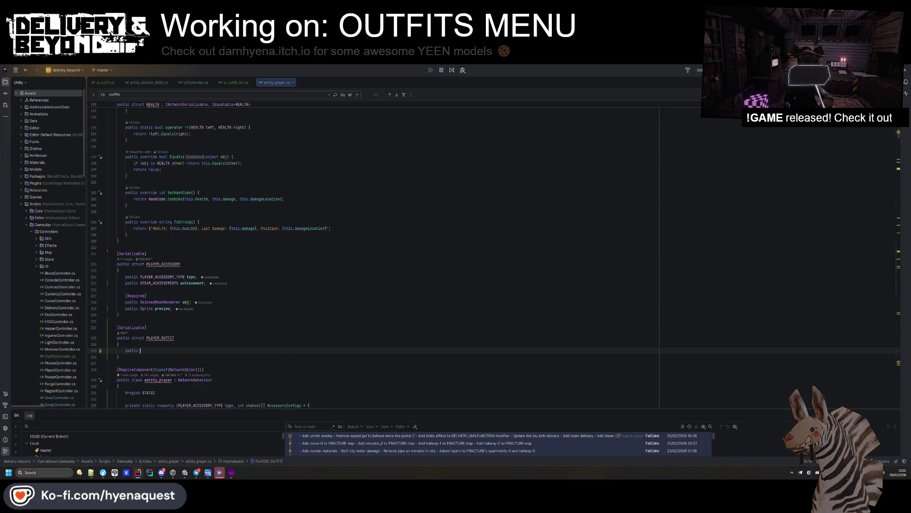
pyautogui.write('Color color;')
pyautogui.press('Return')
pyautogui.write('public ')
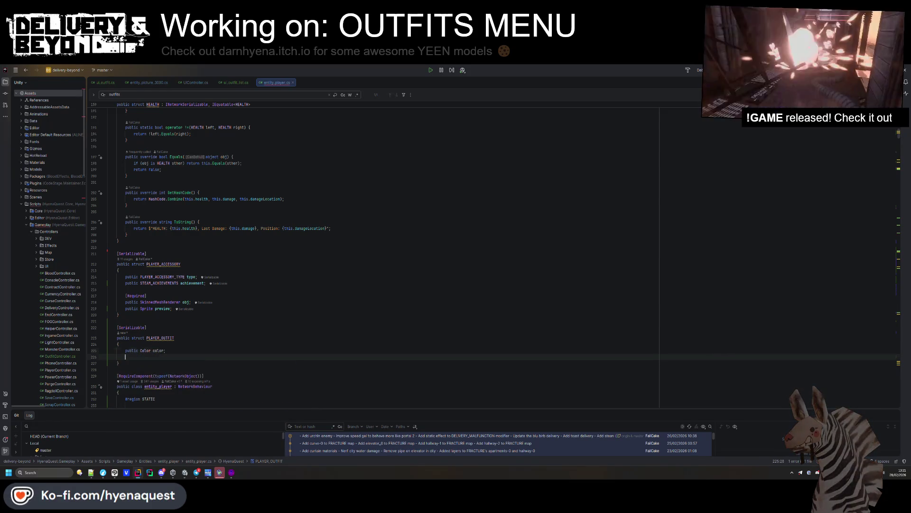
pyautogui.write('Material mater')
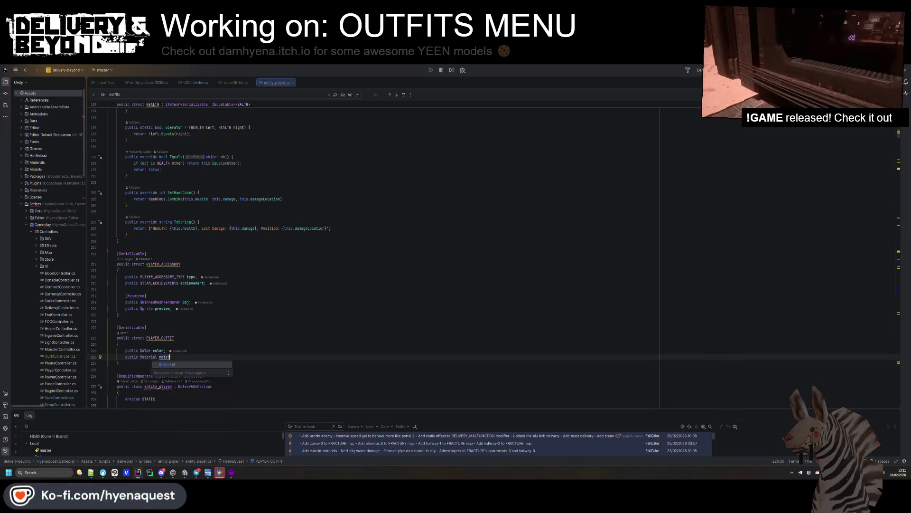
pyautogui.press('Return')
pyautogui.write(';')
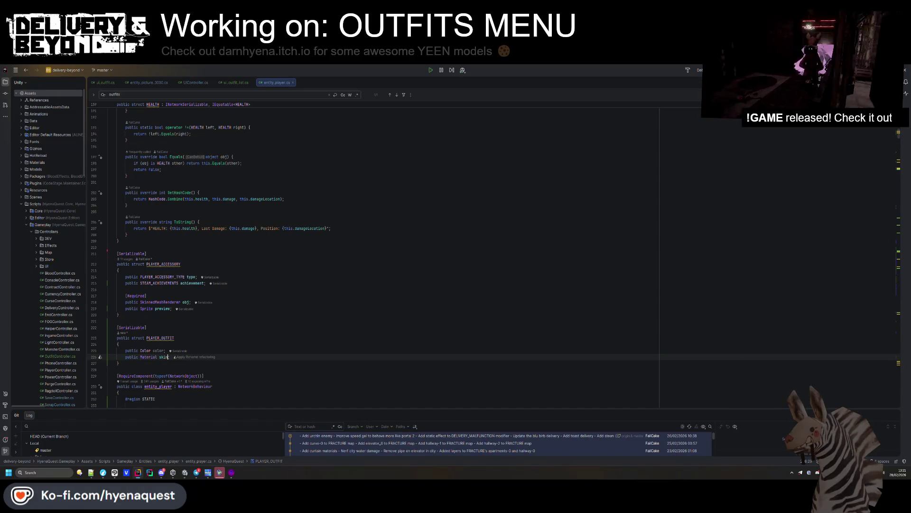
pyautogui.doubleClick(155, 337)
pyautogui.scroll(-15, 213, 308)
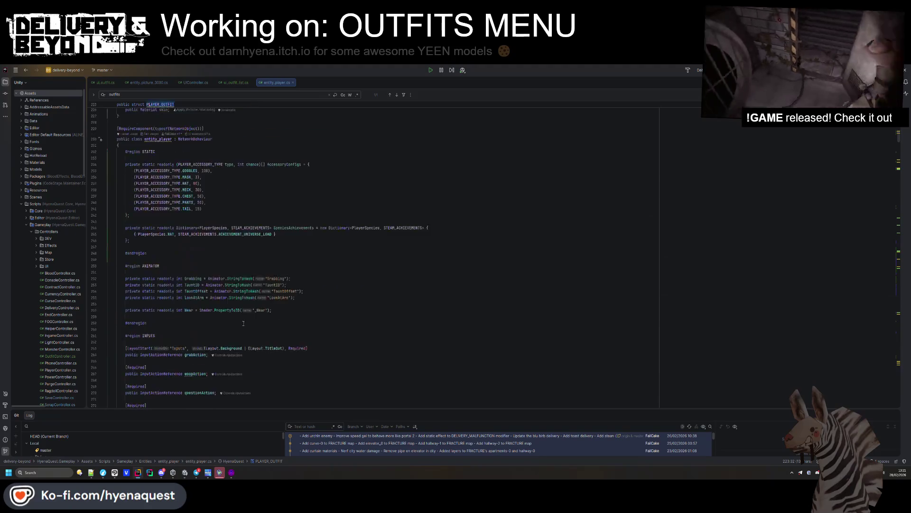
pyautogui.scroll(-7, 247, 294)
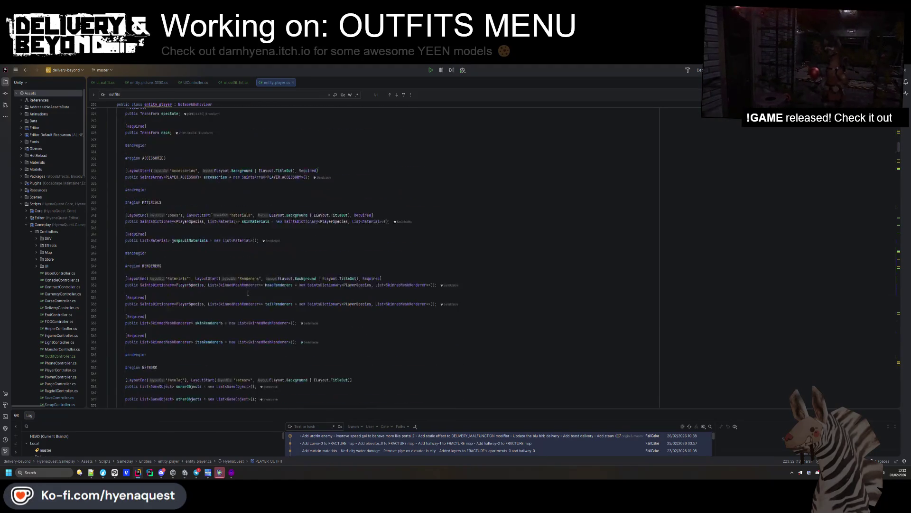
pyautogui.click(167, 260)
# Change jumpsuitMaterials to a SaintsList<PLAYER_OUTFIT> with a matching initializer.
pyautogui.click(140, 260)
pyautogui.write('Saints')
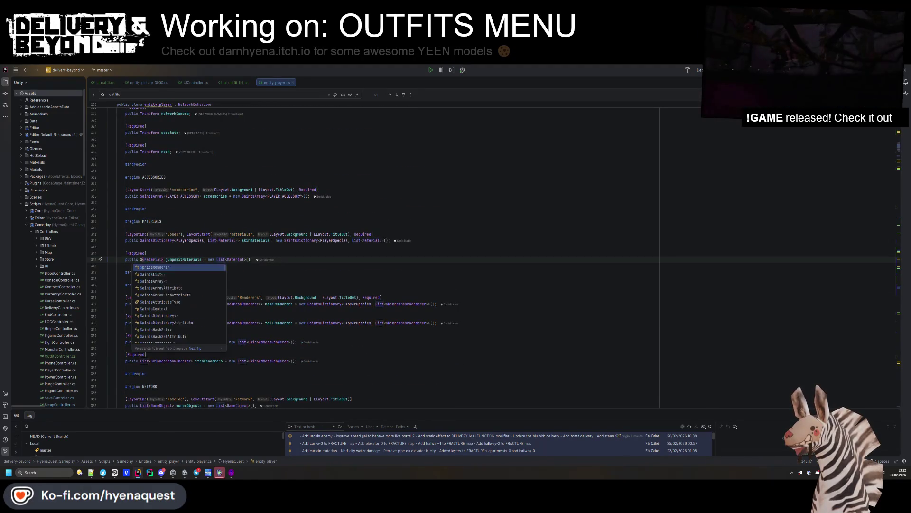
pyautogui.press('Tab')
pyautogui.hotkey('ctrl', 'shift', 'Right')
pyautogui.write('PLAYER_OUTFIT')
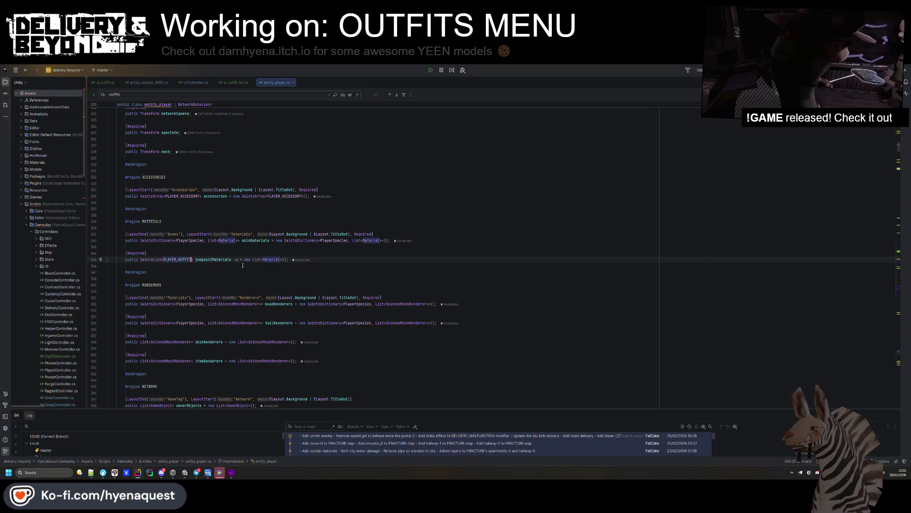
pyautogui.write('PLAYER_OUTFIT')
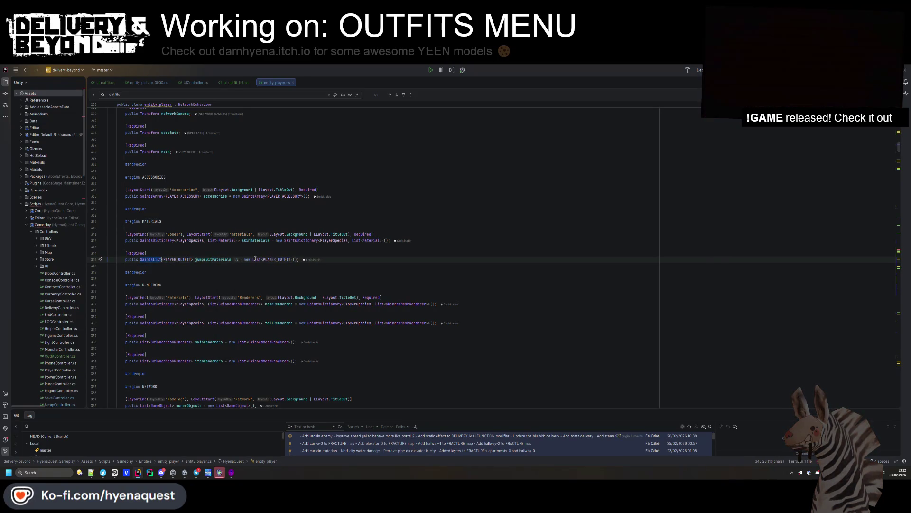
pyautogui.doubleClick(230, 260)
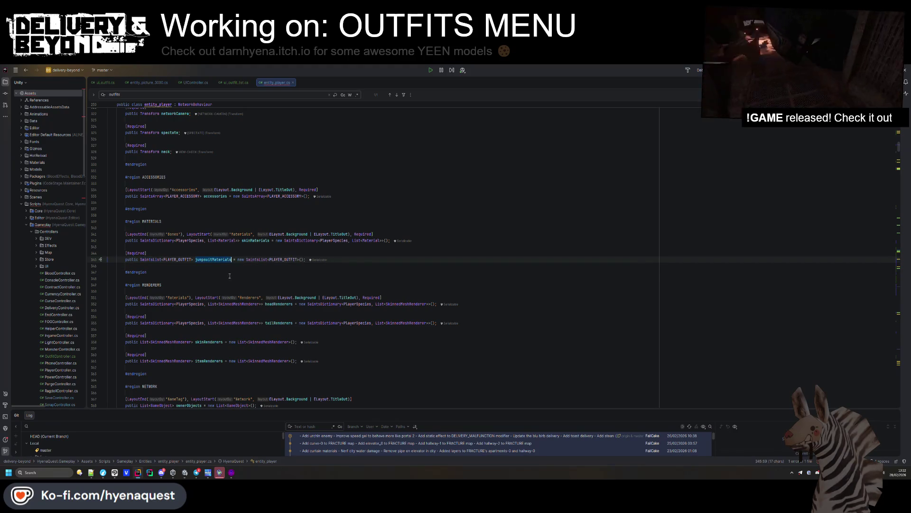
# Rename the PLAYER_OUTFIT struct to PLAYER_JUMPSUITS and find the jumpsuitMaterials usage.
pyautogui.click(174, 259)
pyautogui.hotkey('ctrl', 'r')
pyautogui.press('r')
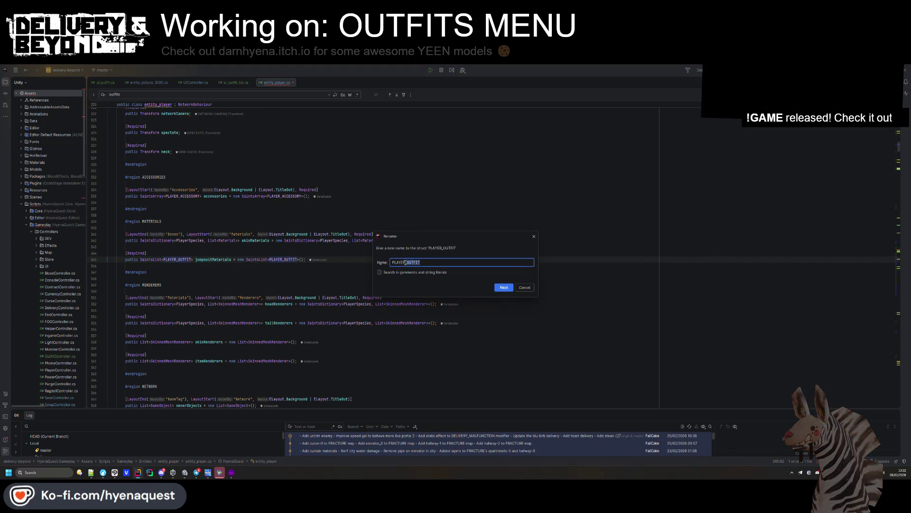
pyautogui.press('BackSpace')
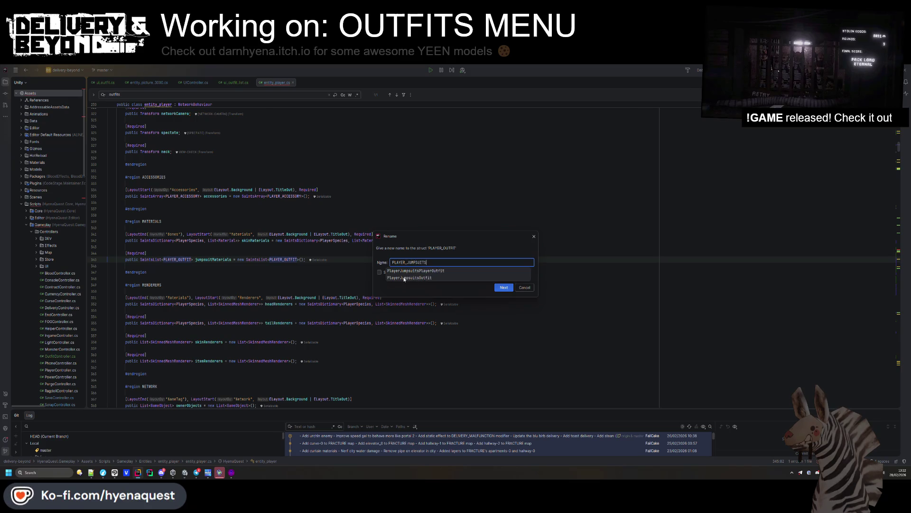
pyautogui.press('Return')
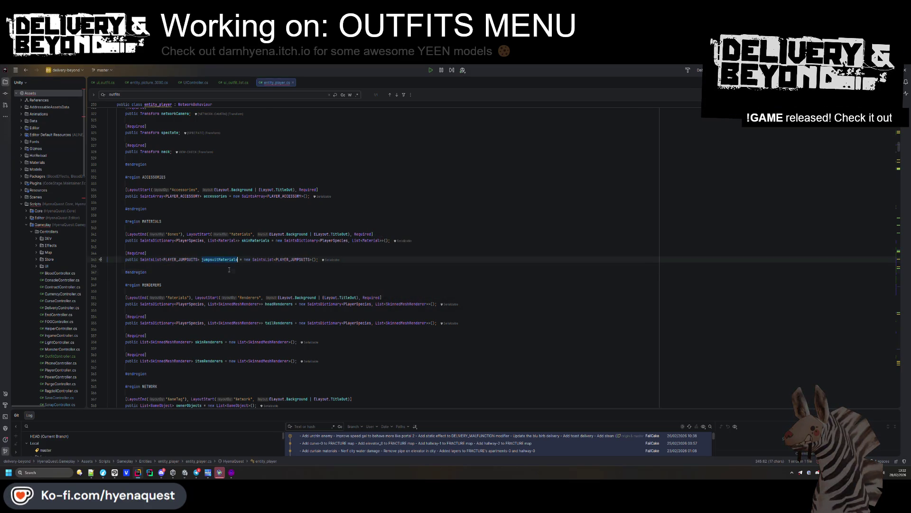
pyautogui.hotkey('ctrl', 'f')
pyautogui.press('Return')
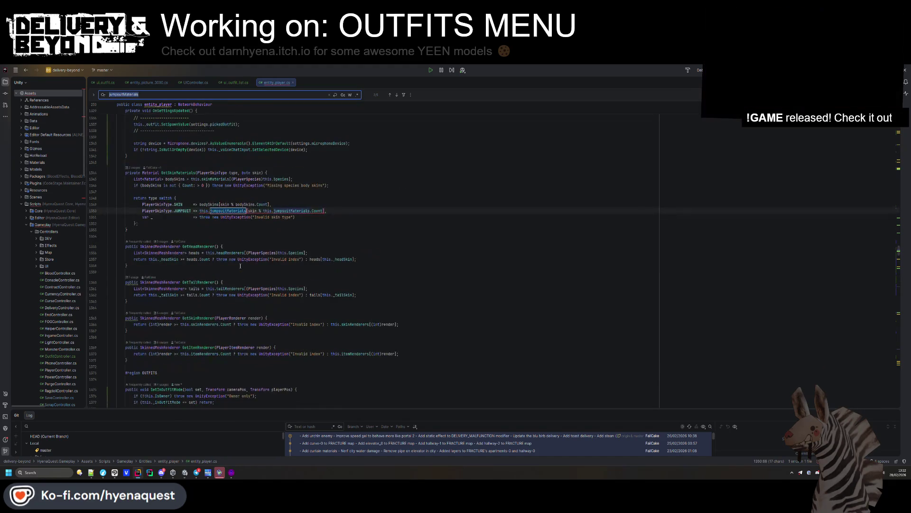
# Inspect GetSkinMaterials and the type error on the jumpsuitMaterials lookup, typing 'skin,' there.
pyautogui.press('Escape')
pyautogui.scroll(4, 240, 266)
pyautogui.click(240, 266)
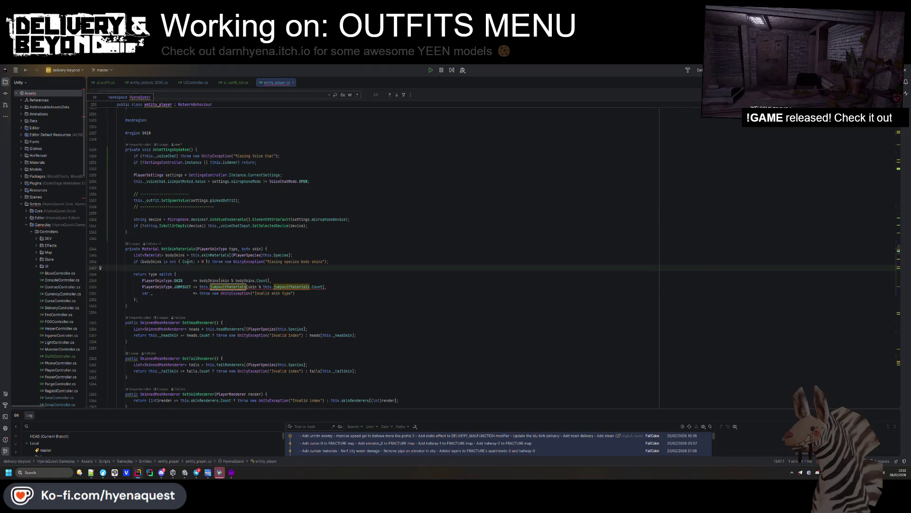
pyautogui.moveTo(187, 248)
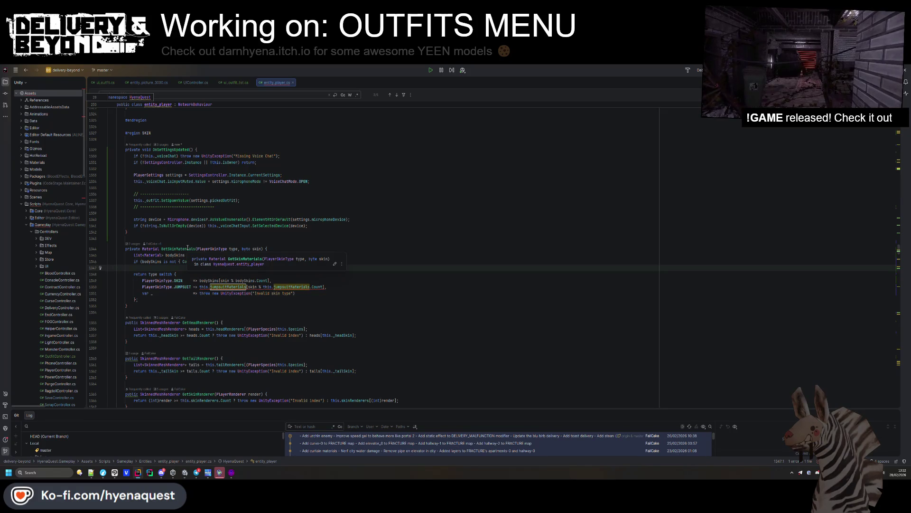
pyautogui.click(312, 312)
pyautogui.moveTo(257, 285)
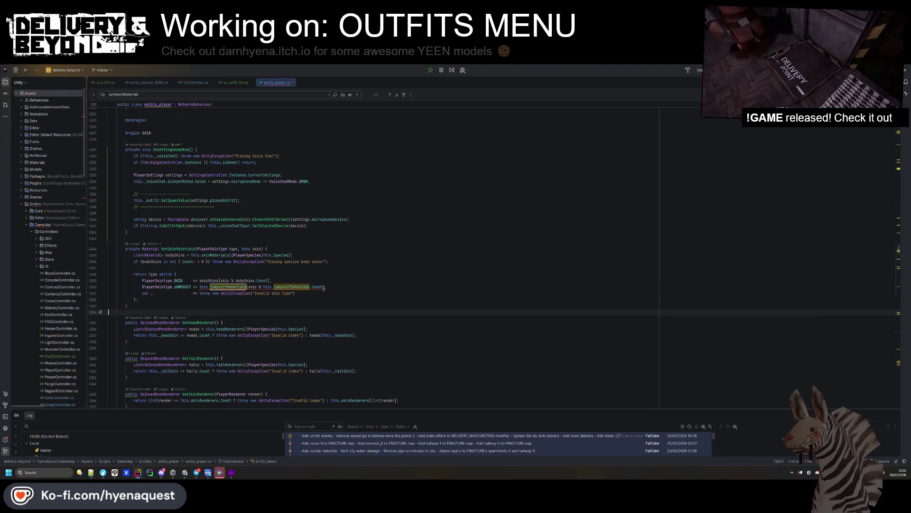
pyautogui.click(325, 287)
pyautogui.write('skin')
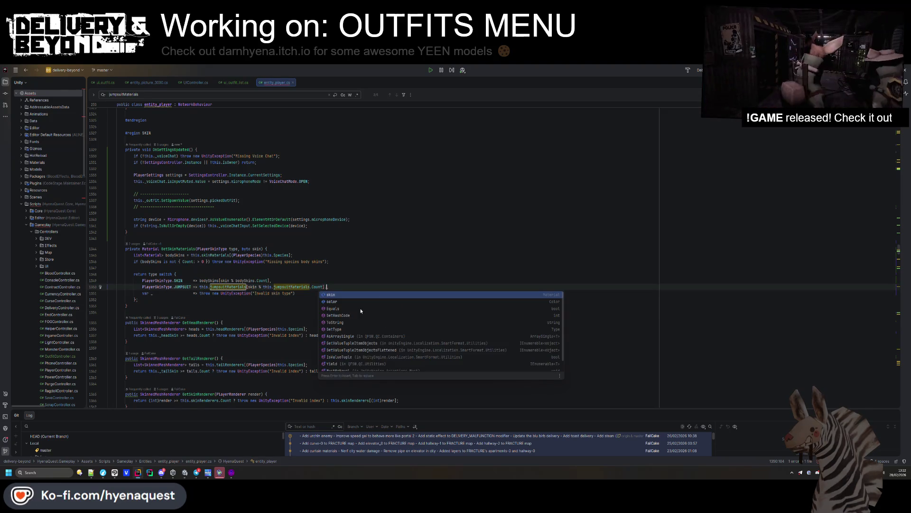
pyautogui.write(',')
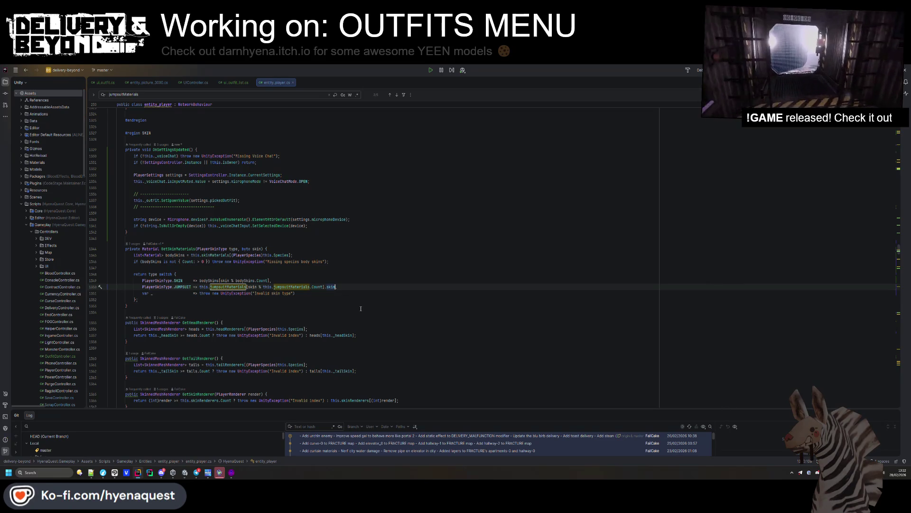
pyautogui.click(316, 262)
# Search the file for GetSkinMaterials calls and step through to the SetSkin method definition.
pyautogui.doubleClick(178, 249)
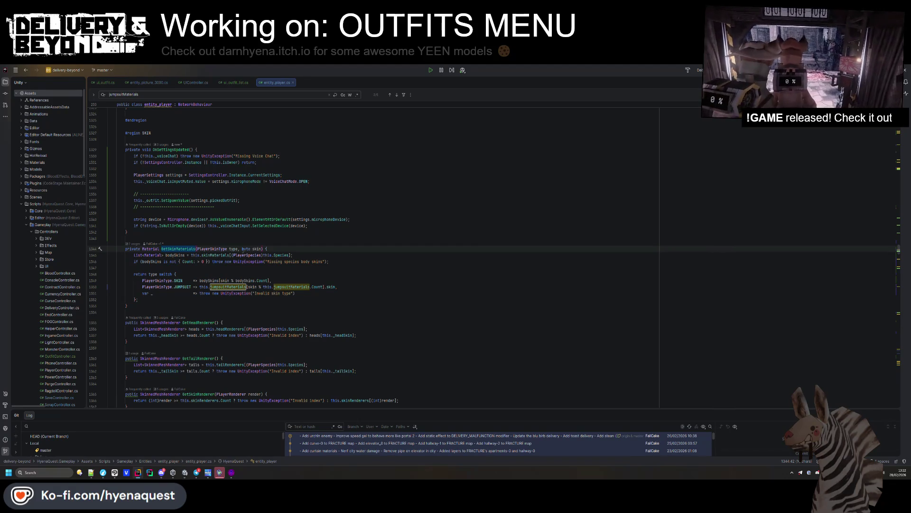
pyautogui.hotkey('ctrl', 'f')
pyautogui.press('Return')
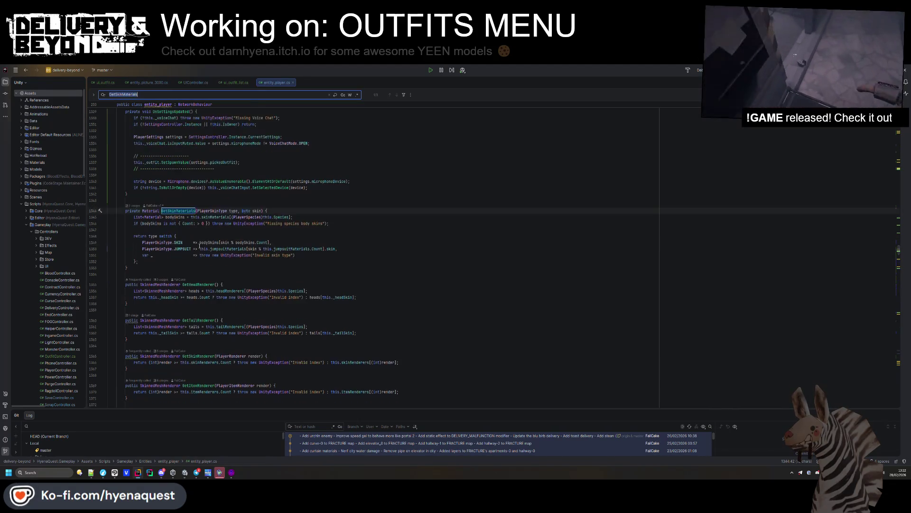
pyautogui.hotkey('shift', 'Return')
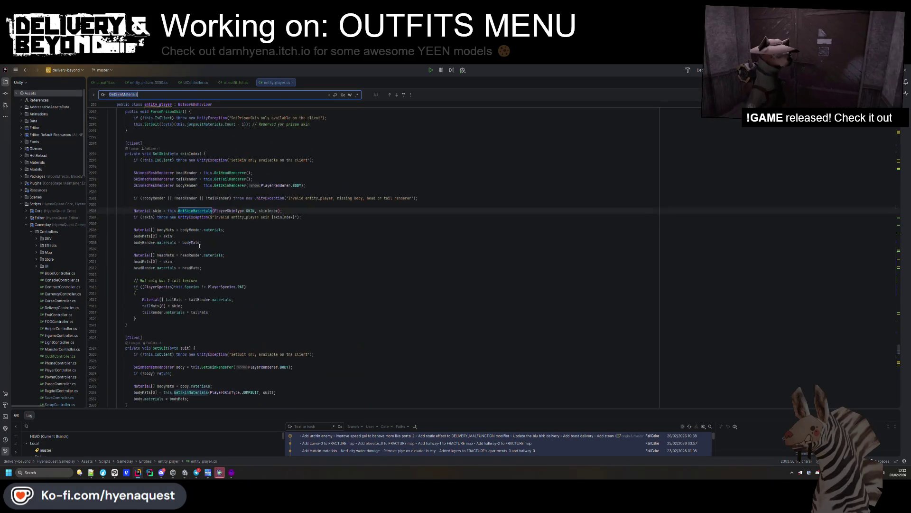
pyautogui.scroll(4, 220, 281)
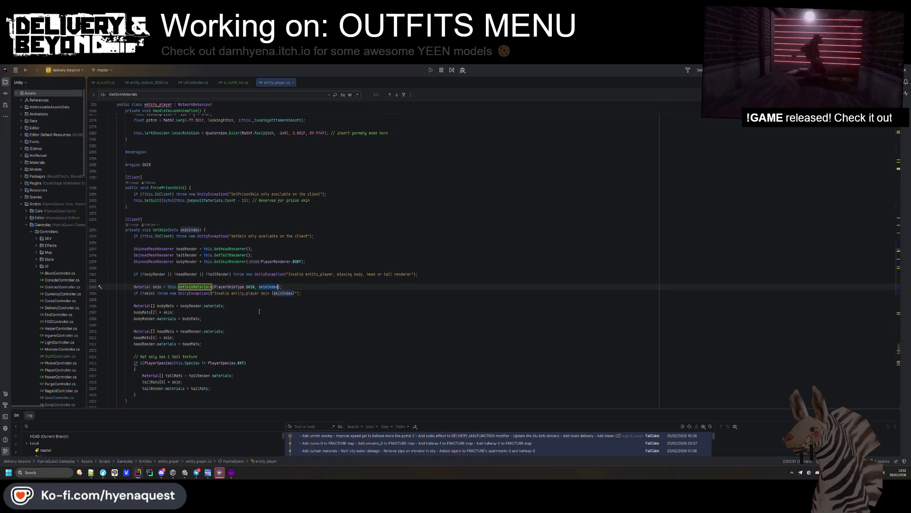
pyautogui.click(167, 229)
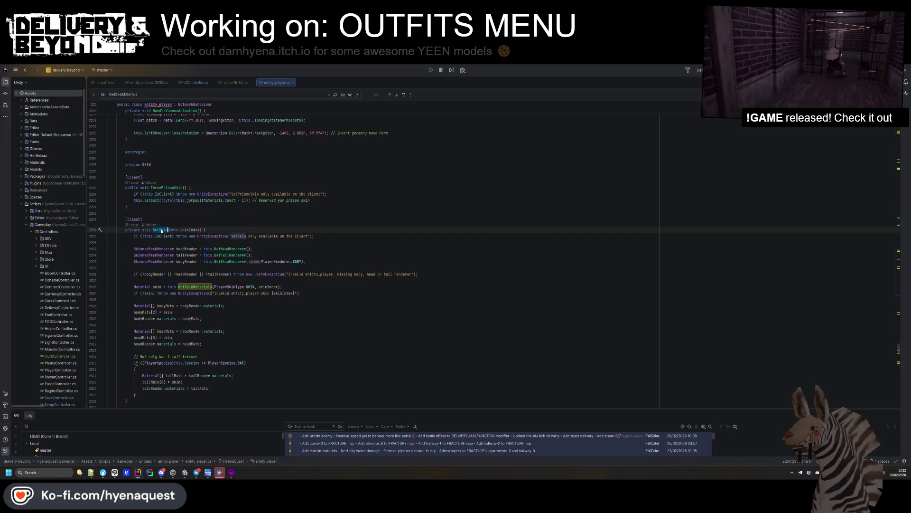
pyautogui.hotkey('ctrl', 'f')
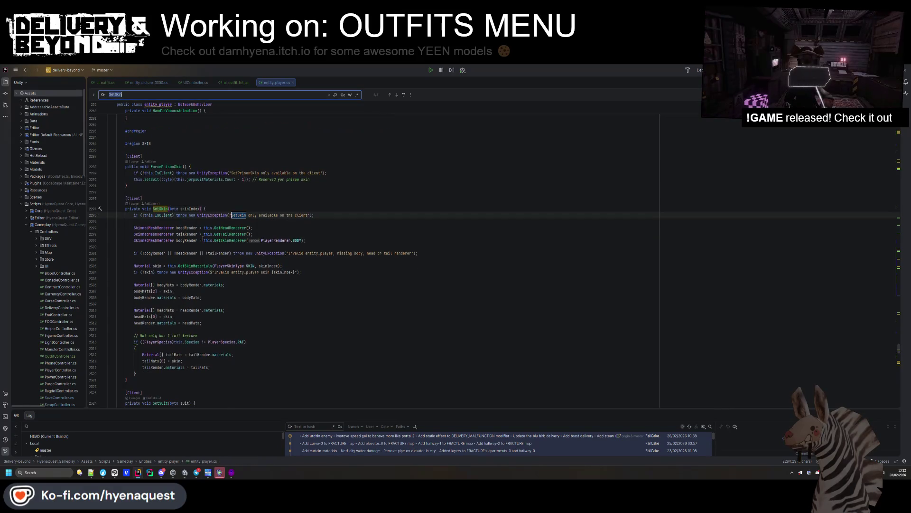
pyautogui.press('F3')
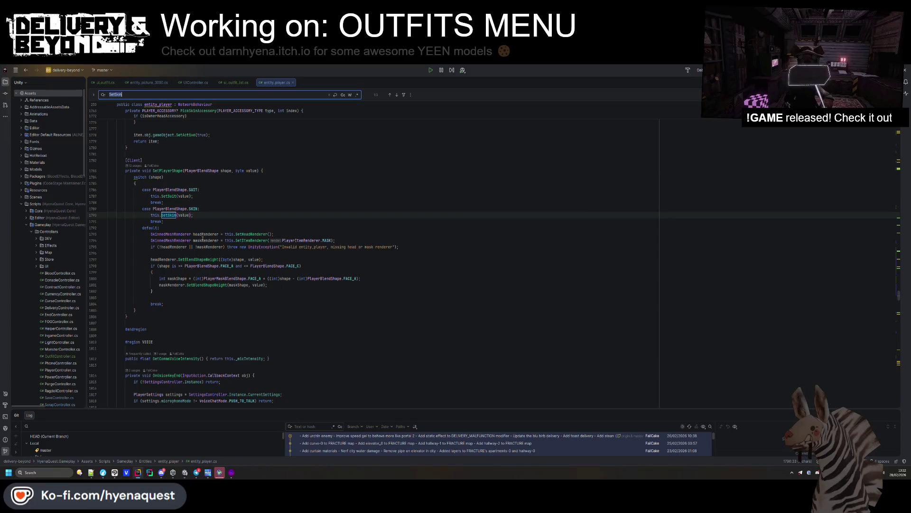
pyautogui.press('F3')
pyautogui.press('F3')
pyautogui.press('F3')
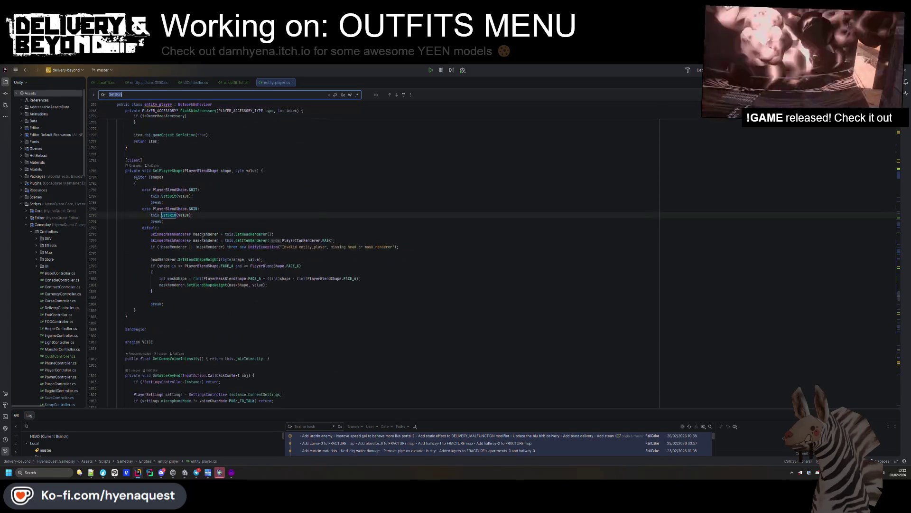
# Find the SetPlayerShape calls in UpdateOutfit and select _suitSkin in the SUIT shape call.
pyautogui.click(171, 171)
pyautogui.hotkey('ctrl', 'f')
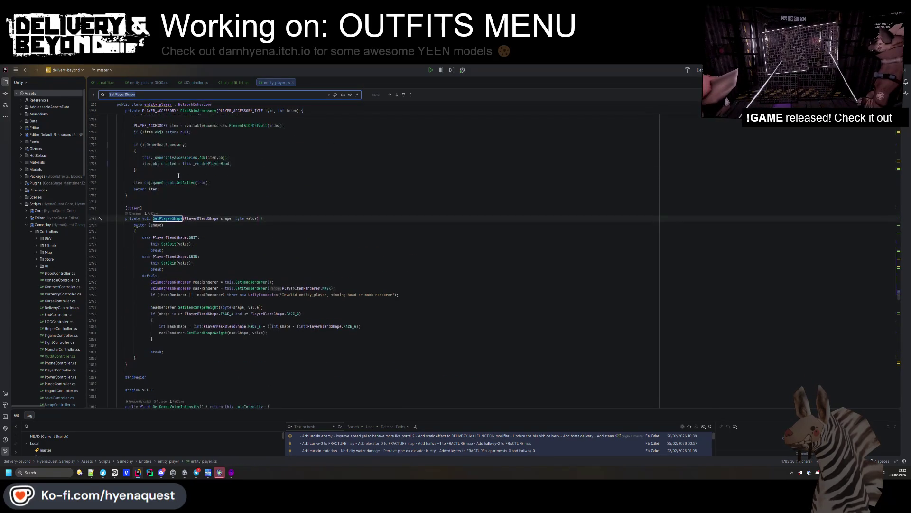
pyautogui.hotkey('shift', 'F3')
pyautogui.scroll(-1, 204, 261)
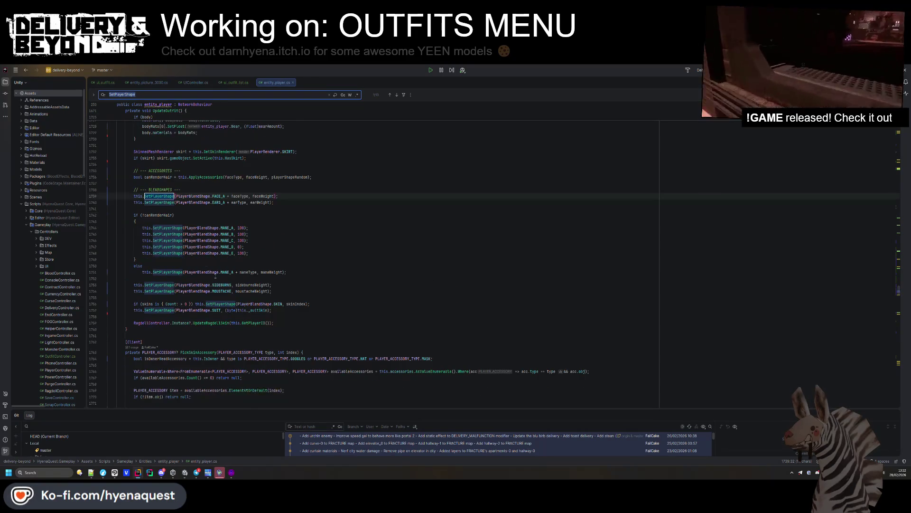
pyautogui.click(216, 310)
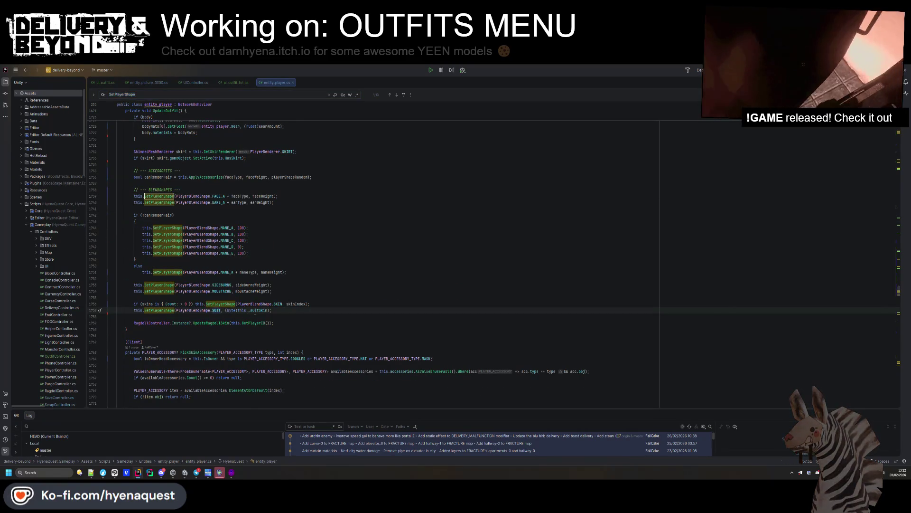
pyautogui.doubleClick(255, 310)
# Scroll back up to UpdateOutfit's setup code where the random suit skin is picked.
pyautogui.scroll(5, 256, 313)
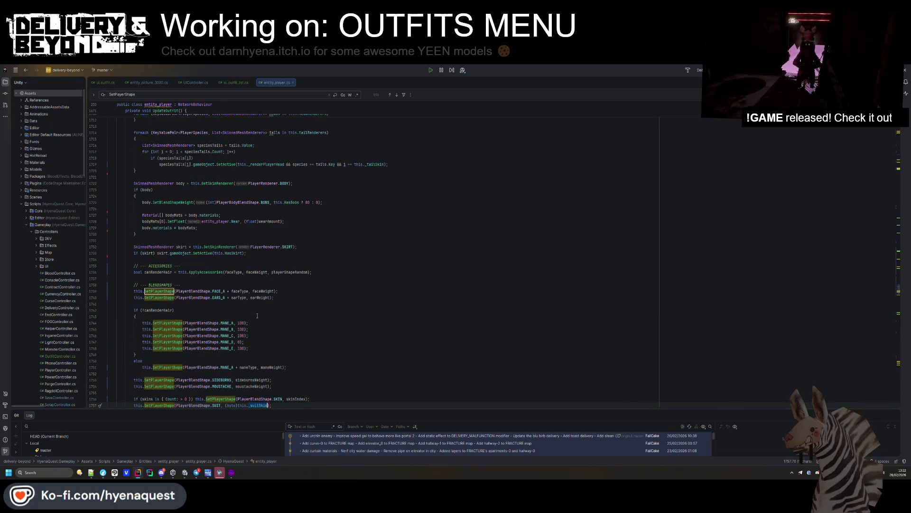
pyautogui.scroll(6, 256, 315)
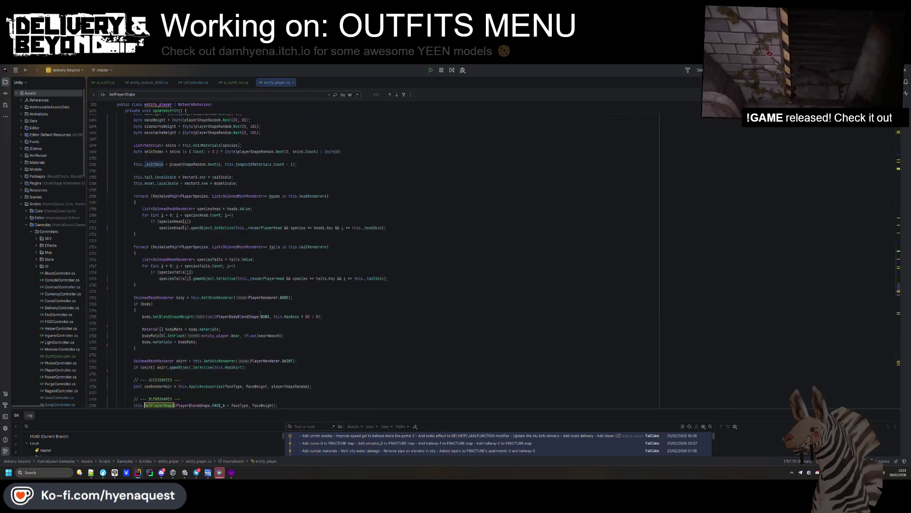
pyautogui.scroll(7, 260, 313)
pyautogui.click(365, 316)
pyautogui.hotkey('ctrl', 'a')
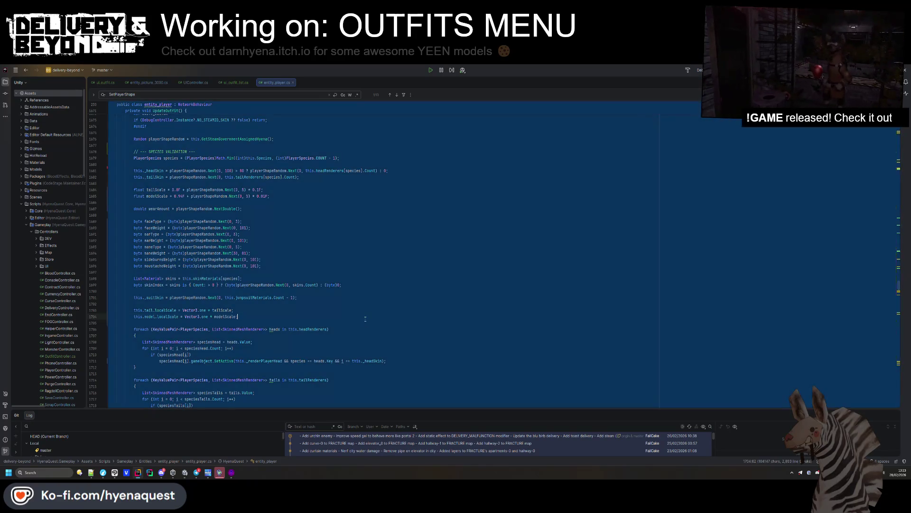
pyautogui.click(365, 317)
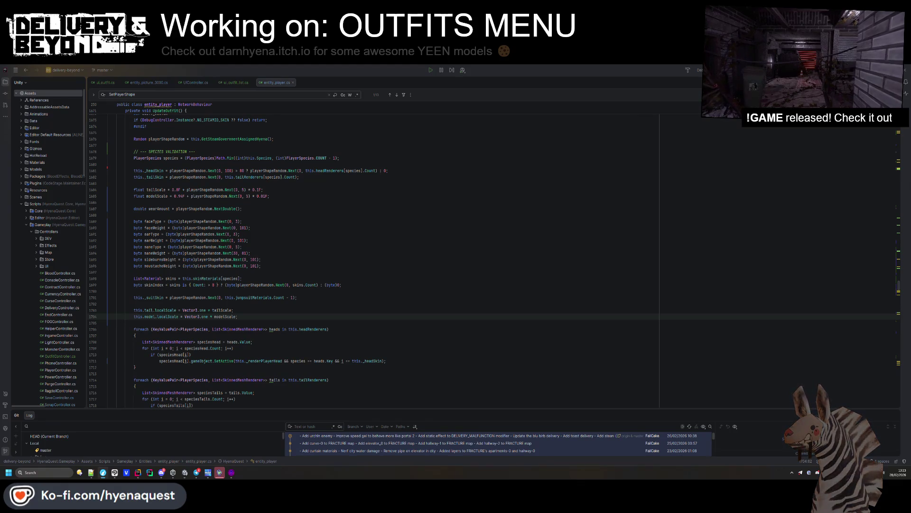
# Insert a blank line after ACCESSORY_NONE, separating the SUIT_SHIFT, SUIT_BITS and SUIT_MASK constants.
pyautogui.scroll(-1, 244, 199)
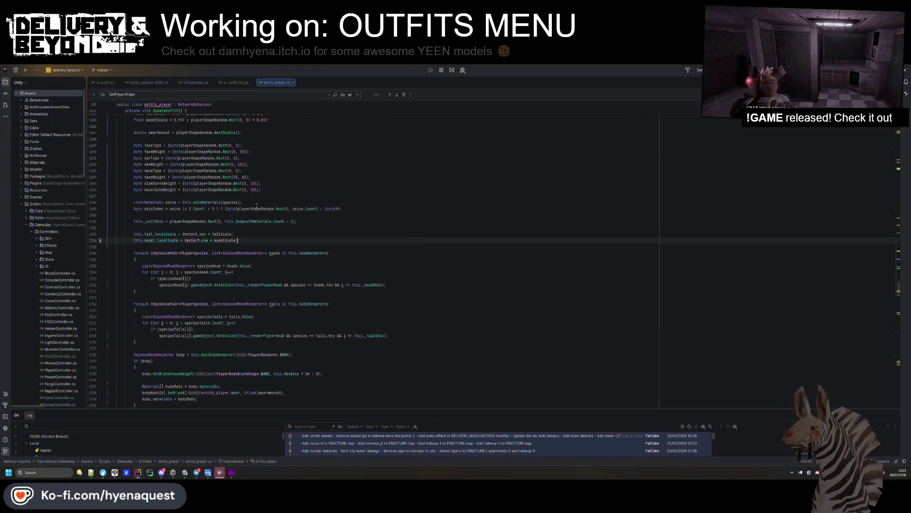
pyautogui.scroll(4, 244, 199)
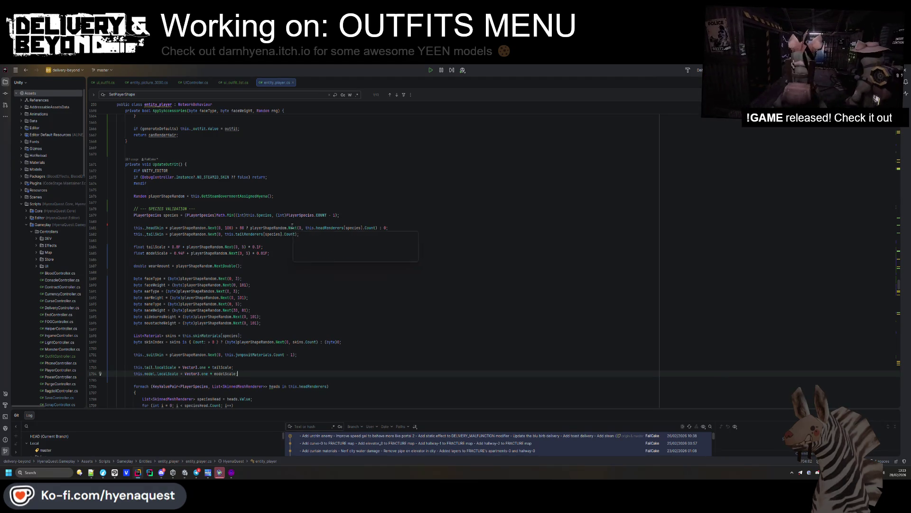
pyautogui.scroll(-10, 293, 223)
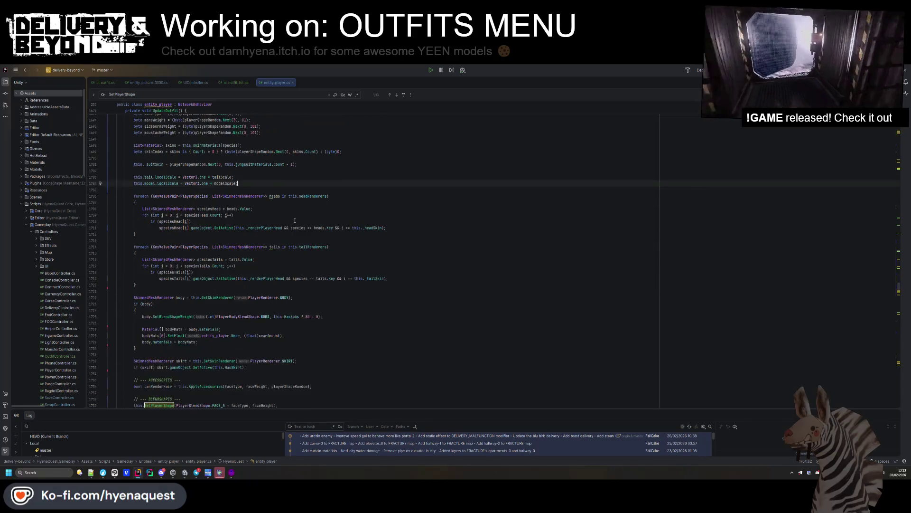
pyautogui.scroll(-10, 294, 220)
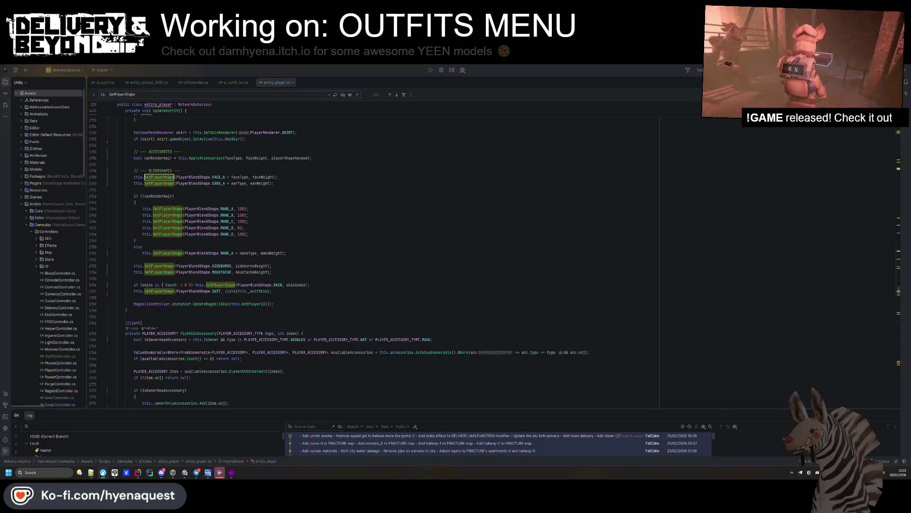
pyautogui.scroll(20, 454, 302)
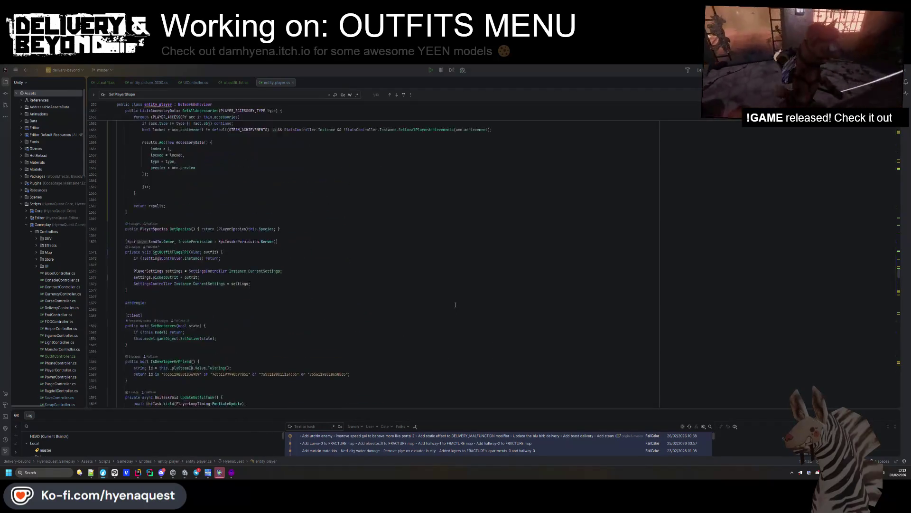
pyautogui.scroll(20, 455, 302)
pyautogui.scroll(20, 451, 314)
pyautogui.scroll(20, 448, 304)
pyautogui.scroll(20, 426, 328)
pyautogui.scroll(-6, 417, 305)
pyautogui.click(238, 290)
pyautogui.press('Down')
pyautogui.press('Down')
pyautogui.press('Down')
pyautogui.click(238, 294)
pyautogui.press('Return')
pyautogui.scroll(-1, 236, 312)
pyautogui.click(236, 312)
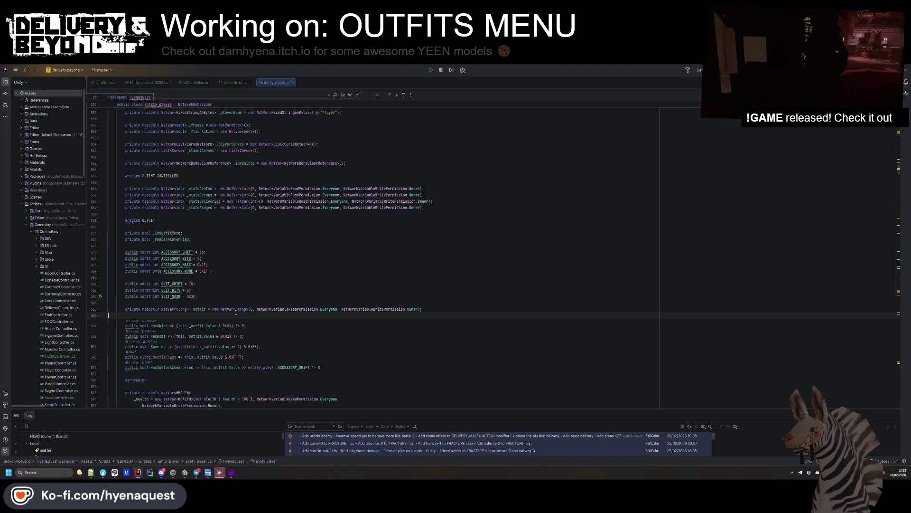
# Move the SuitSkin property onto its own line below HasCustomAccessories.
pyautogui.click(264, 288)
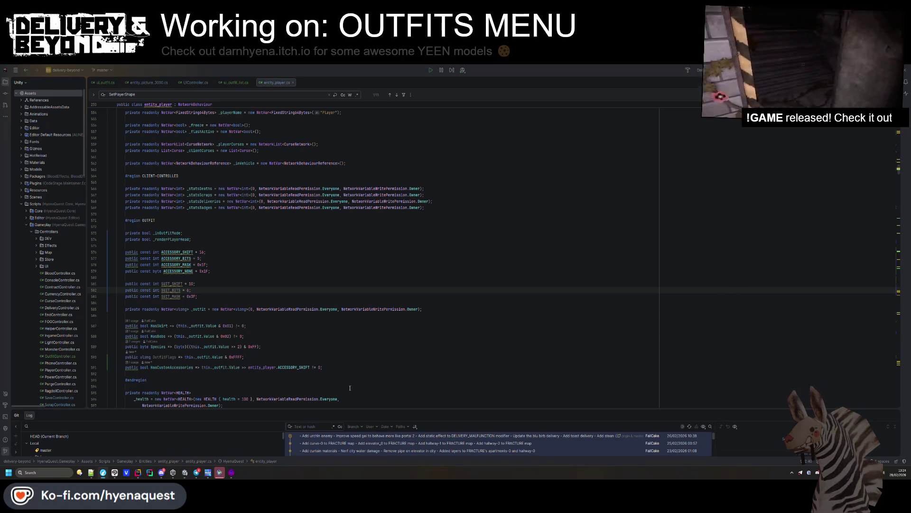
pyautogui.click(374, 364)
pyautogui.click(368, 357)
pyautogui.press('Down')
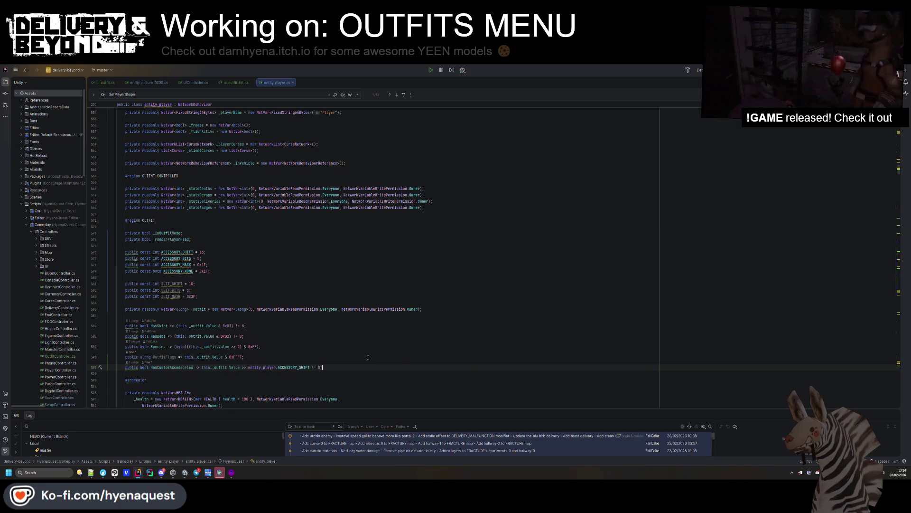
pyautogui.hotkey('ctrl', 'alt', 'l')
pyautogui.press('Up')
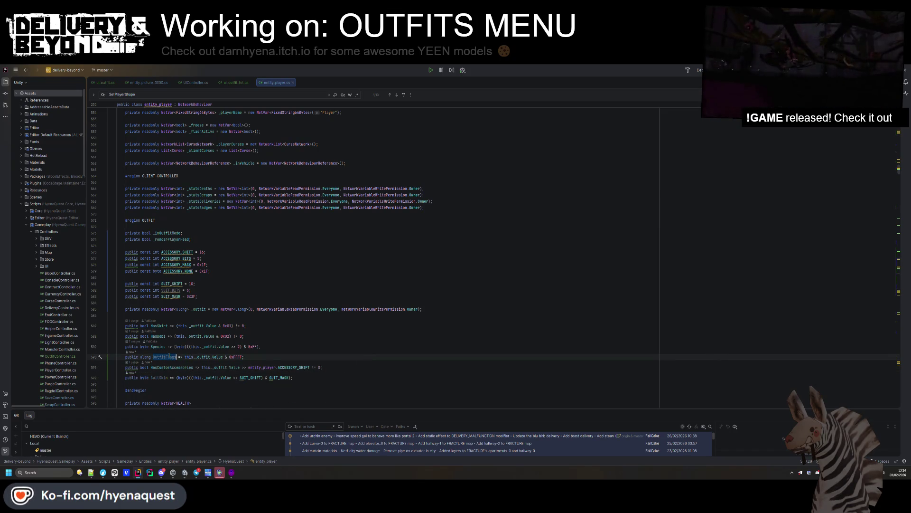
# Find all OutfitFlags usages across files, then delete the OutfitFlags property line.
pyautogui.hotkey('ctrl', 'shift', 'f')
pyautogui.press('Down')
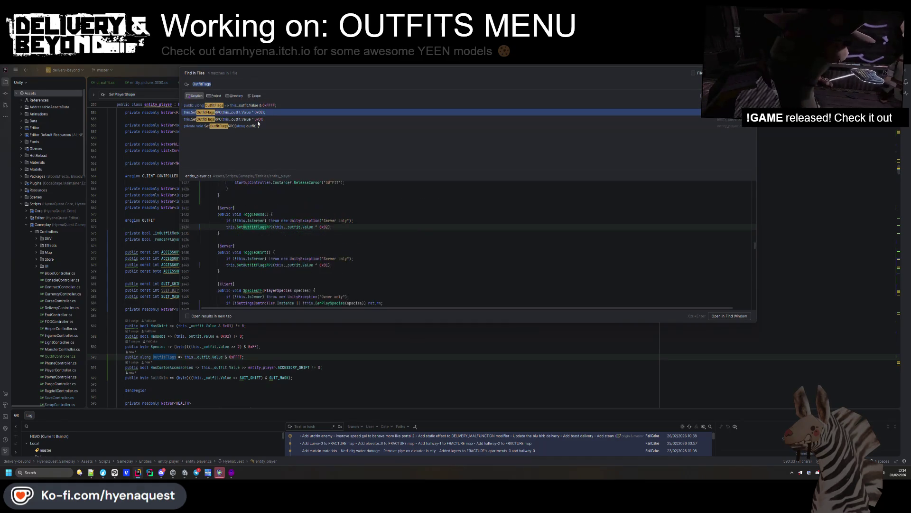
pyautogui.click(143, 245)
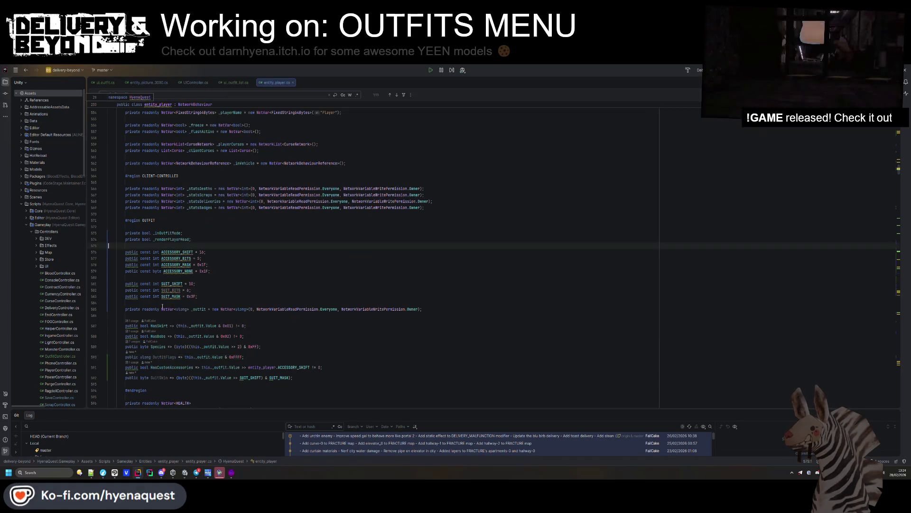
pyautogui.tripleClick(228, 357)
pyautogui.press('Delete')
pyautogui.click(300, 364)
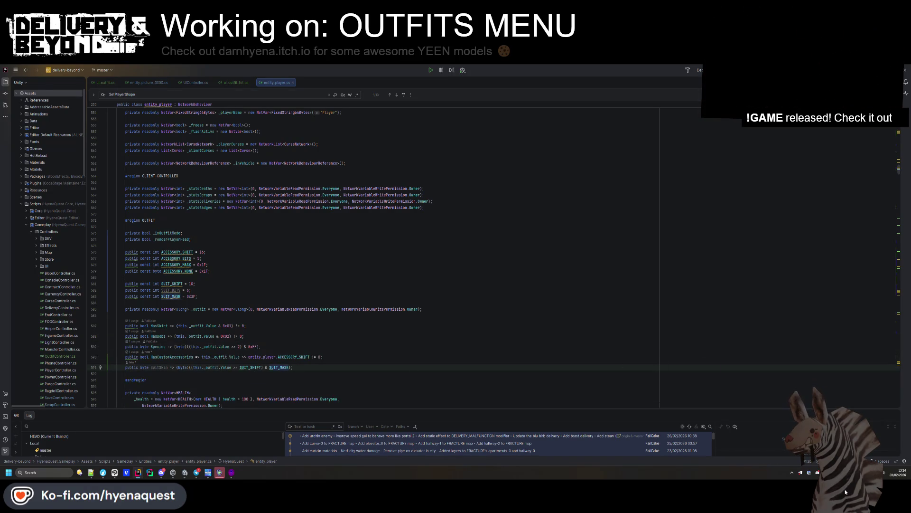
pyautogui.click(623, 323)
pyautogui.hotkey('ctrl', 'f')
# Locate SetSkin and SetAccessory, then paste a new SetSuitSkin method above SetAccessory.
pyautogui.write('SetSuitSkin')
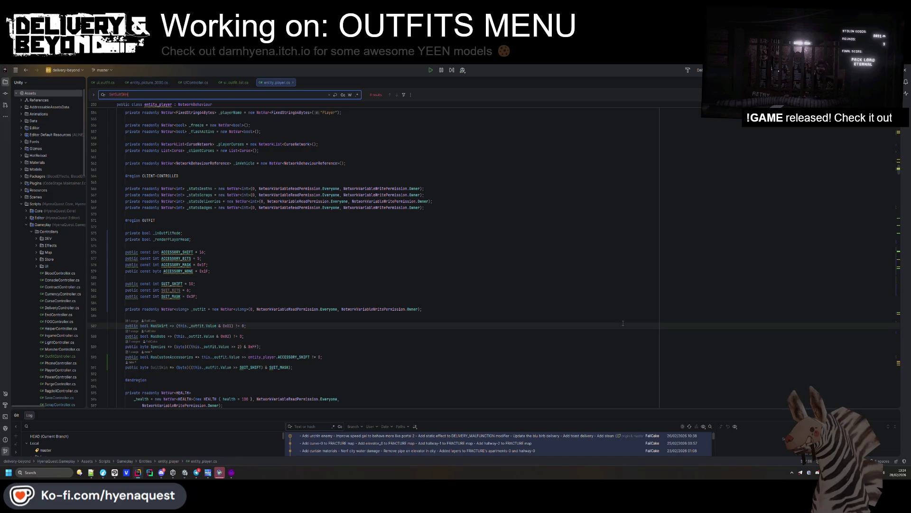
pyautogui.scroll(-20, 475, 285)
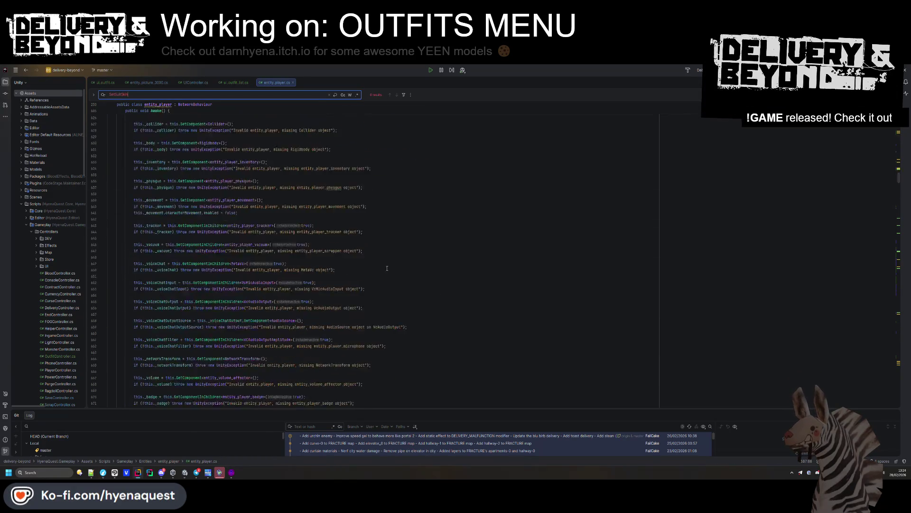
pyautogui.scroll(-15, 364, 260)
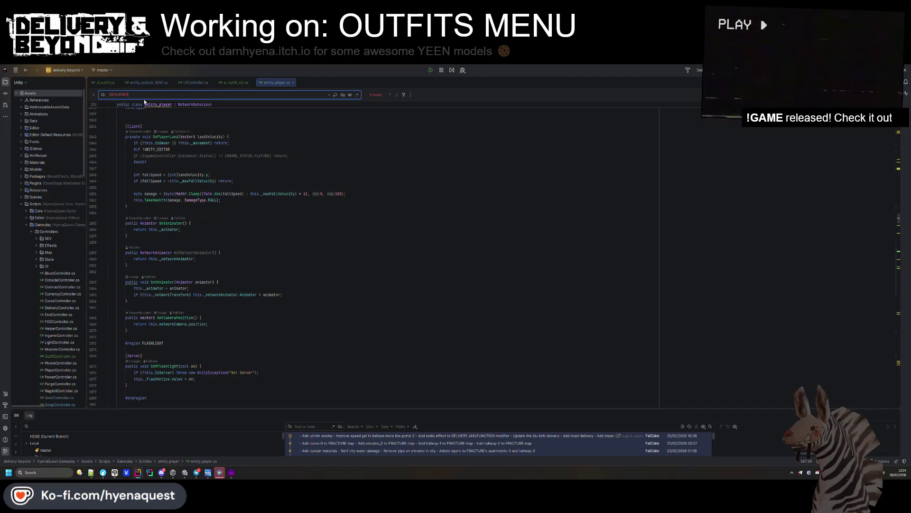
pyautogui.write('setskin')
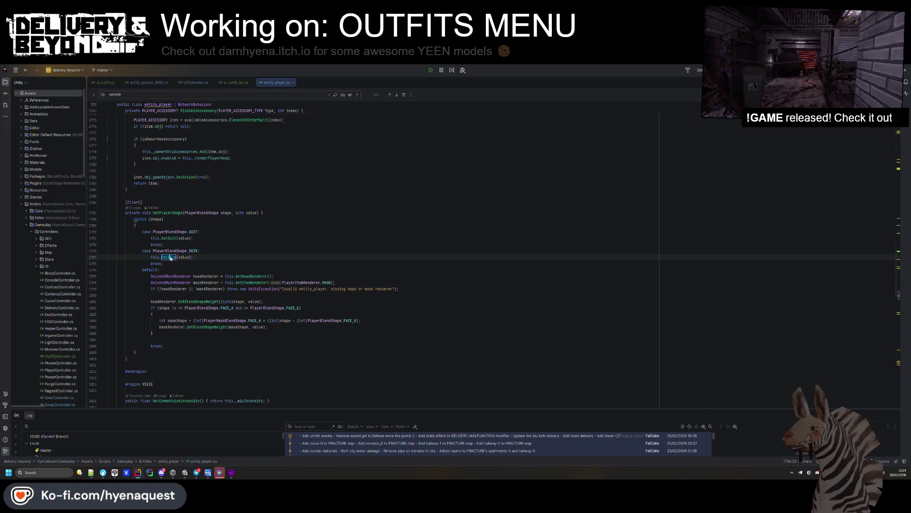
pyautogui.keyDown('ctrl'); pyautogui.click(170, 258); pyautogui.keyUp('ctrl')
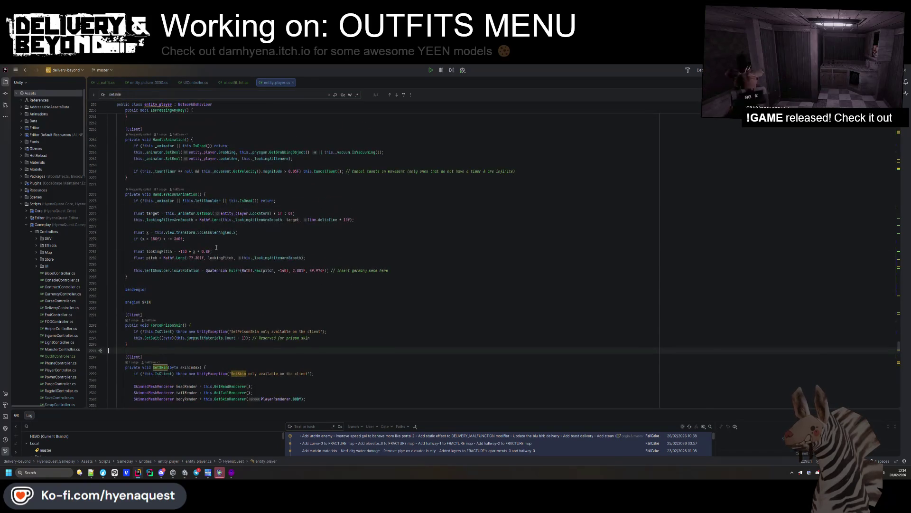
pyautogui.hotkey('ctrl', 'f')
pyautogui.write('sethead')
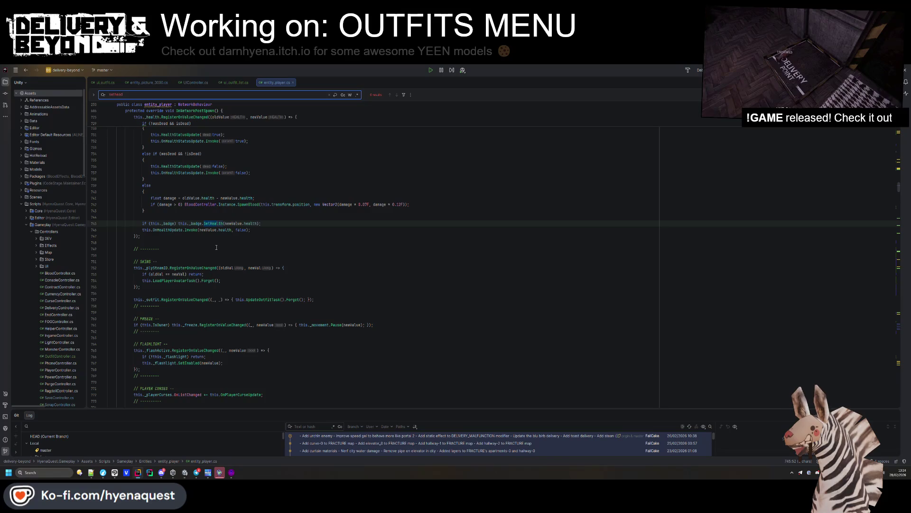
pyautogui.press('BackSpace')
pyautogui.press('BackSpace')
pyautogui.press('BackSpace')
pyautogui.press('BackSpace')
pyautogui.write('acce')
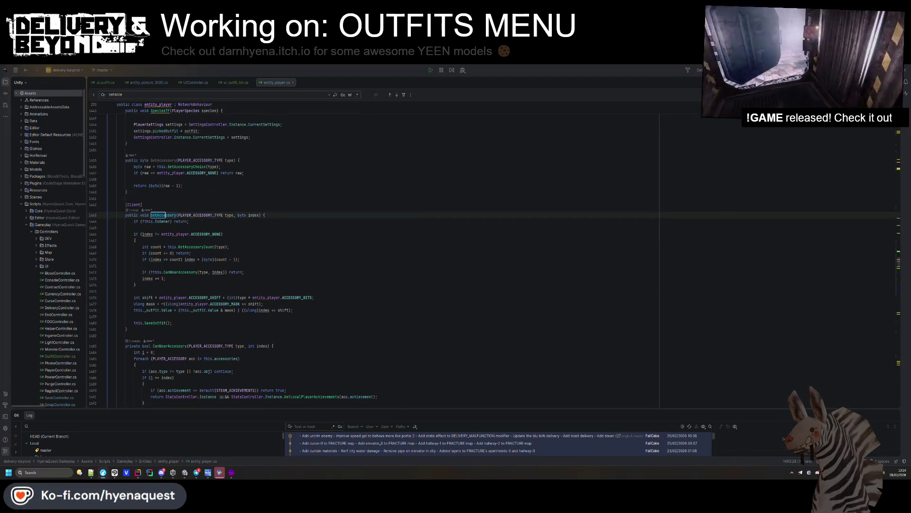
pyautogui.click(156, 192)
pyautogui.hotkey('ctrl', 'v')
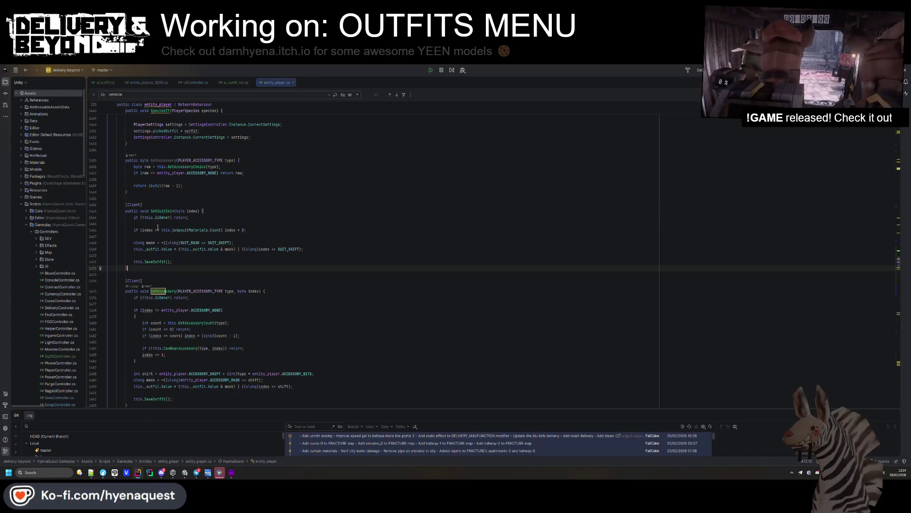
# Remove the this.SaveOutfit(); calls from SetAccessory and SetSuitSkin.
pyautogui.click(181, 260)
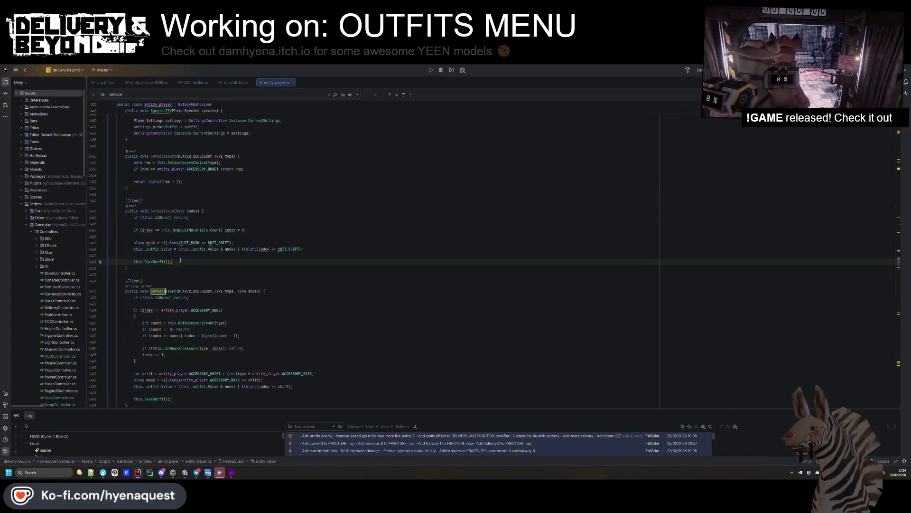
pyautogui.scroll(-1, 170, 280)
pyautogui.click(181, 376)
pyautogui.hotkey('ctrl', 'x')
pyautogui.hotkey('ctrl', 'x')
pyautogui.click(332, 283)
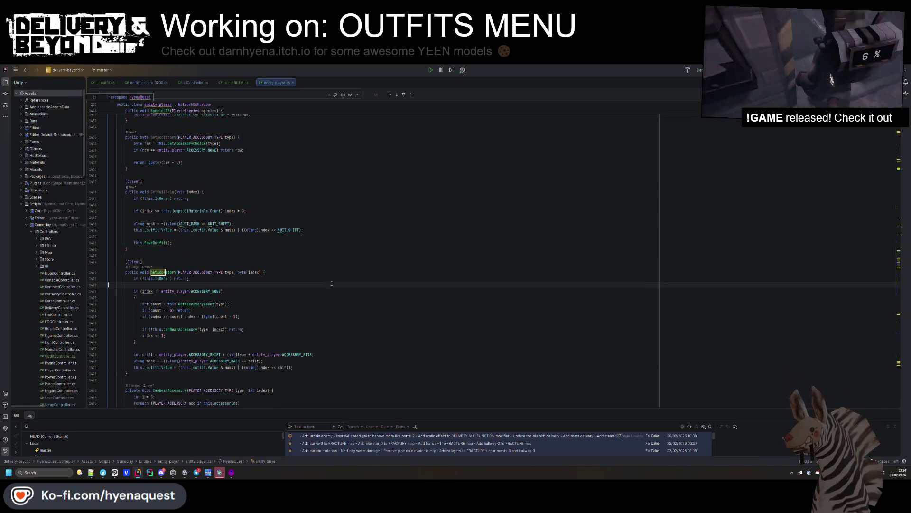
pyautogui.click(212, 242)
pyautogui.hotkey('ctrl', 'x')
pyautogui.hotkey('ctrl', 'x')
pyautogui.click(204, 192)
pyautogui.click(188, 236)
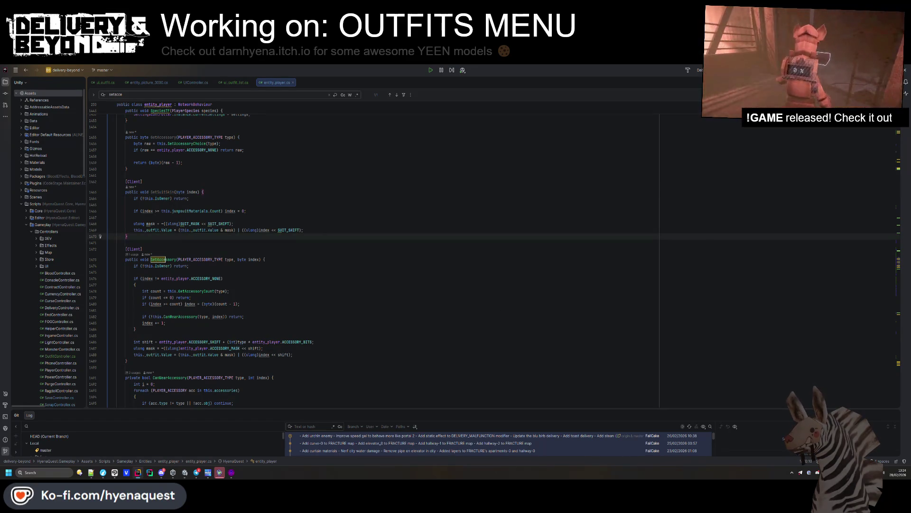
# Go to UpdateOutfit and review where _suitSkin and the head skin index are applied.
pyautogui.hotkey('ctrl', 'f')
pyautogui.write('UpdateOutfit')
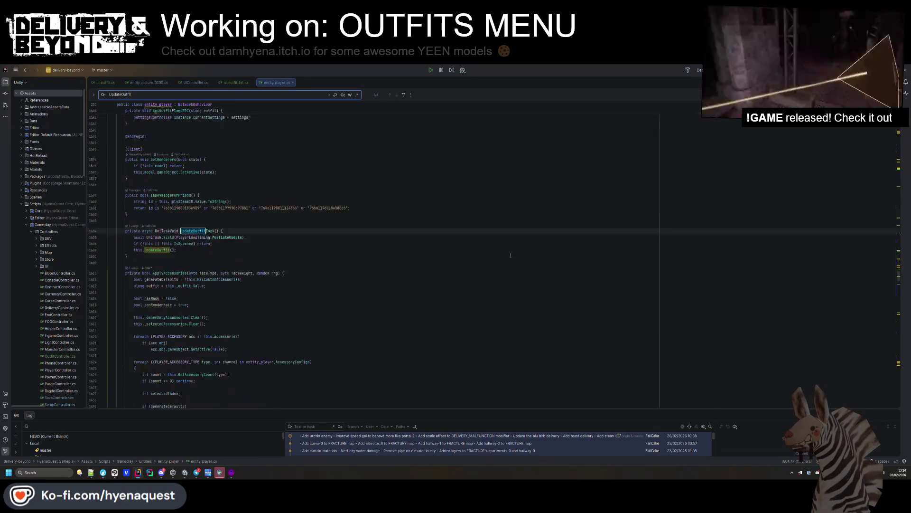
pyautogui.keyDown('ctrl'); pyautogui.click(159, 234); pyautogui.keyUp('ctrl')
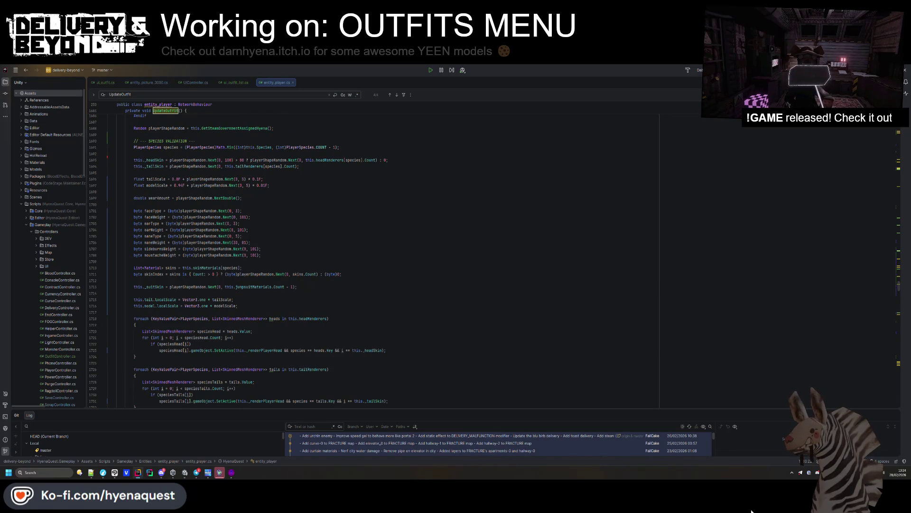
pyautogui.click(374, 331)
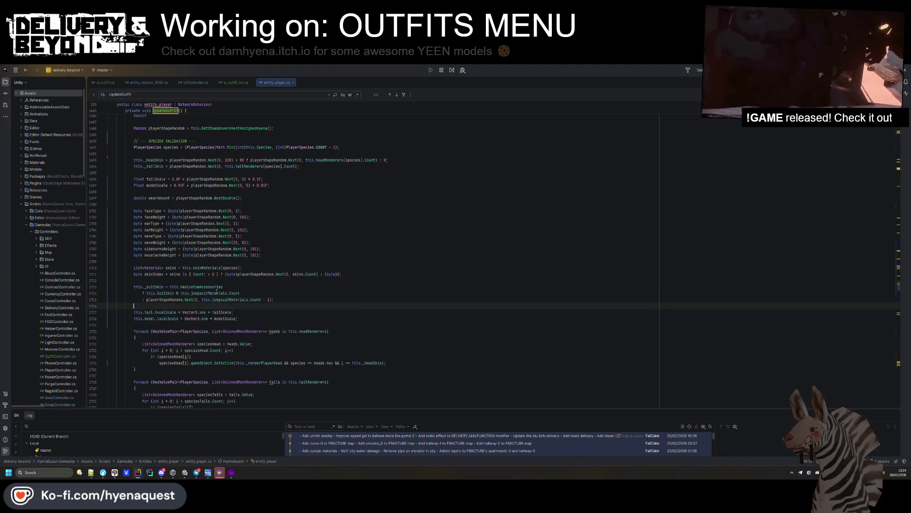
pyautogui.click(382, 344)
pyautogui.scroll(-2, 475, 332)
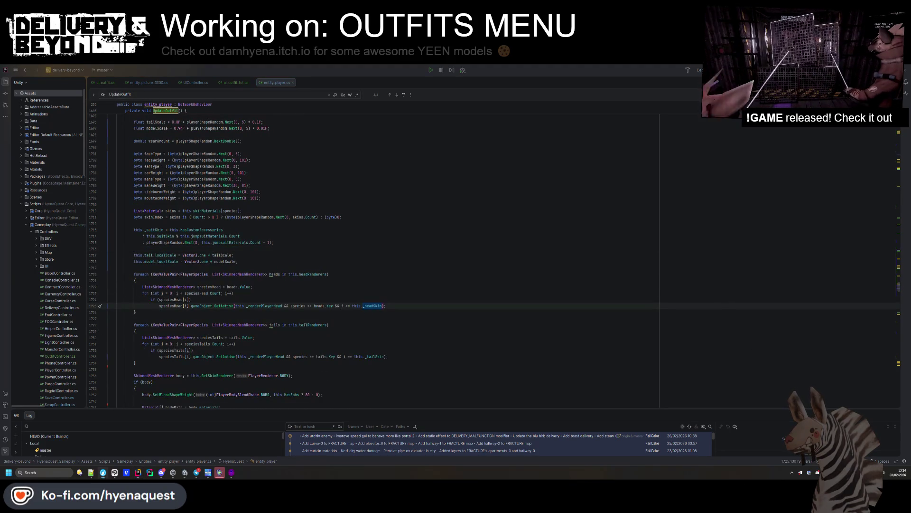
# Paste the suitMask and outfit lines after WriteAccessorySlot in the generateDefaults branch, tidying blank lines.
pyautogui.hotkey('ctrl', 'f')
pyautogui.write('generateDefaults')
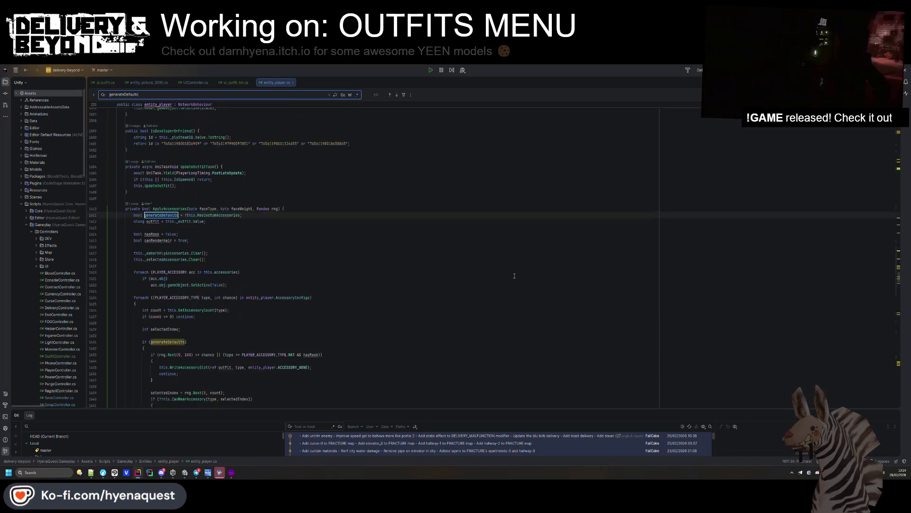
pyautogui.press('Return')
pyautogui.click(233, 270)
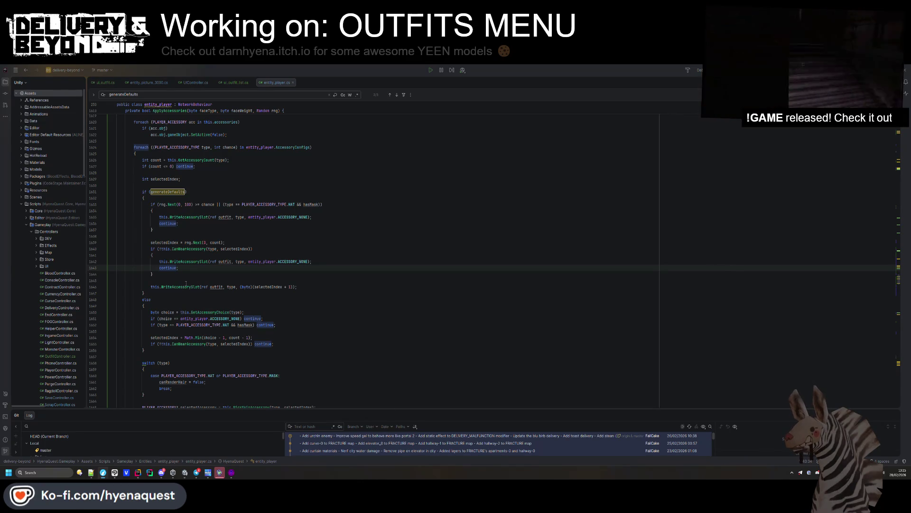
pyautogui.doubleClick(169, 192)
pyautogui.click(306, 286)
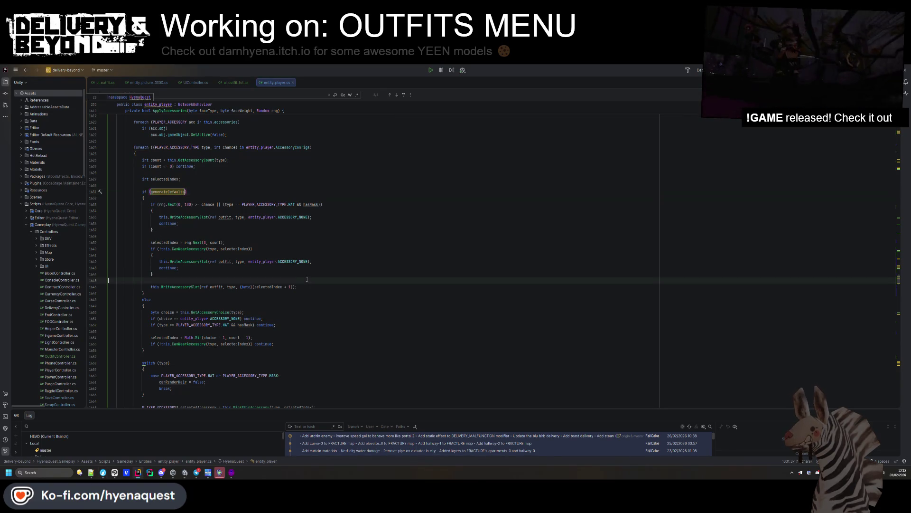
pyautogui.press('Return')
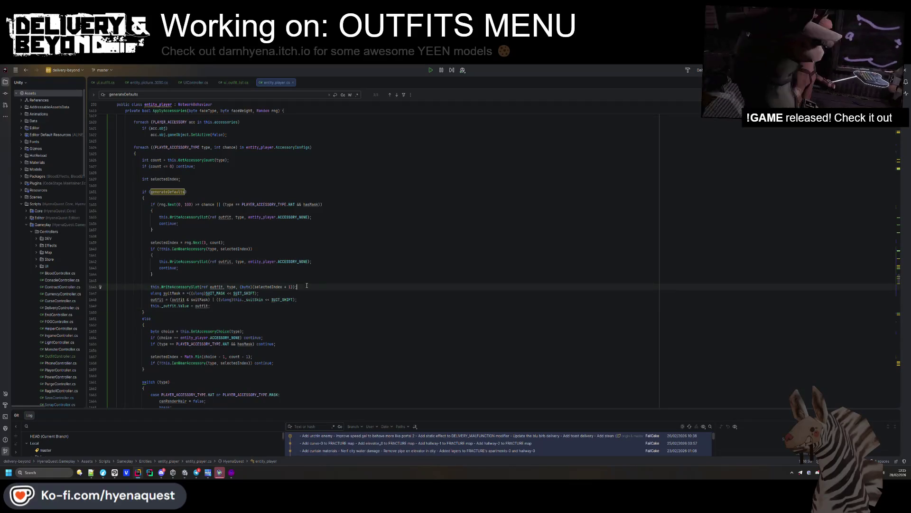
pyautogui.hotkey('ctrl', 'v')
pyautogui.click(231, 327)
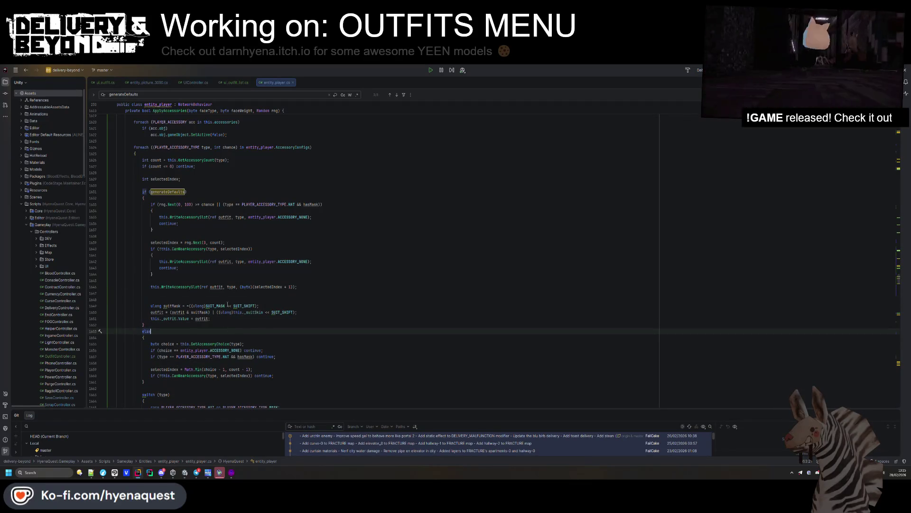
pyautogui.click(151, 299)
pyautogui.press('BackSpace')
pyautogui.click(296, 306)
pyautogui.press('Return')
pyautogui.click(151, 293)
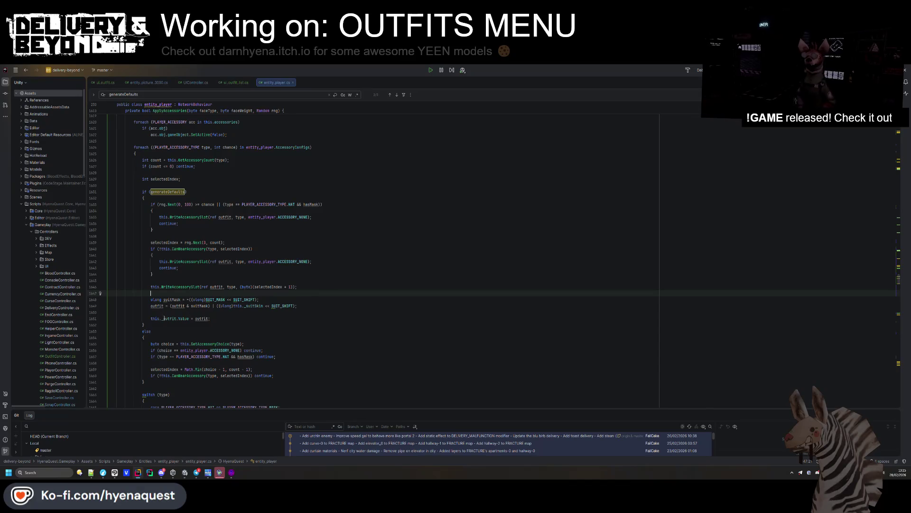
# Check the _outfit and SUIT constant definitions, then delete the _outfit Value assignment and its blank line.
pyautogui.keyDown('ctrl'); pyautogui.click(164, 318); pyautogui.keyUp('ctrl')
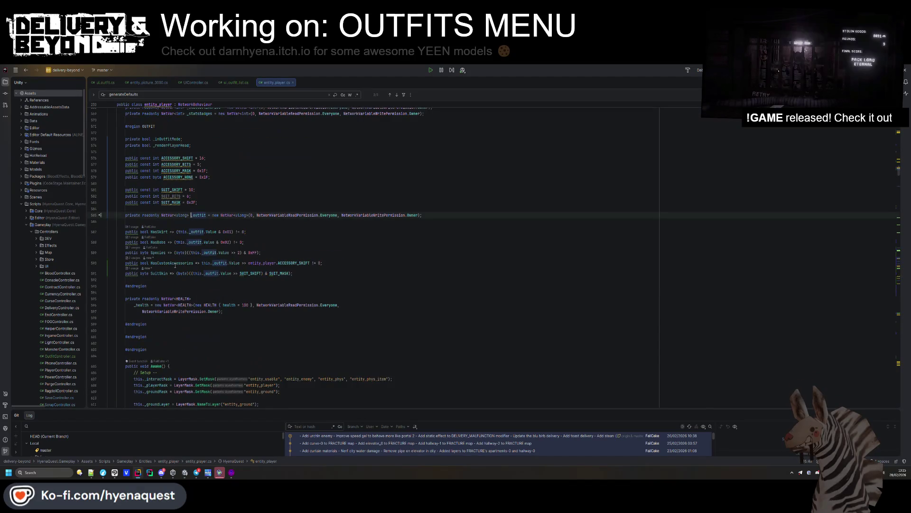
pyautogui.hotkey('ctrl', '-')
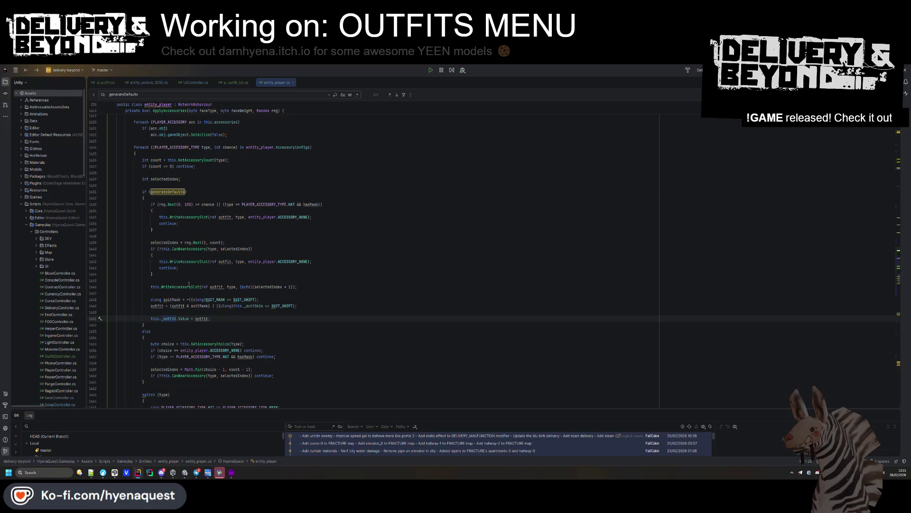
pyautogui.keyDown('ctrl'); pyautogui.click(188, 286); pyautogui.keyUp('ctrl')
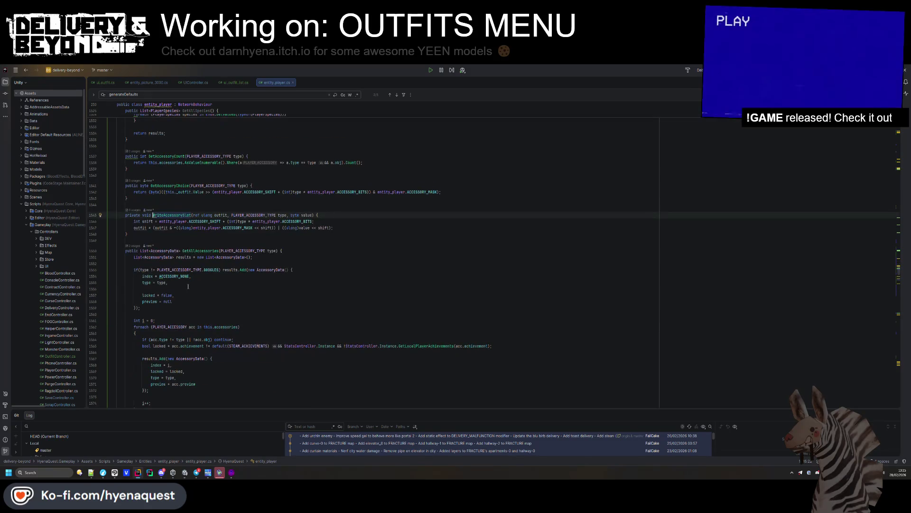
pyautogui.hotkey('ctrl', '-')
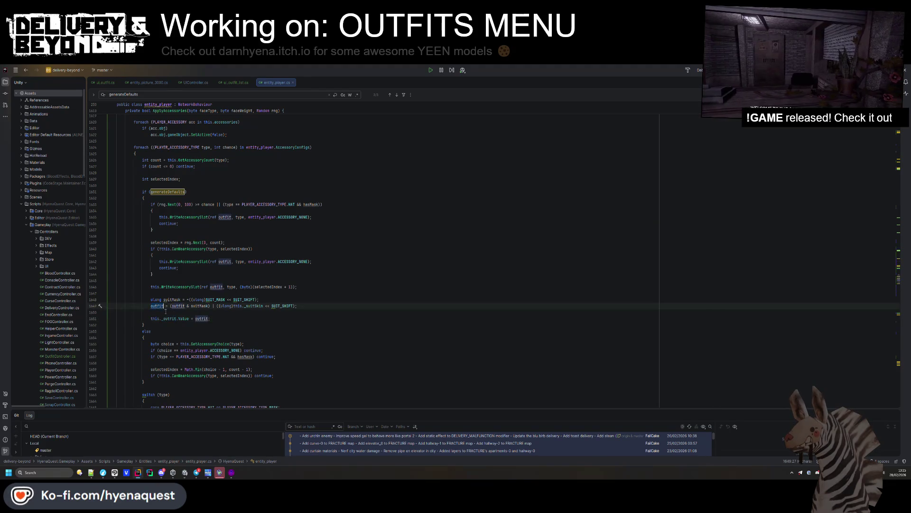
pyautogui.scroll(-5, 178, 287)
pyautogui.scroll(-1, 178, 287)
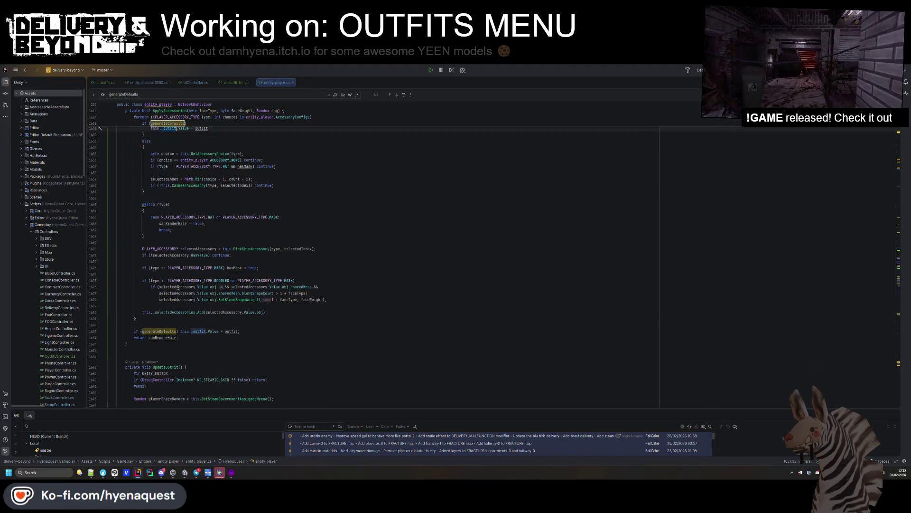
pyautogui.hotkey('ctrl', 'x')
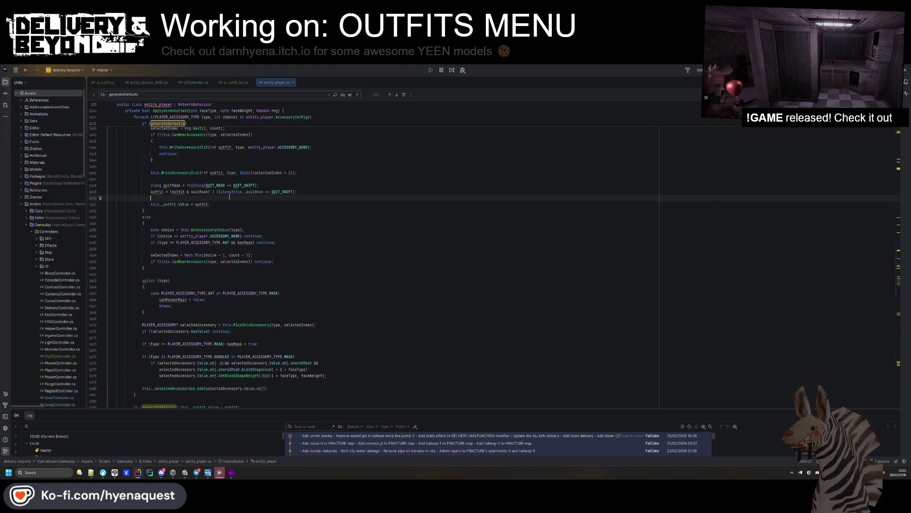
pyautogui.click(378, 197)
pyautogui.press('BackSpace')
# Review SUIT_MASK usage and the WriteAccessorySlot definition, returning to the generateDefaults block.
pyautogui.click(215, 185)
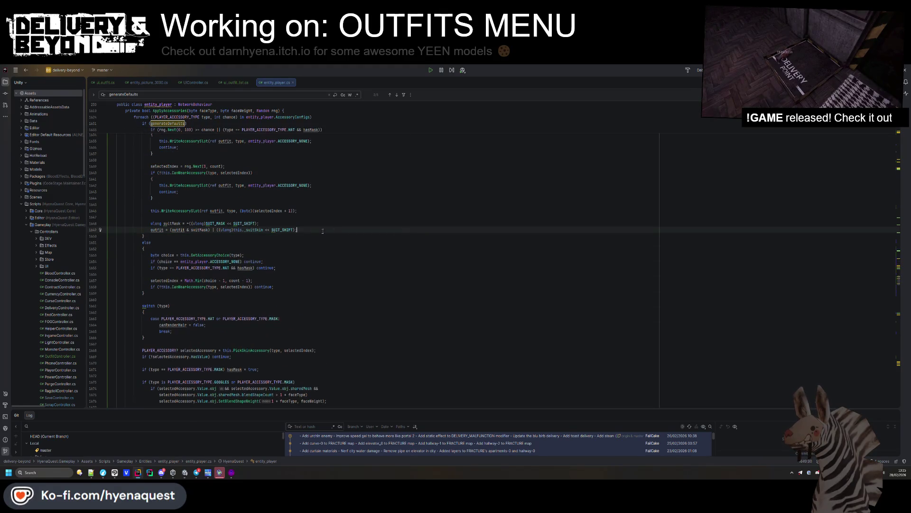
pyautogui.scroll(4, 193, 248)
pyautogui.keyDown('ctrl'); pyautogui.click(192, 248); pyautogui.keyUp('ctrl')
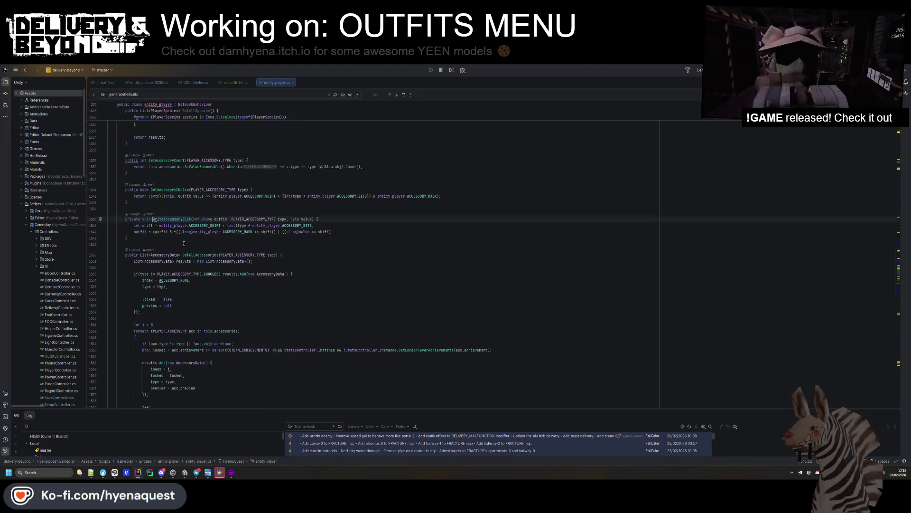
pyautogui.click(140, 239)
pyautogui.hotkey('ctrl', 'alt', 'Left')
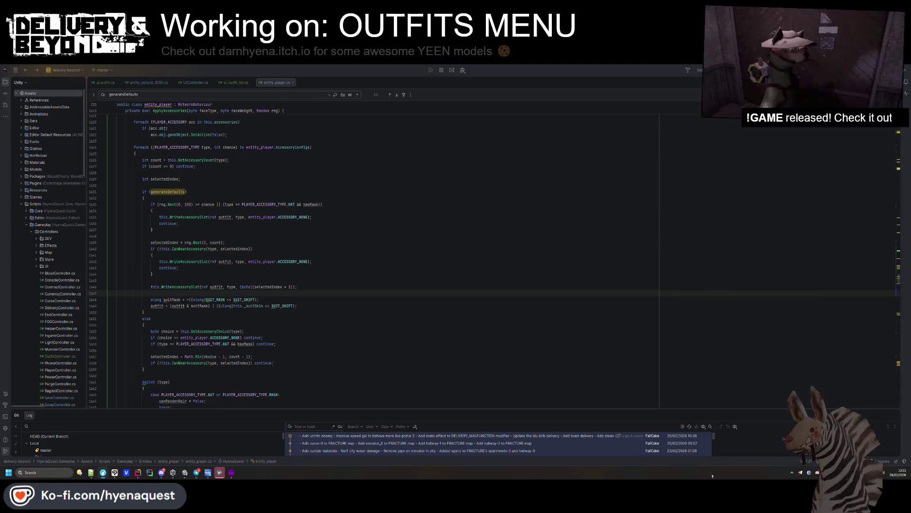
pyautogui.hotkey('ctrl', 'a')
pyautogui.click(360, 314)
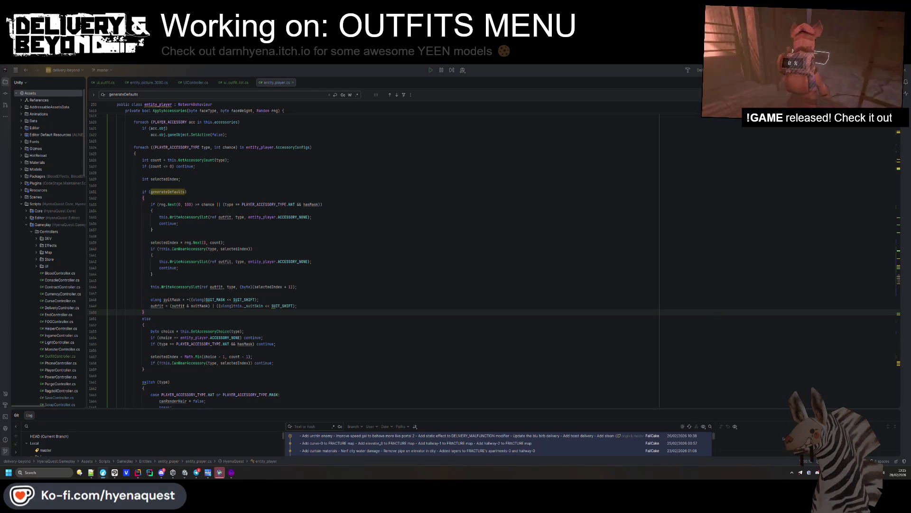
# Select the empty-slot write and continue lines in the CanWearAccessory failure block, then open the file manager.
pyautogui.click(457, 350)
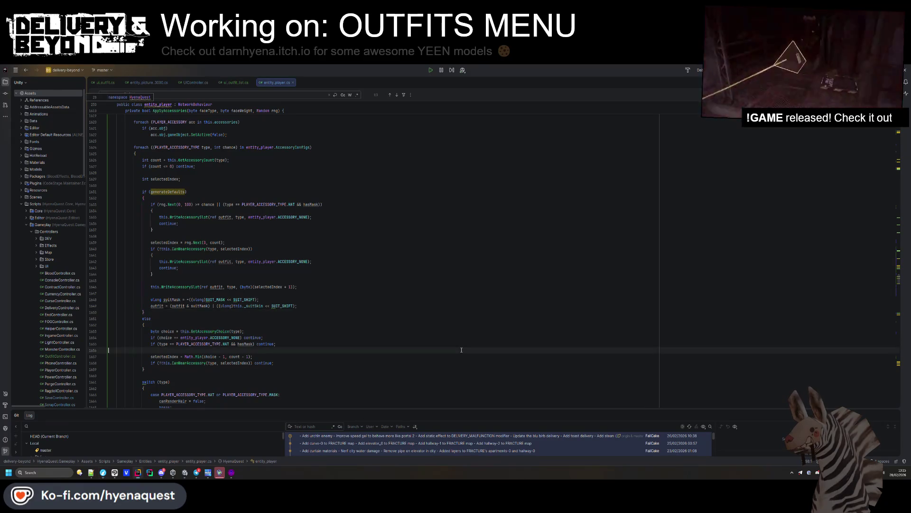
pyautogui.scroll(-2, 456, 346)
pyautogui.click(456, 342)
pyautogui.click(237, 216)
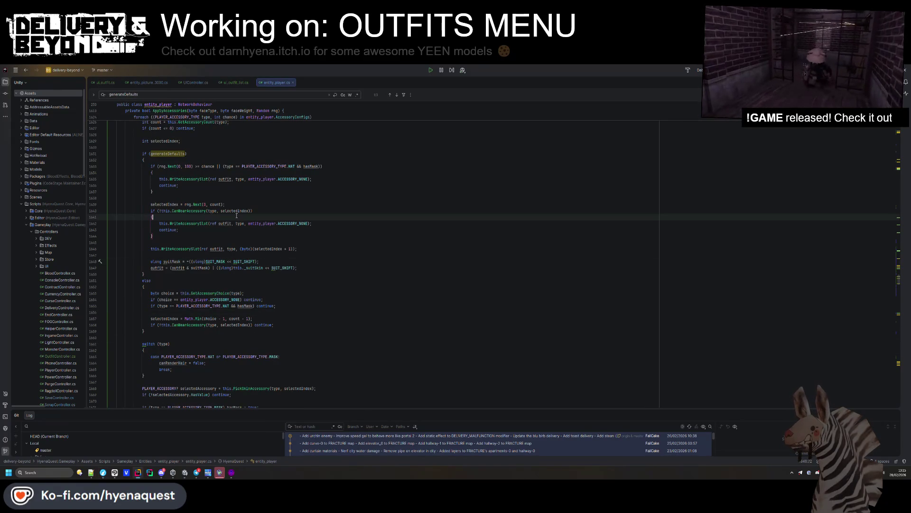
pyautogui.moveTo(390, 228); pyautogui.dragTo(332, 223)
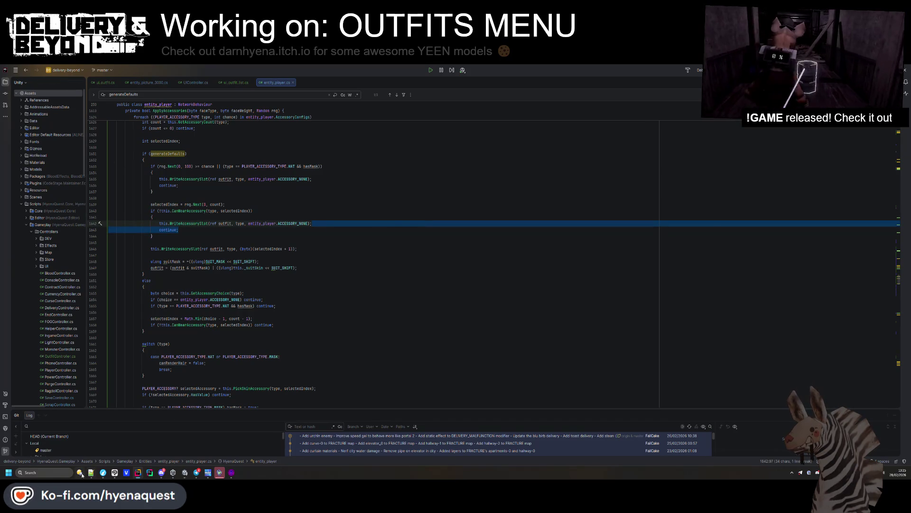
pyautogui.press('super+e')
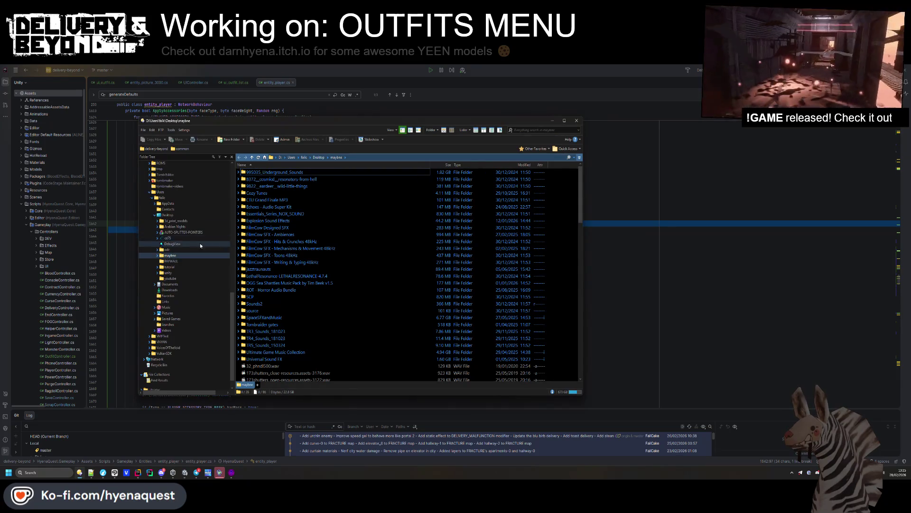
# Start a TortoiseGit commit of the delivery-beyond folder with message 'Add outfit customisation support'.
pyautogui.scroll(10, 185, 237)
pyautogui.click(176, 216)
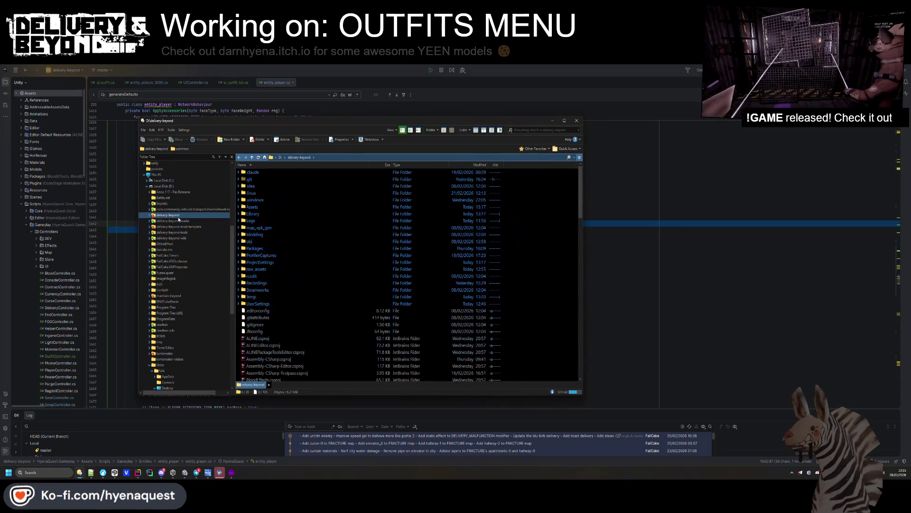
pyautogui.rightClick(520, 224)
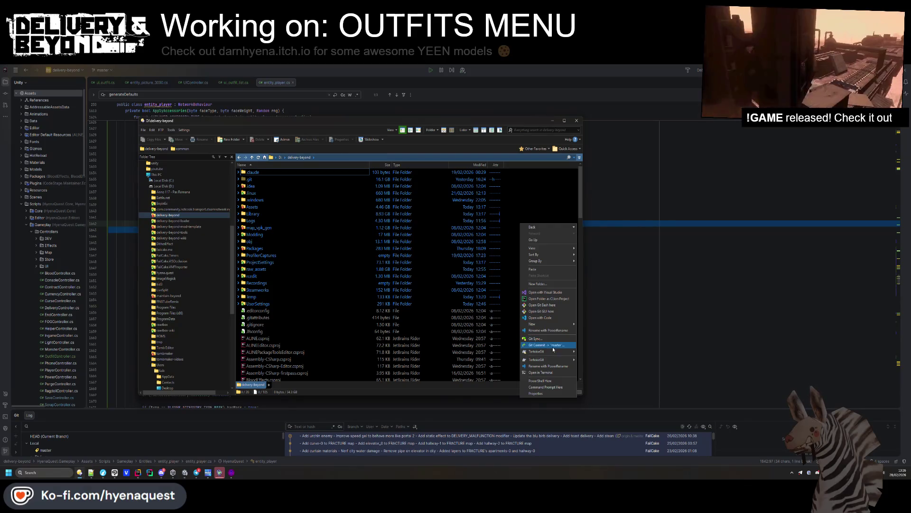
pyautogui.click(553, 349)
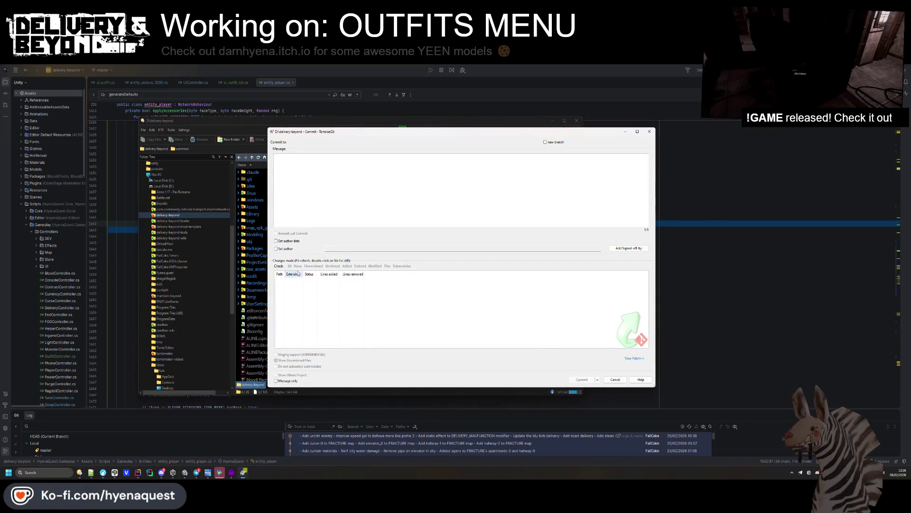
pyautogui.write('Add  accesso')
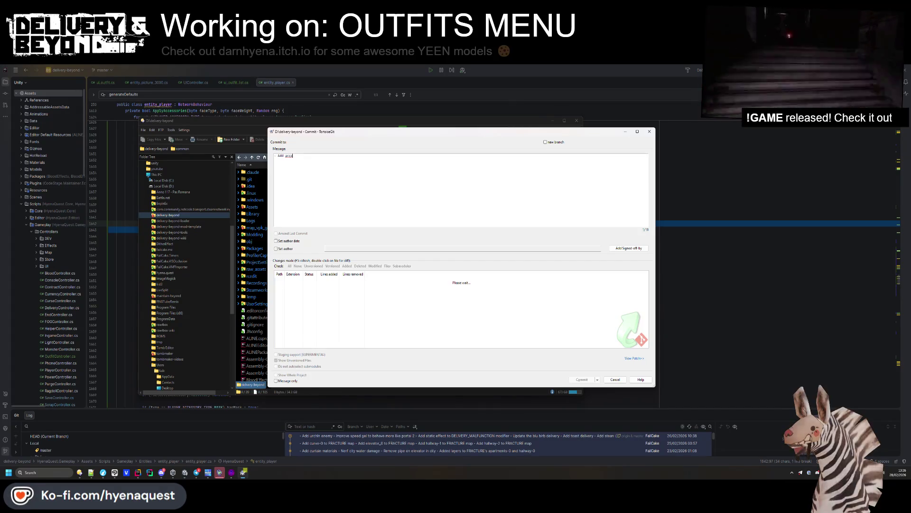
pyautogui.write('outfit spot')
pyautogui.press('Return')
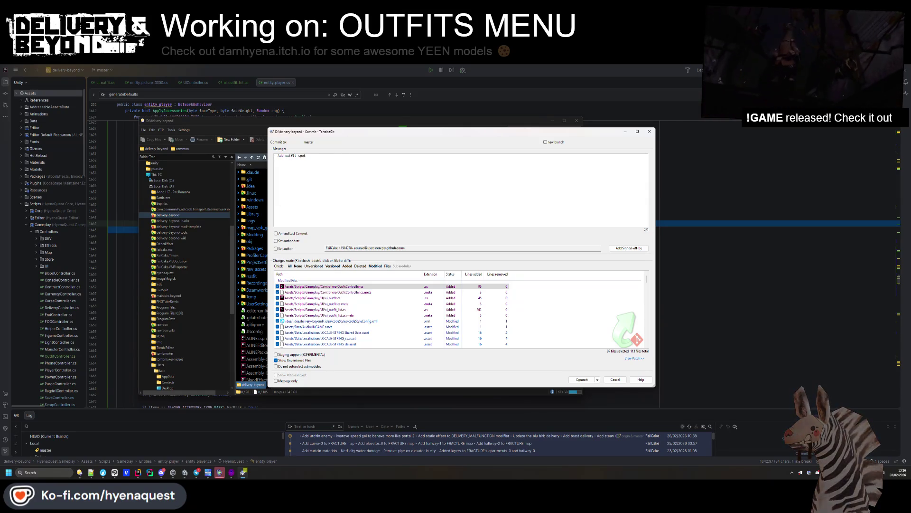
pyautogui.press('BackSpace')
pyautogui.press('BackSpace')
pyautogui.press('BackSpace')
pyautogui.write('c')
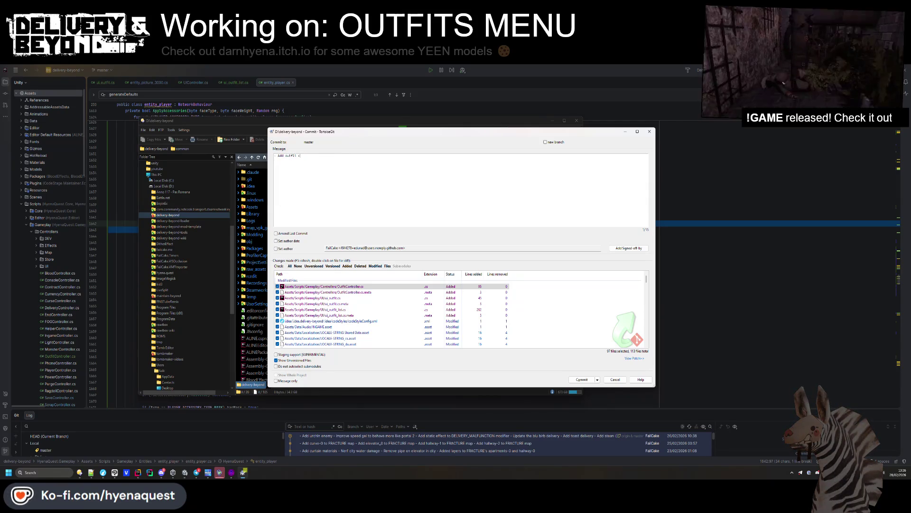
pyautogui.write('ustomization support')
pyautogui.click(309, 155)
pyautogui.rightClick(308, 157)
pyautogui.click(365, 159)
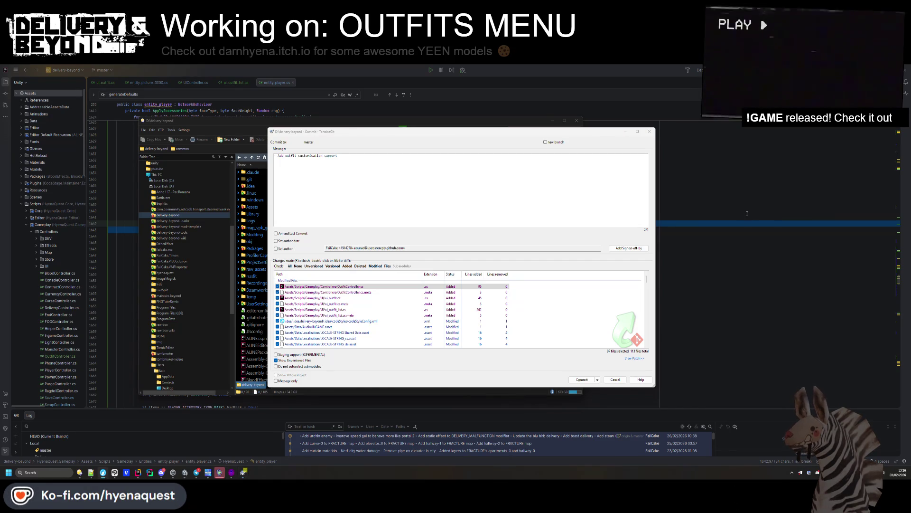
# Back in Rider, cut the suitMask lines 1647–1649 from the generateDefaults branch.
pyautogui.hotkey('alt', 'Tab')
pyautogui.moveTo(297, 268); pyautogui.dragTo(317, 256)
pyautogui.hotkey('ctrl', 'x')
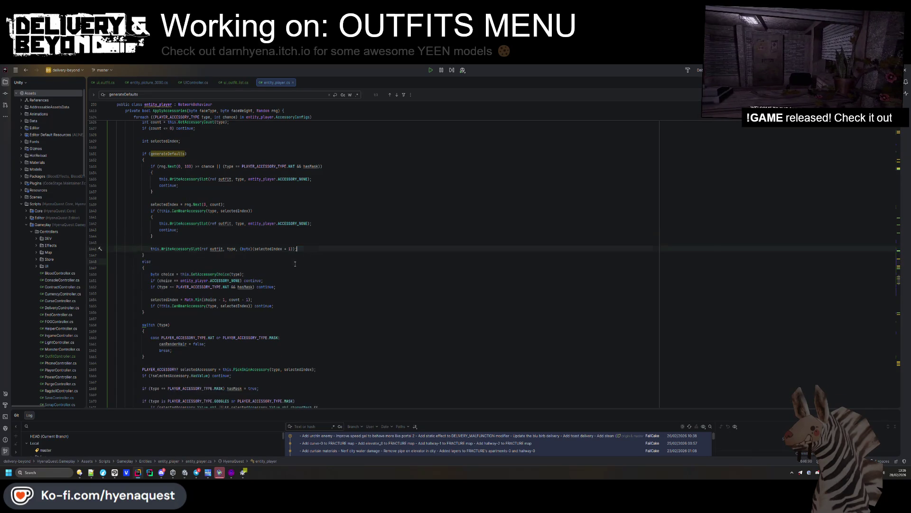
# Brace the if (generateDefaults) block and paste the cut suitMask and outfit lines inside it.
pyautogui.scroll(-7, 285, 284)
pyautogui.click(264, 318)
pyautogui.hotkey('alt', 'Return')
pyautogui.press('Return')
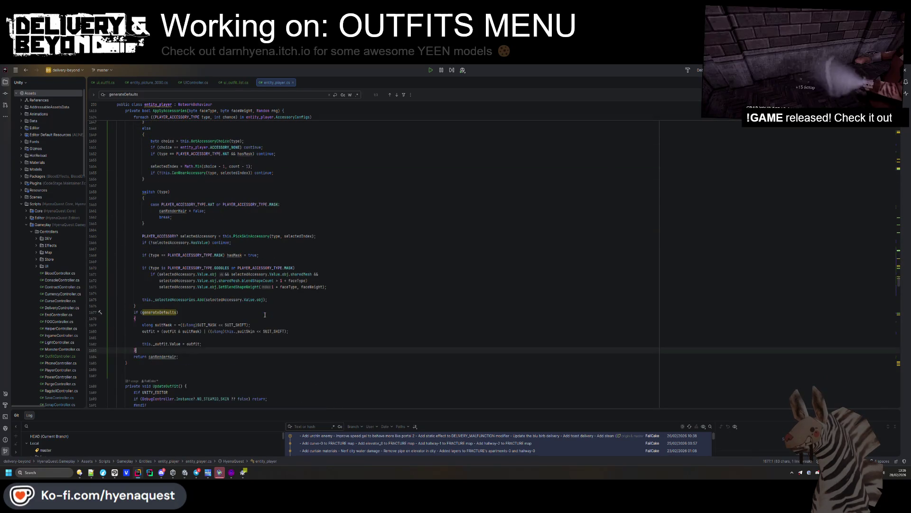
pyautogui.hotkey('ctrl', 'v')
pyautogui.click(173, 362)
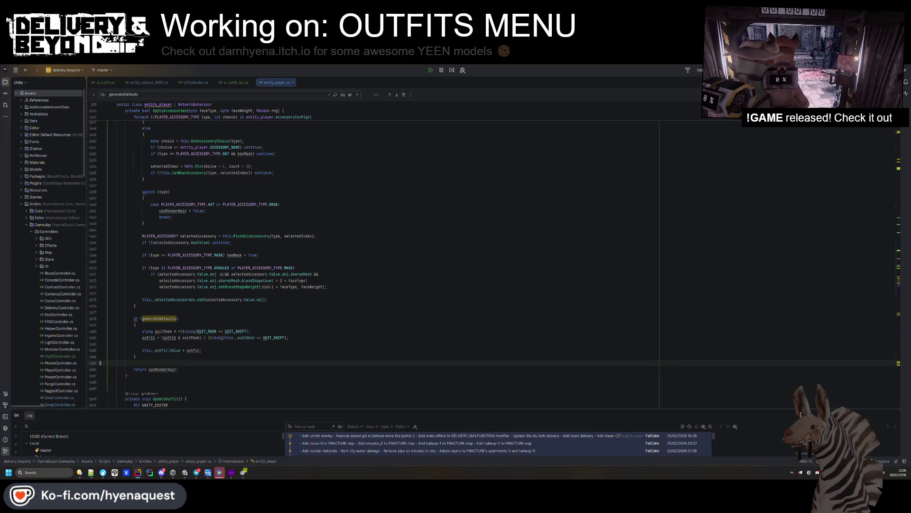
# Check the UpdateOutfit declaration, then return to the TortoiseGit commit dialog.
pyautogui.scroll(-3, 433, 335)
pyautogui.click(433, 334)
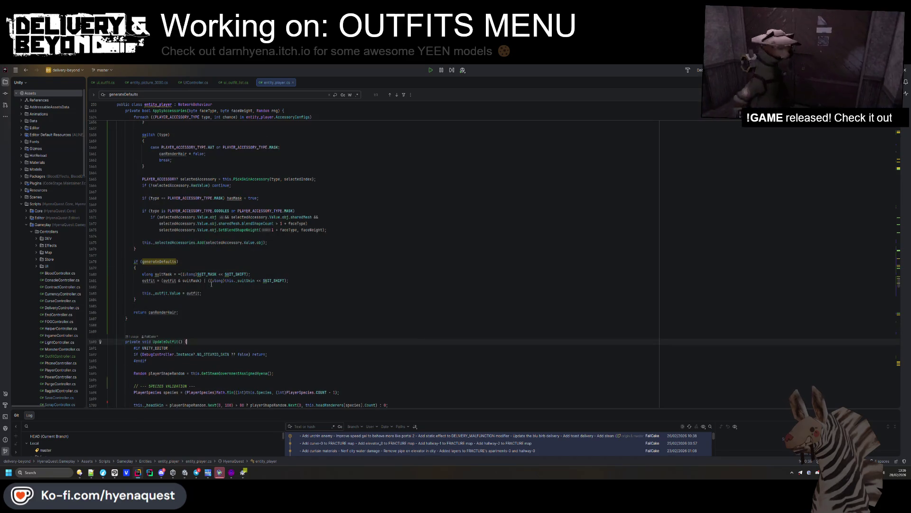
pyautogui.click(243, 474)
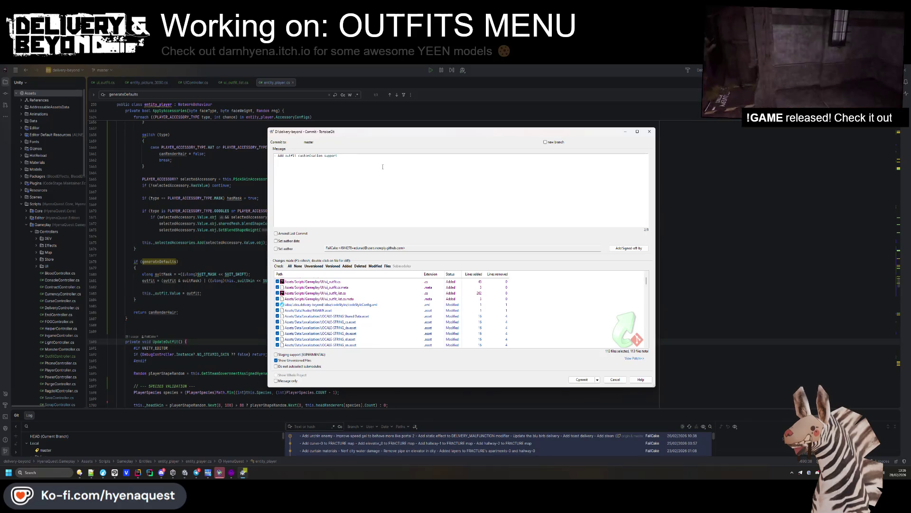
# Add 'Add ship outfit spot' and 'Update localizations' lines to the commit message.
pyautogui.write('ip outfit sta')
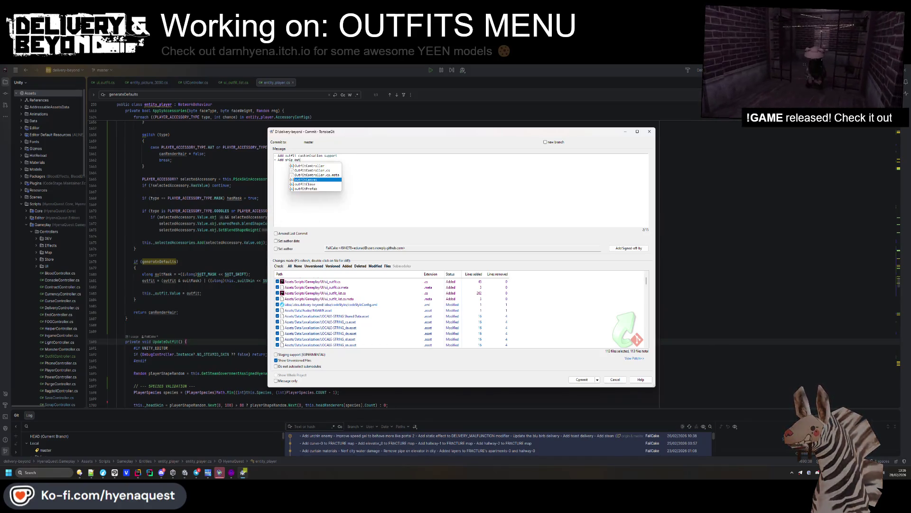
pyautogui.press('BackSpace')
pyautogui.press('BackSpace')
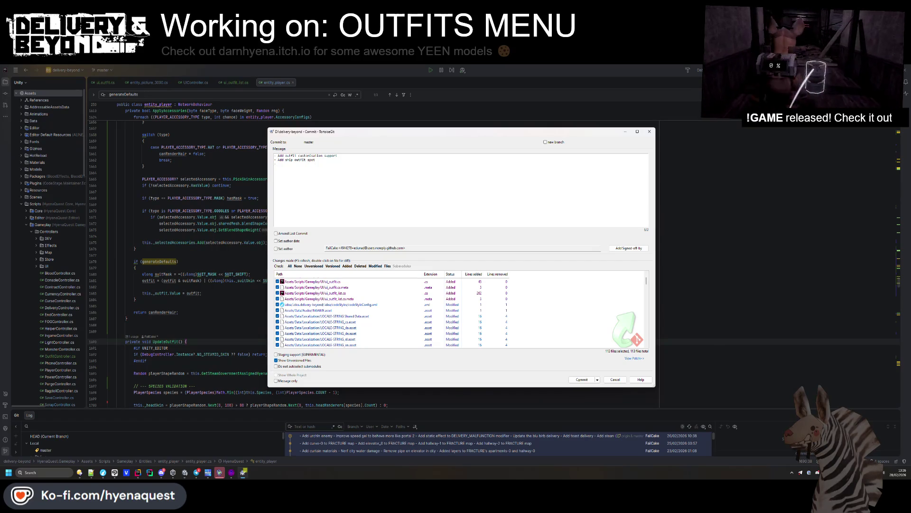
pyautogui.scroll(-20, 332, 323)
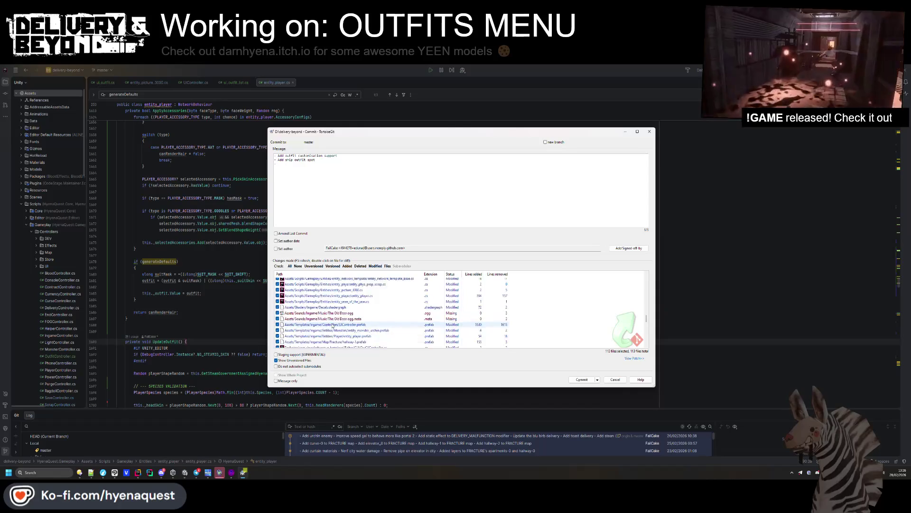
pyautogui.scroll(15, 333, 323)
pyautogui.write('Up')
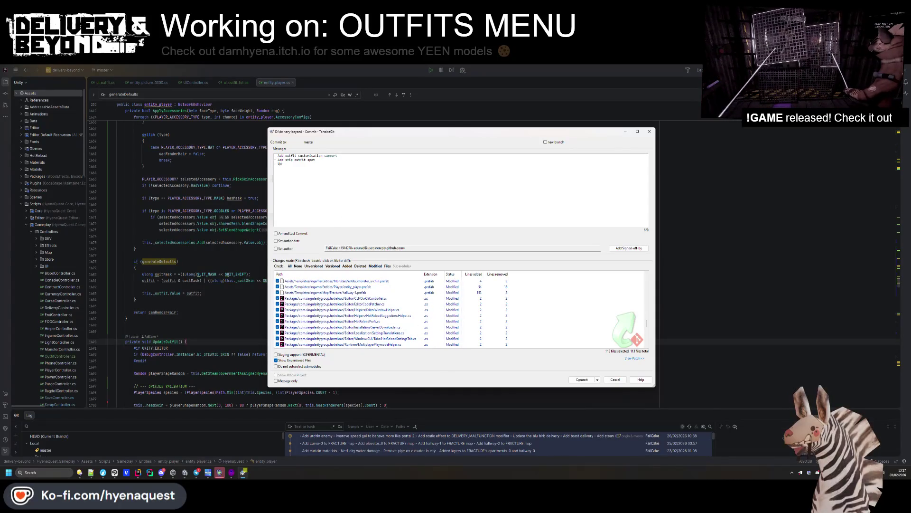
pyautogui.write('date localizations')
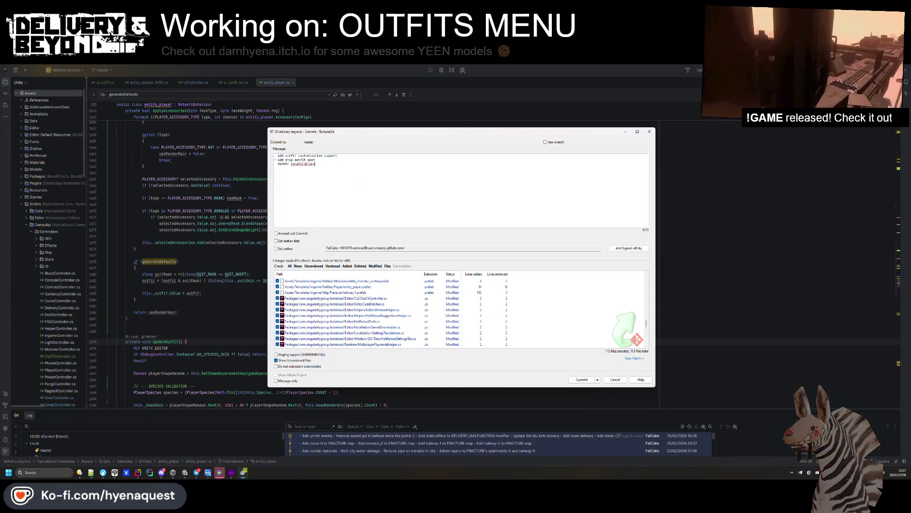
# Commit the checked outfit changes and start a push of the new commit.
pyautogui.scroll(5, 361, 331)
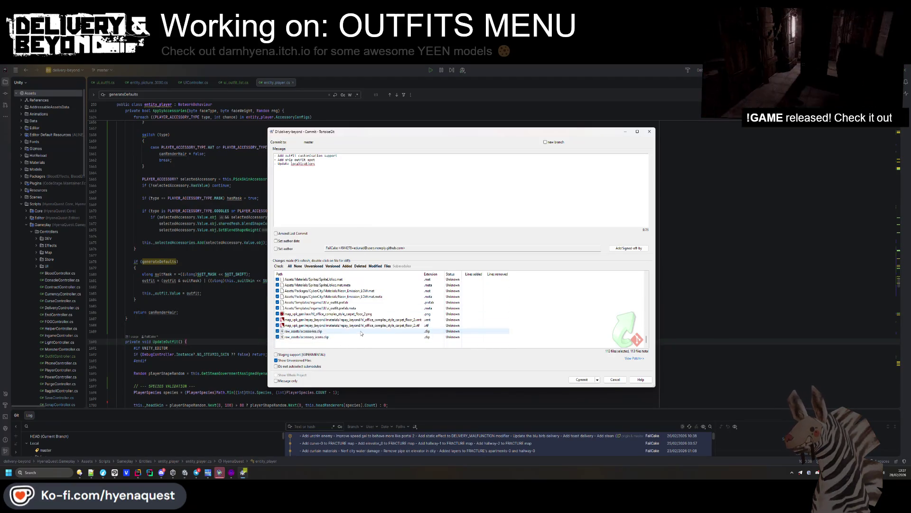
pyautogui.scroll(5, 361, 331)
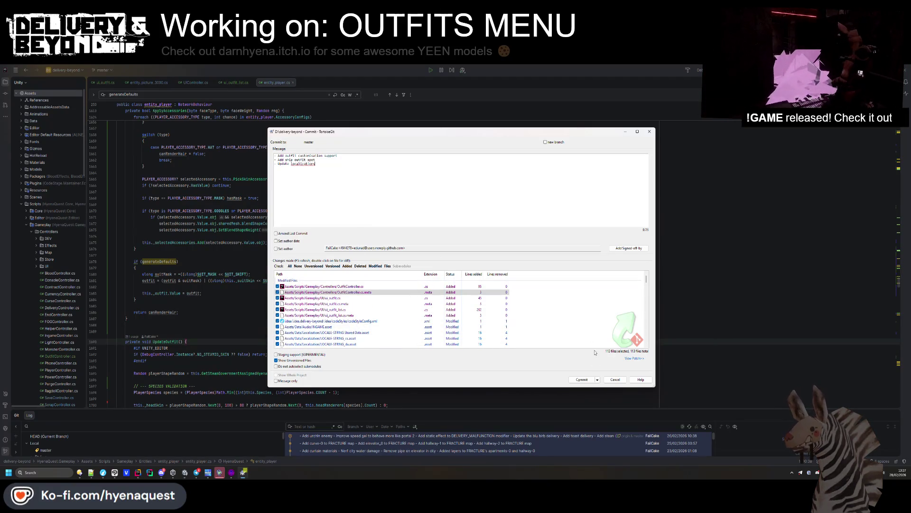
pyautogui.click(582, 380)
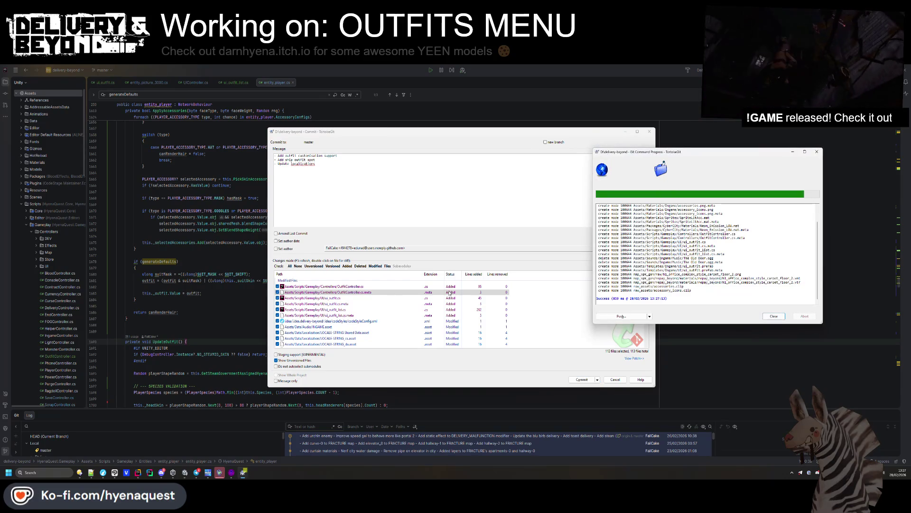
pyautogui.click(621, 316)
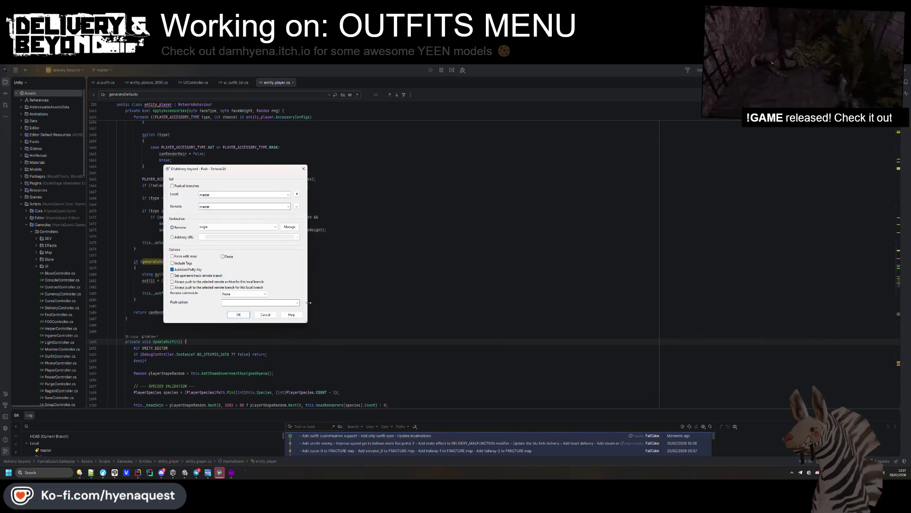
# Push to origin master, pull from origin after the rejection, and close the progress window.
pyautogui.press('Return')
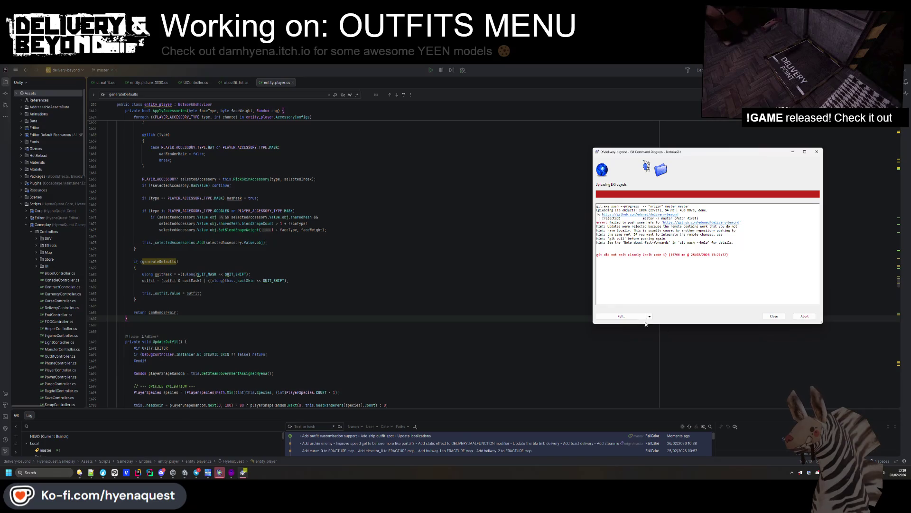
pyautogui.click(631, 313)
pyautogui.press('Return')
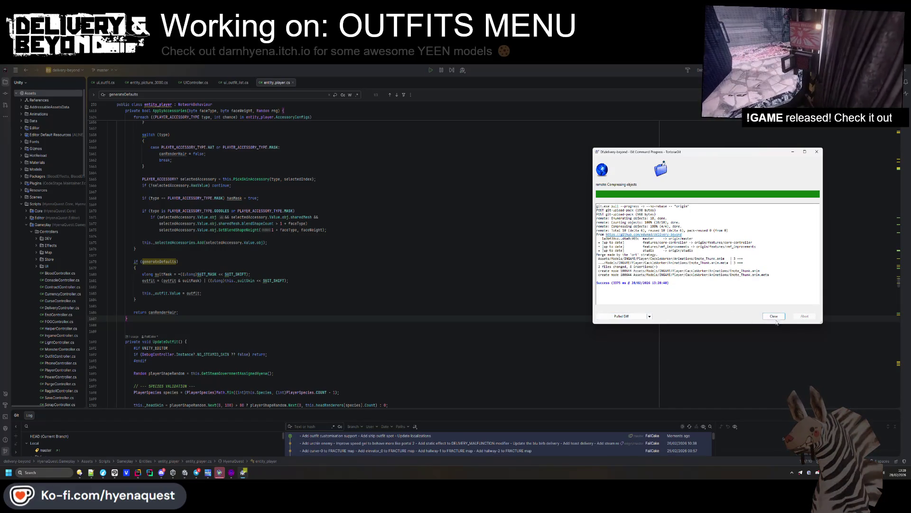
pyautogui.click(774, 317)
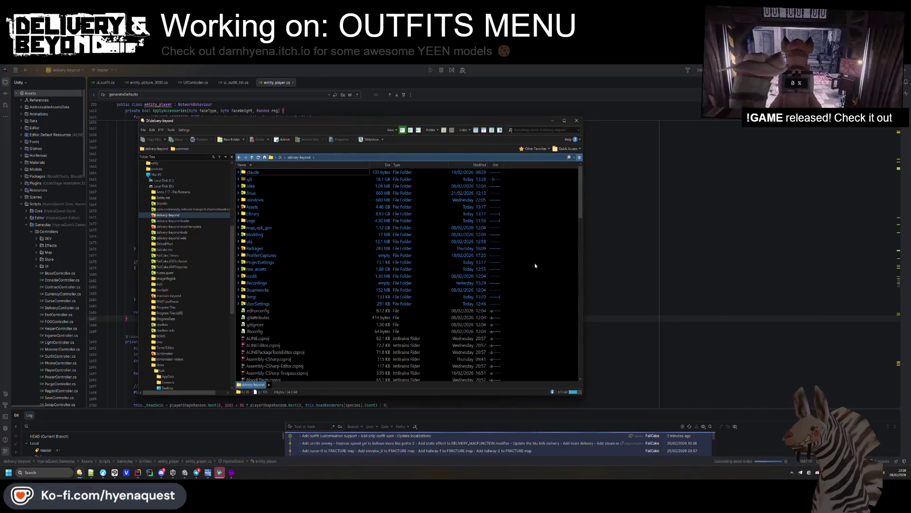
# Push master to origin again from the project folder's TortoiseGit menu and close the progress window.
pyautogui.rightClick(535, 265)
pyautogui.moveTo(560, 395)
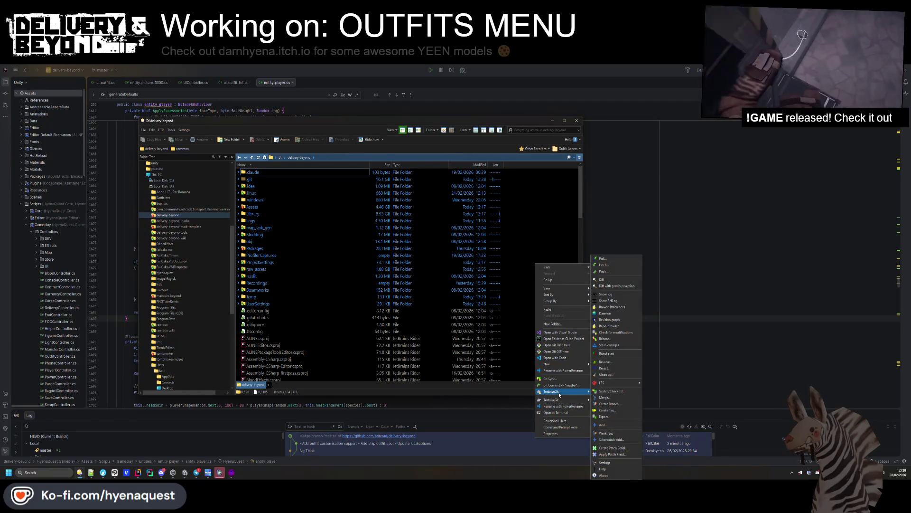
pyautogui.click(603, 271)
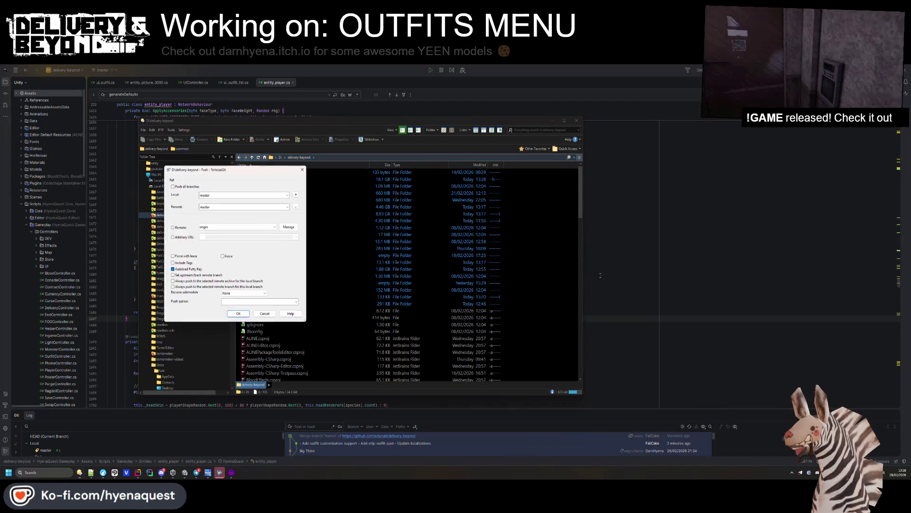
pyautogui.click(231, 313)
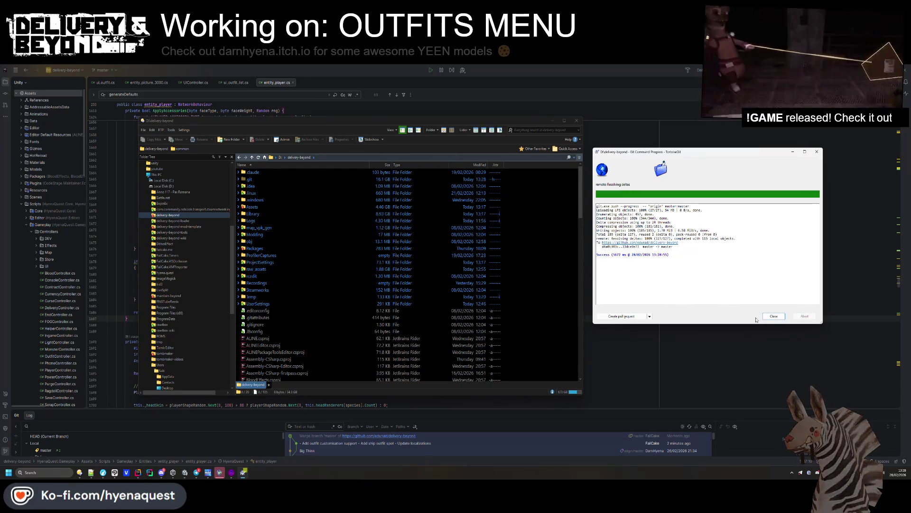
pyautogui.click(774, 316)
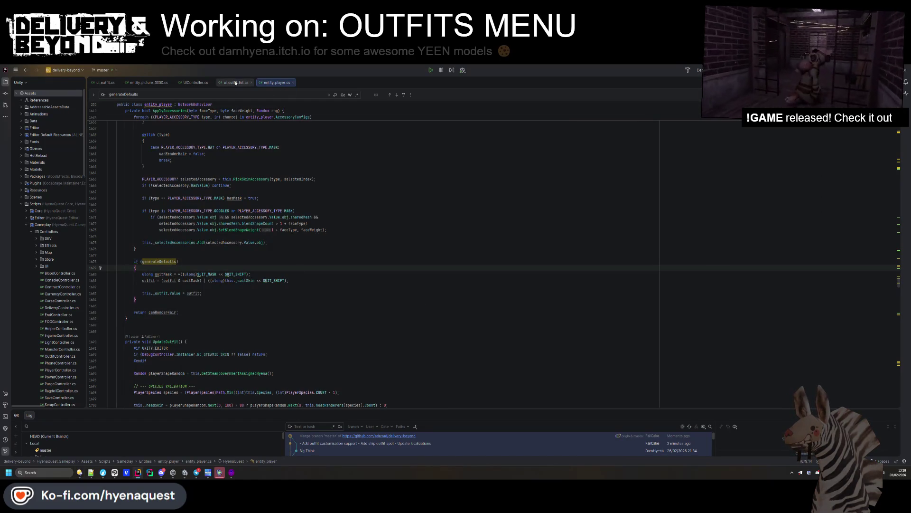
# Bring Unity forward and orbit the Scene view around the outfits menu panel.
pyautogui.click(185, 473)
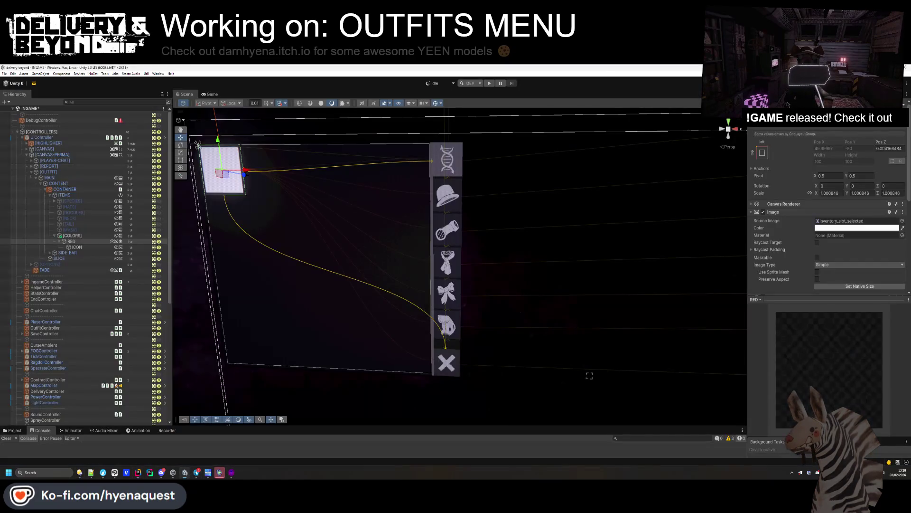
pyautogui.moveTo(541, 239); pyautogui.dragTo(533, 235)
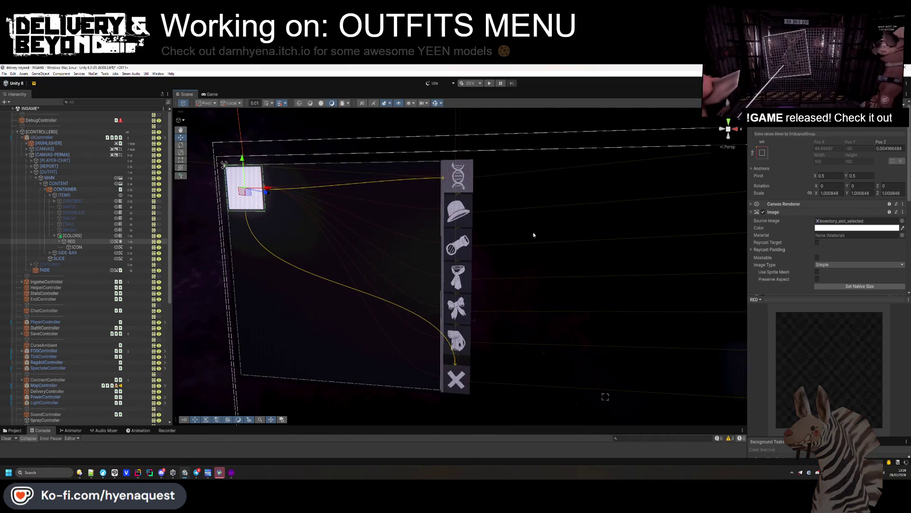
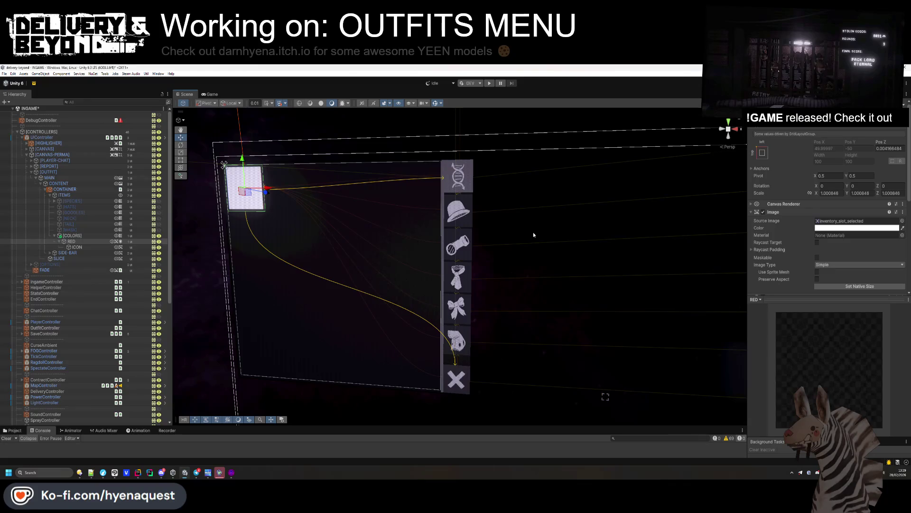
# Check the item grids' layouts and set the [COLORS] grid's bottom padding to 4.
pyautogui.click(75, 231)
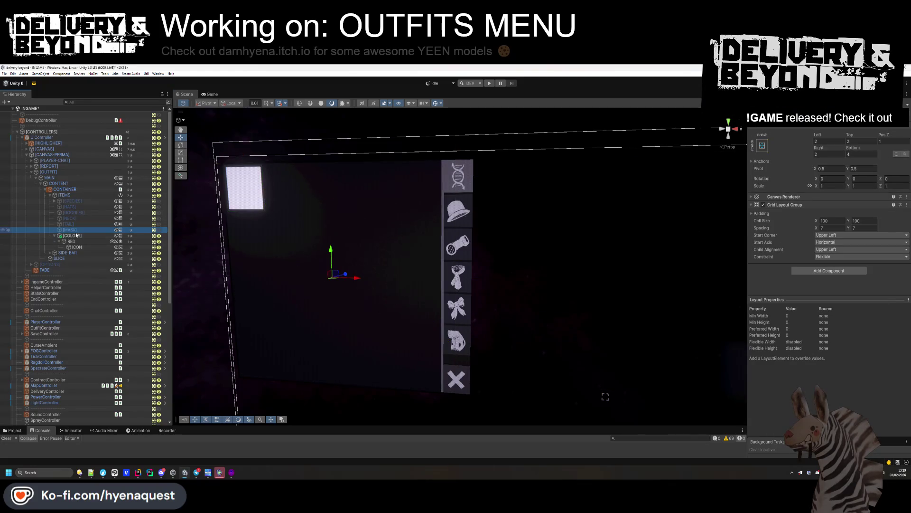
pyautogui.click(858, 153)
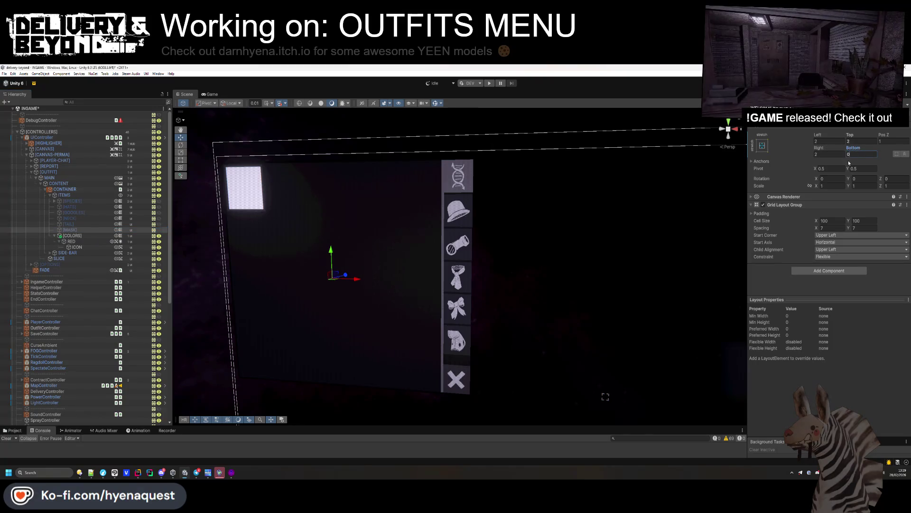
pyautogui.click(68, 223)
pyautogui.keyDown('shift'); pyautogui.click(82, 202); pyautogui.keyUp('shift')
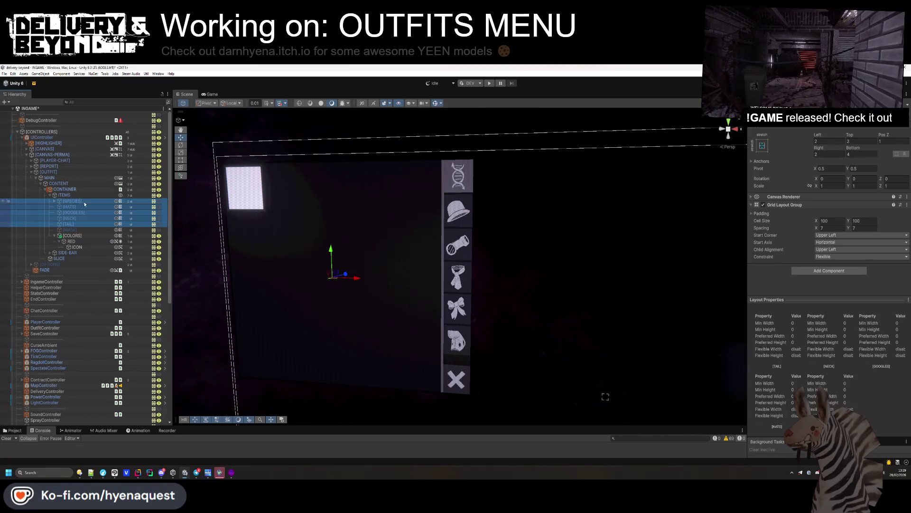
pyautogui.click(97, 239)
pyautogui.click(852, 154)
pyautogui.write('4')
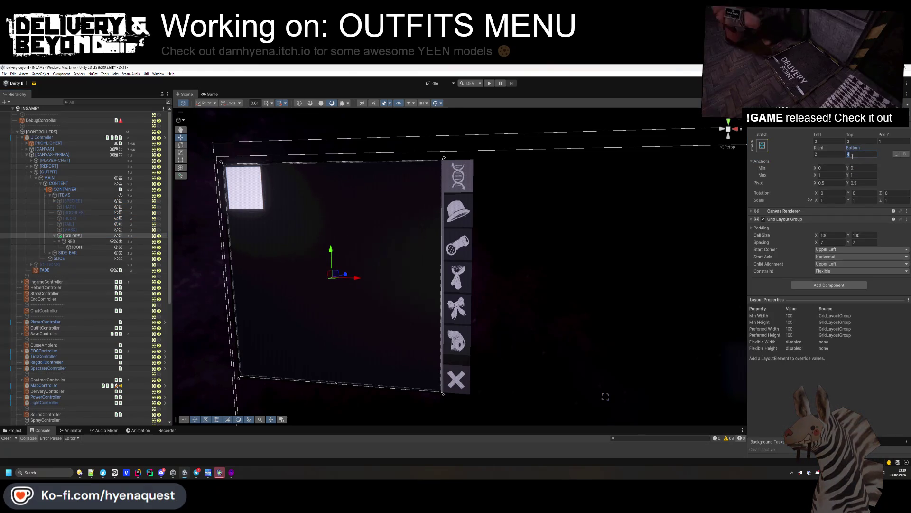
pyautogui.write('0')
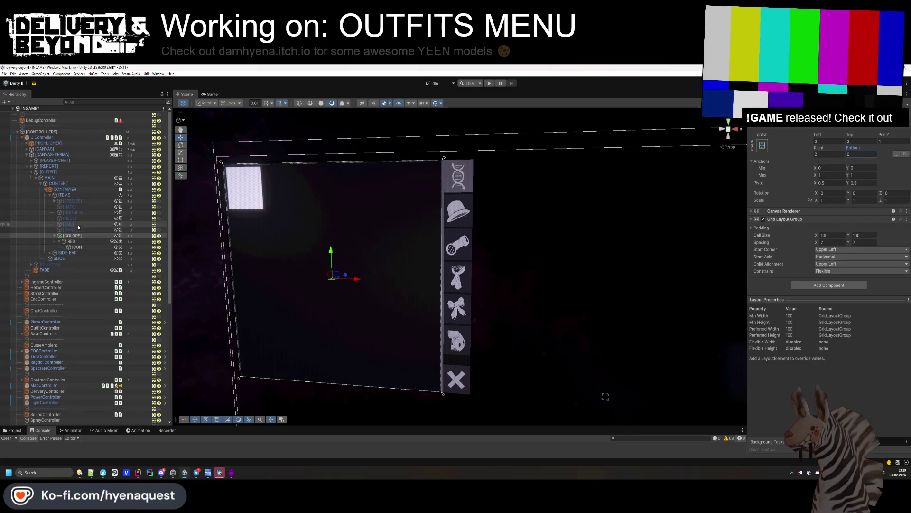
# Set the RED swatch's scale to 1 on X, Y and Z.
pyautogui.click(72, 242)
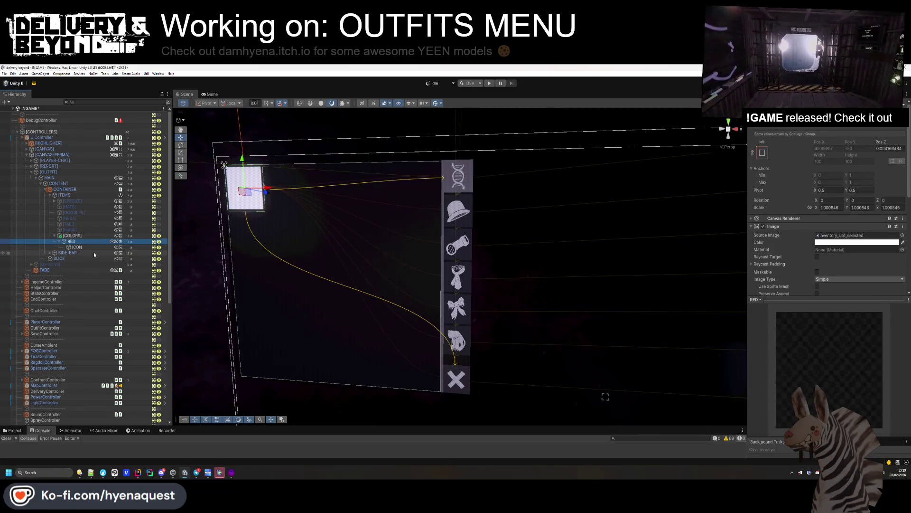
pyautogui.click(61, 241)
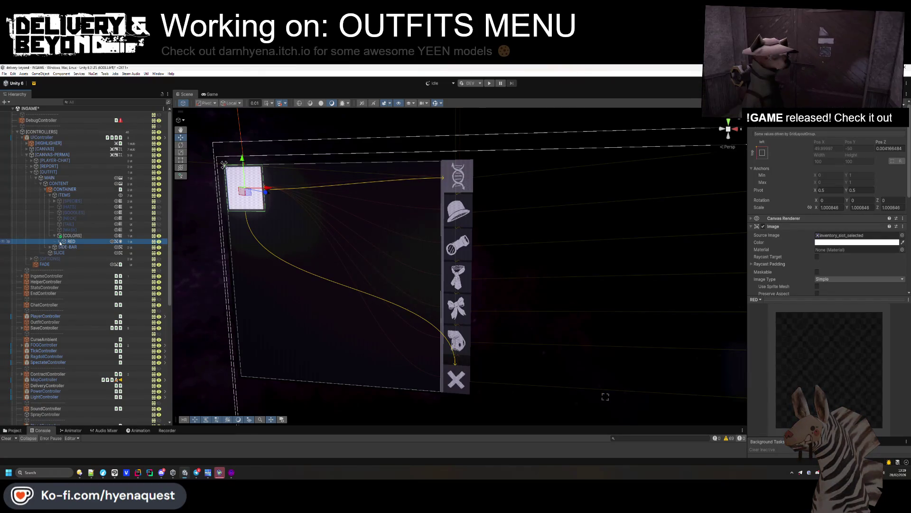
pyautogui.click(828, 207)
pyautogui.write('1')
pyautogui.press('Tab')
pyautogui.write('1')
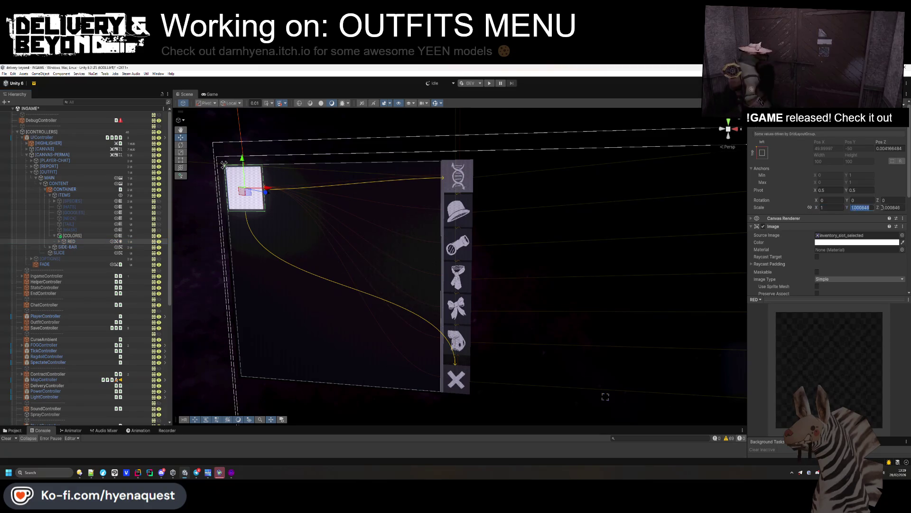
pyautogui.press('Tab')
pyautogui.write('1')
# Collapse [COLORS] and expand SIDE-BAR > BTN-CONTAINER to reveal the tab buttons.
pyautogui.click(55, 235)
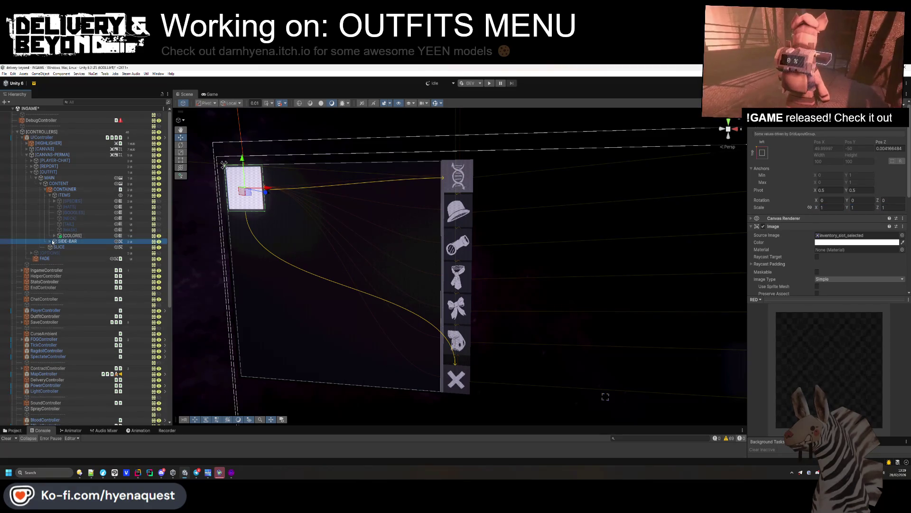
pyautogui.click(49, 241)
pyautogui.click(55, 247)
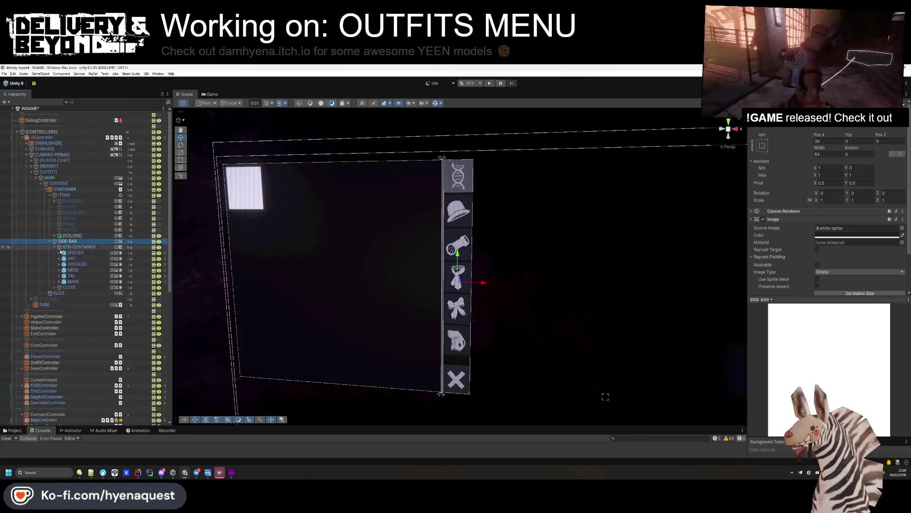
# Duplicate the SPECIES button, move the copy to the top, and name it COLORS.
pyautogui.click(84, 253)
pyautogui.hotkey('ctrl', 'd')
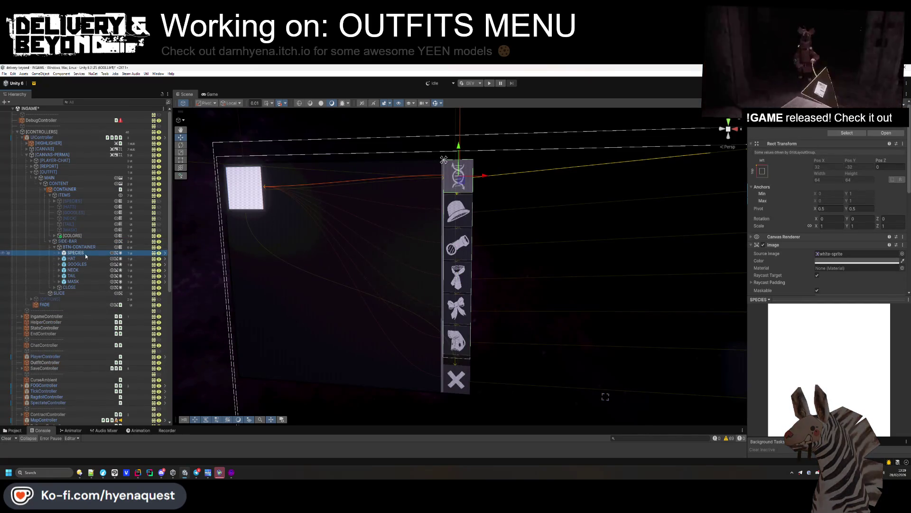
pyautogui.moveTo(80, 258); pyautogui.dragTo(76, 250)
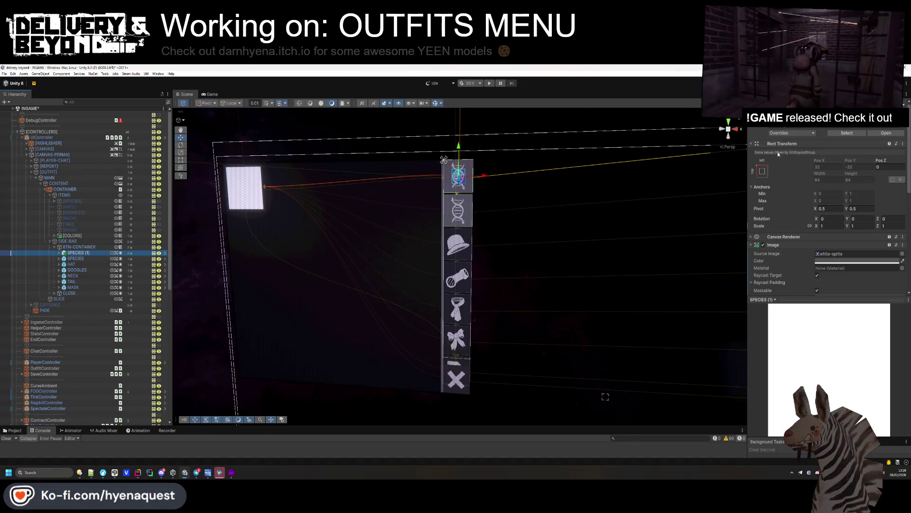
pyautogui.write('COLORS')
pyautogui.press('Return')
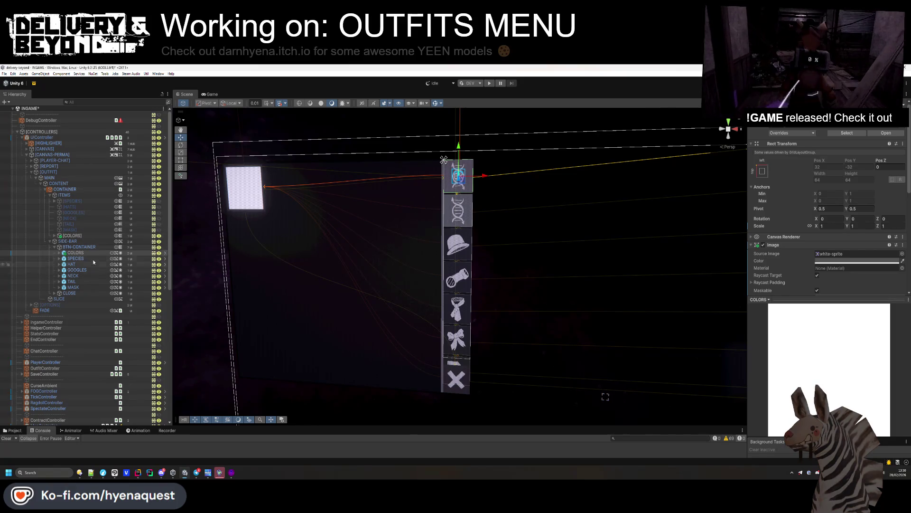
# Delete the text label child from the COLORS button.
pyautogui.moveTo(494, 284)
pyautogui.mouseDown()
pyautogui.moveTo(523, 315)
pyautogui.moveTo(519, 183)
pyautogui.mouseUp()
pyautogui.scroll(-5, 523, 244)
pyautogui.scroll(10, 525, 153)
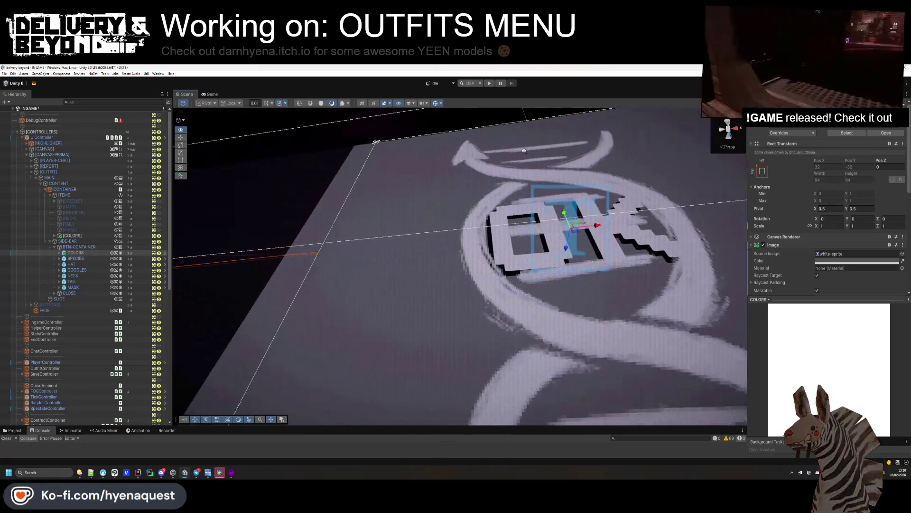
pyautogui.moveTo(524, 151); pyautogui.dragTo(220, 232)
pyautogui.click(59, 252)
pyautogui.click(80, 260)
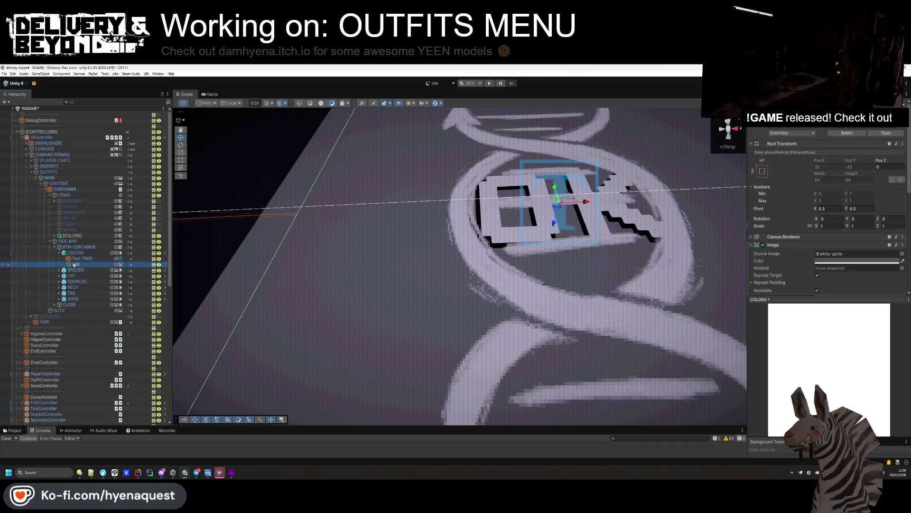
pyautogui.press('Delete')
pyautogui.click(60, 253)
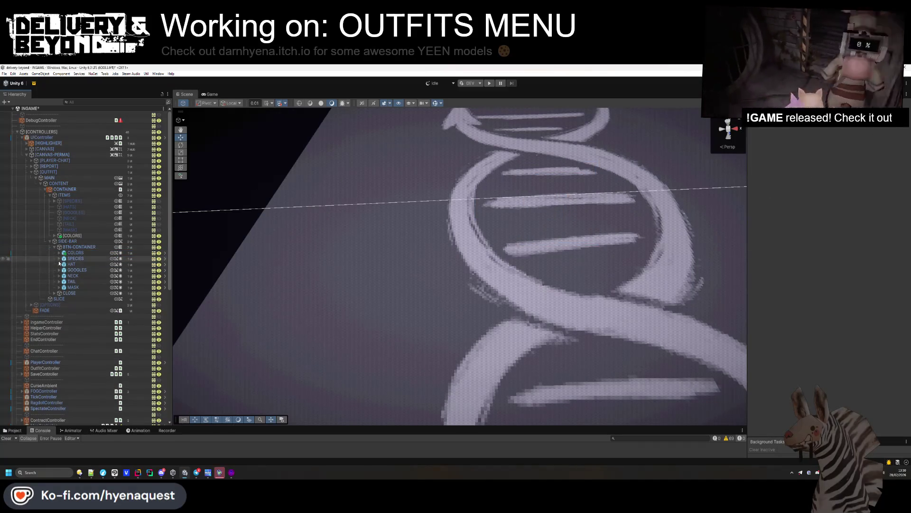
# Compare COLORS with SPECIES and inspect the COLORS button's icon image settings.
pyautogui.scroll(5, 614, 309)
pyautogui.scroll(-10, 615, 309)
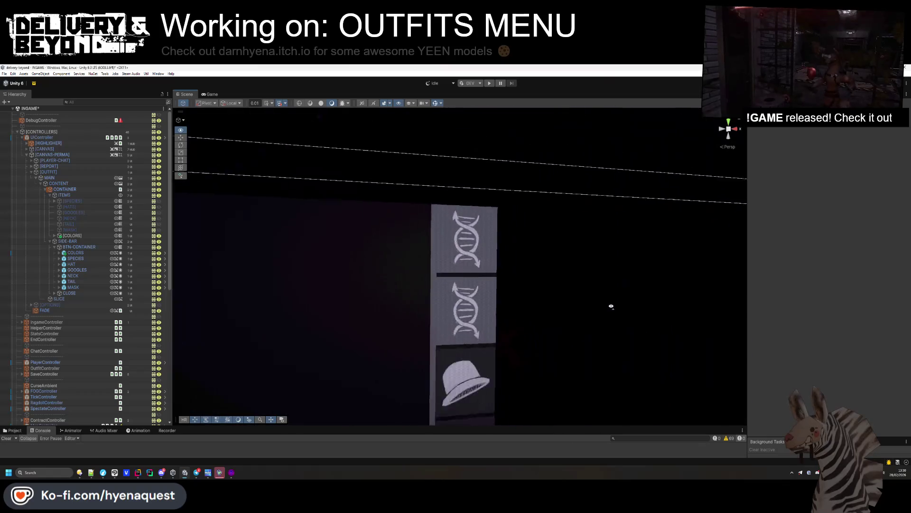
pyautogui.click(477, 219)
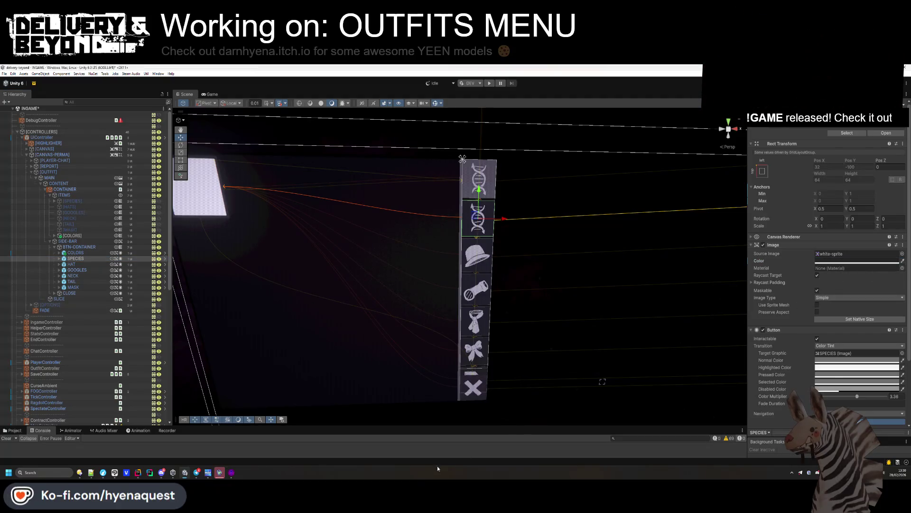
pyautogui.click(75, 253)
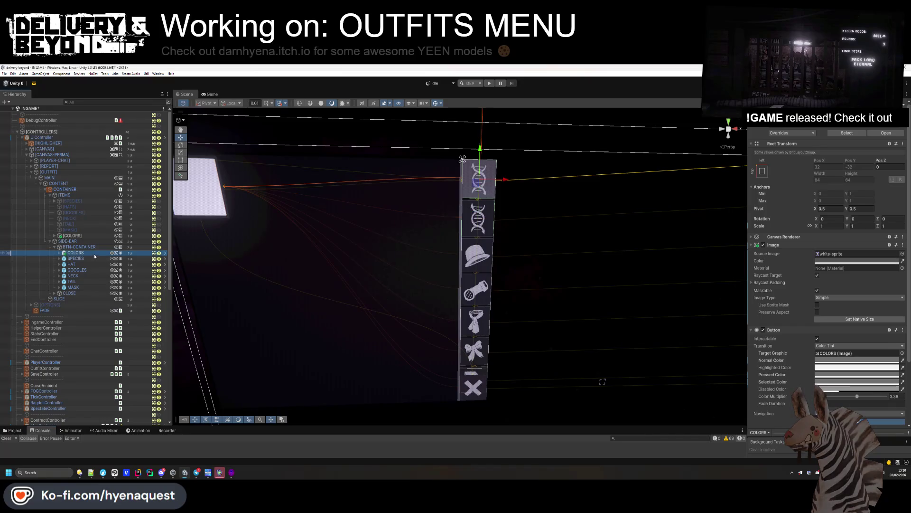
pyautogui.click(813, 244)
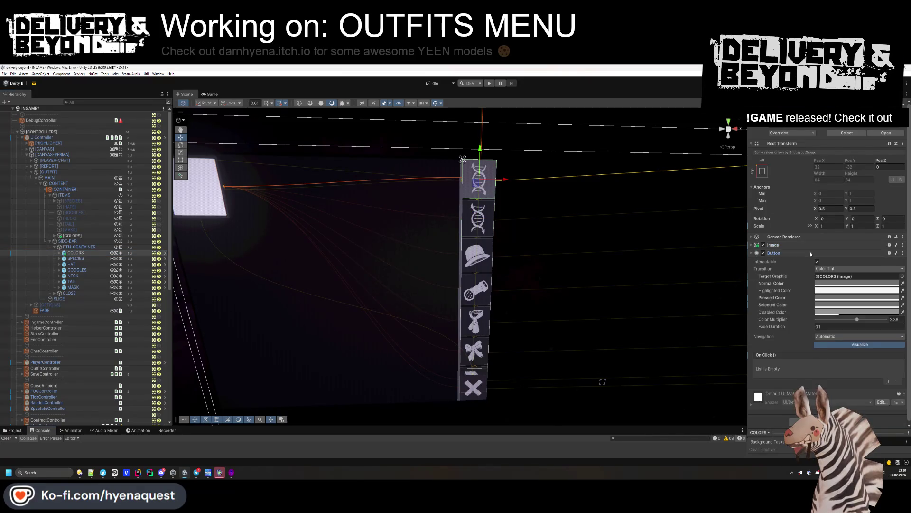
pyautogui.click(811, 252)
pyautogui.click(60, 253)
pyautogui.click(75, 259)
pyautogui.click(773, 219)
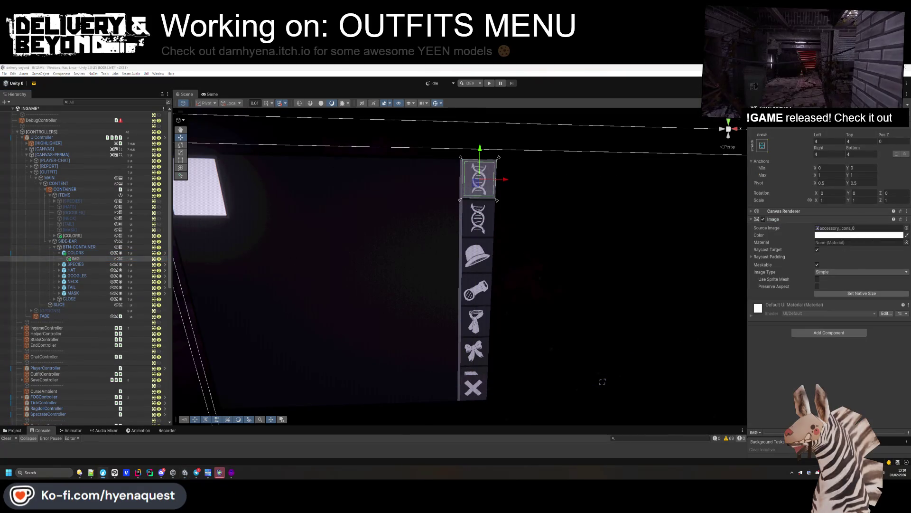
pyautogui.moveTo(603, 270); pyautogui.dragTo(590, 240)
# Open the accessory icons sheet and zoom in around the YEEN label.
pyautogui.click(103, 473)
pyautogui.scroll(2, 533, 329)
pyautogui.scroll(-1, 695, 412)
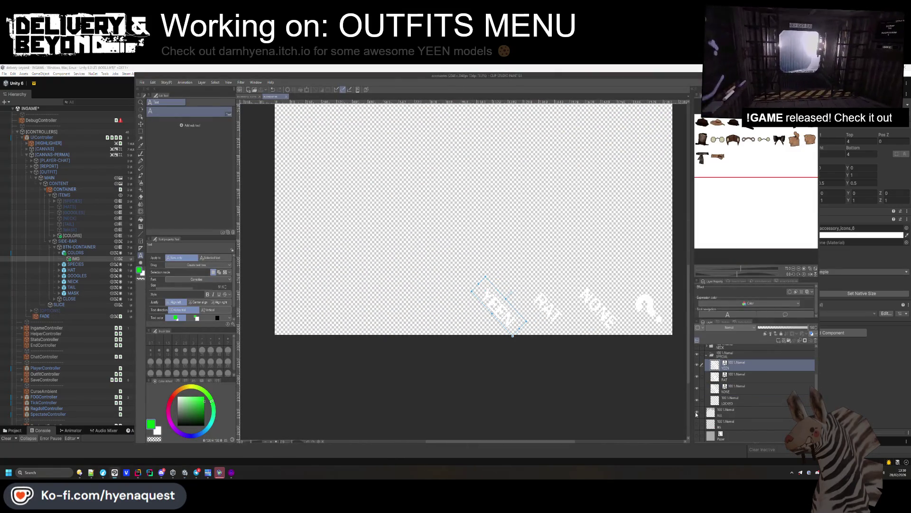
pyautogui.click(697, 424)
pyautogui.scroll(3, 443, 329)
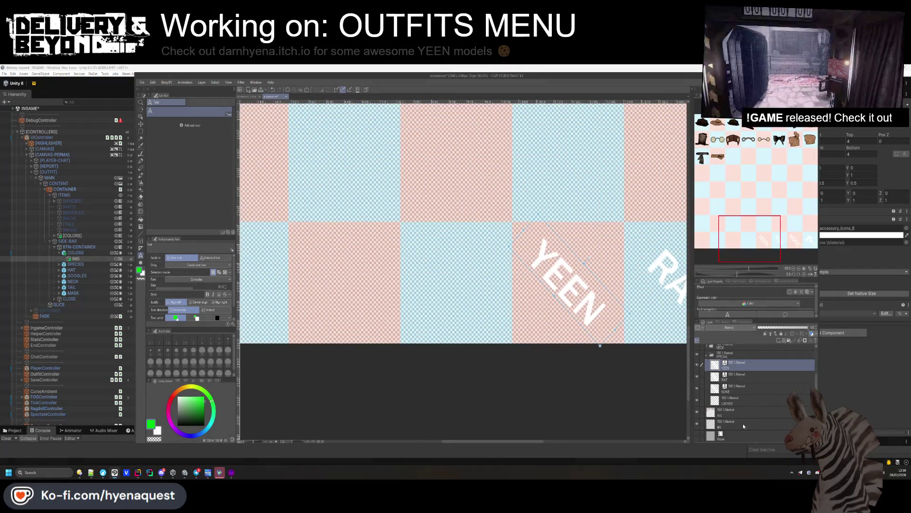
pyautogui.hotkey('ctrl', '+')
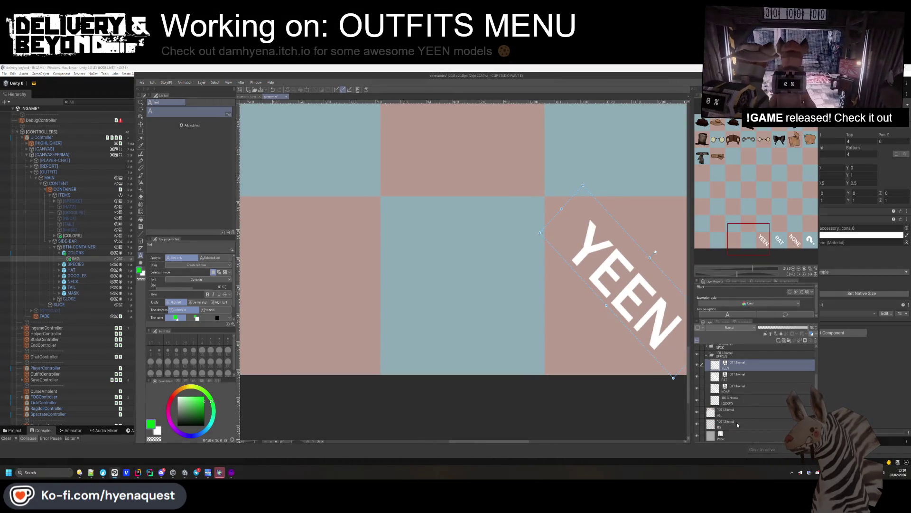
# Toggle the BG layer's visibility while zooming to inspect the checker squares.
pyautogui.click(737, 423)
pyautogui.scroll(1, 751, 409)
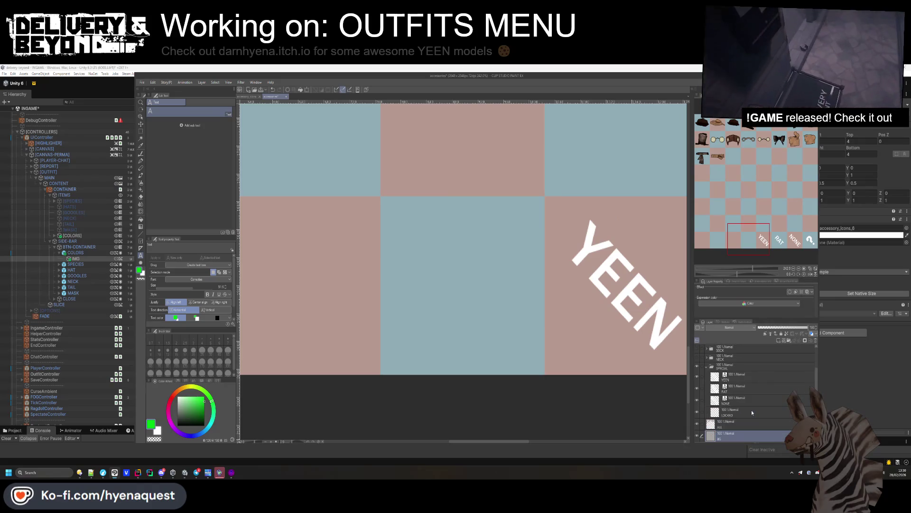
pyautogui.click(698, 436)
pyautogui.click(698, 436)
pyautogui.hotkey('ctrl', '+')
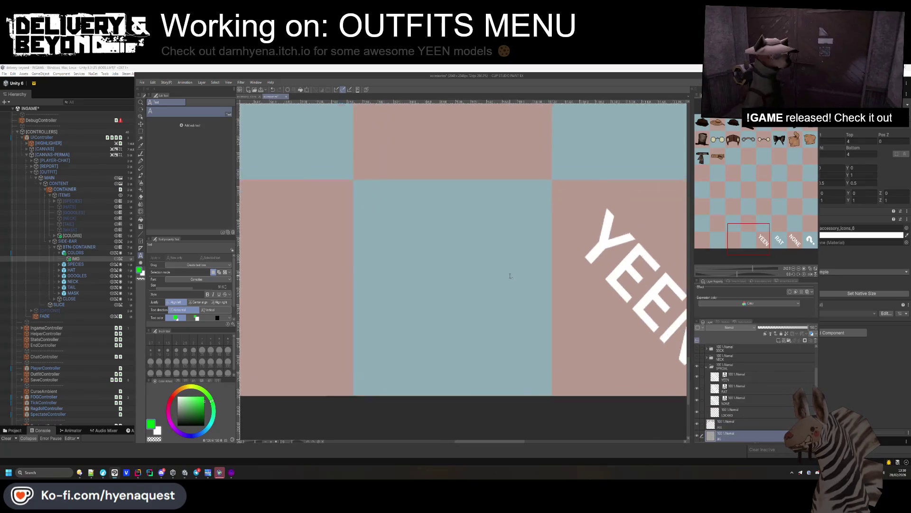
pyautogui.click(697, 436)
pyautogui.click(698, 435)
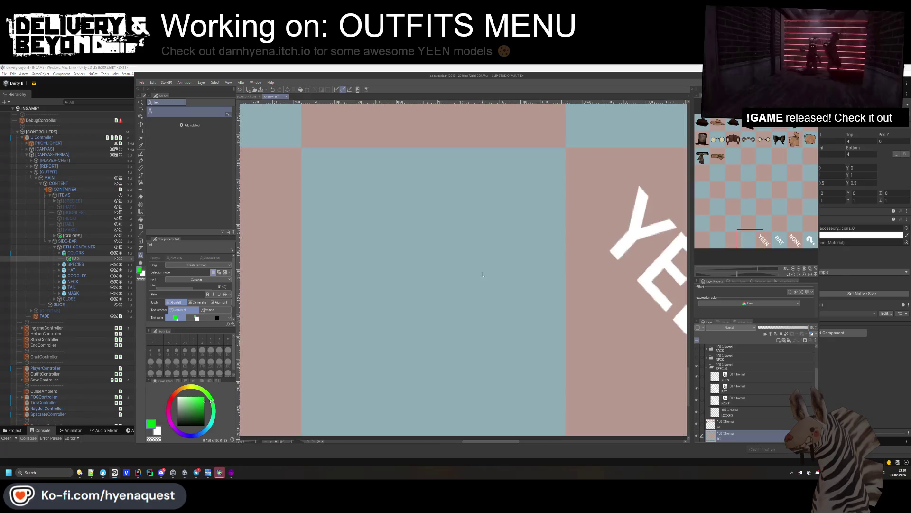
pyautogui.hotkey('ctrl', '-')
# With the SPECIAL folder active, rectangle-select the middle tile and shrink the selection inward.
pyautogui.click(725, 365)
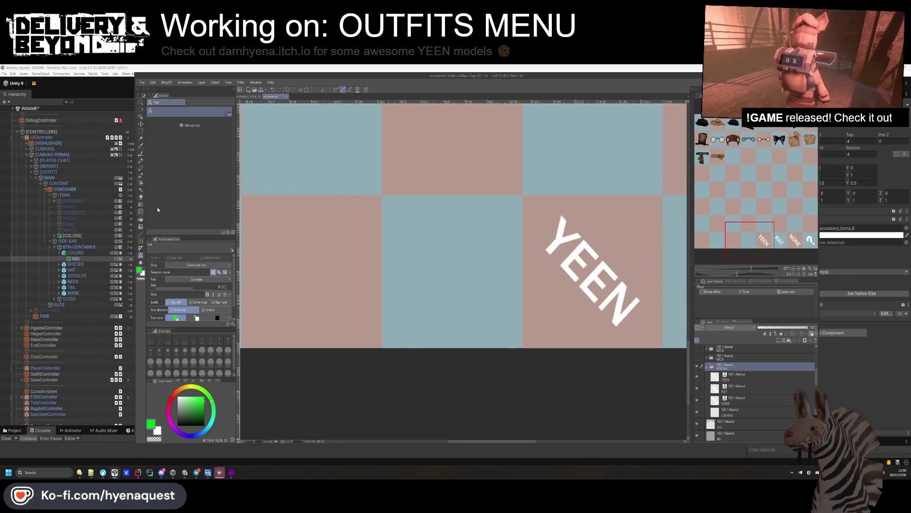
pyautogui.click(140, 135)
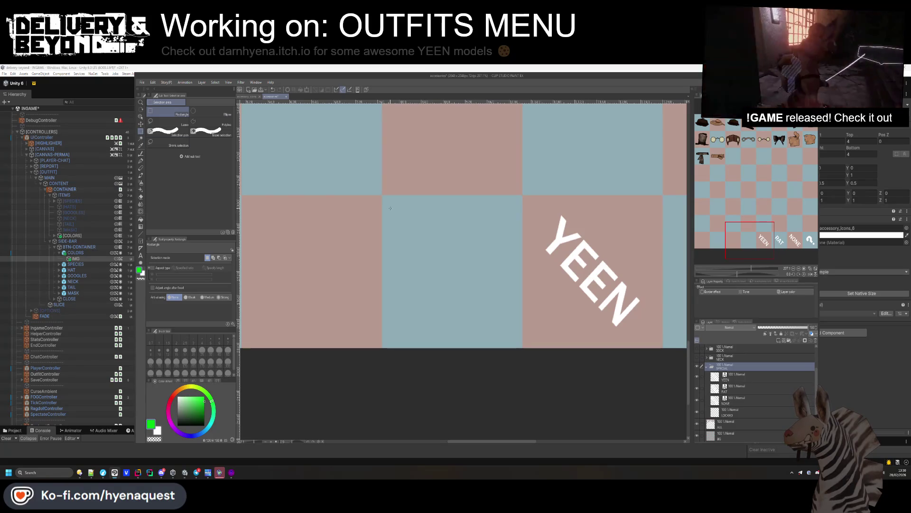
pyautogui.moveTo(388, 199); pyautogui.dragTo(519, 341)
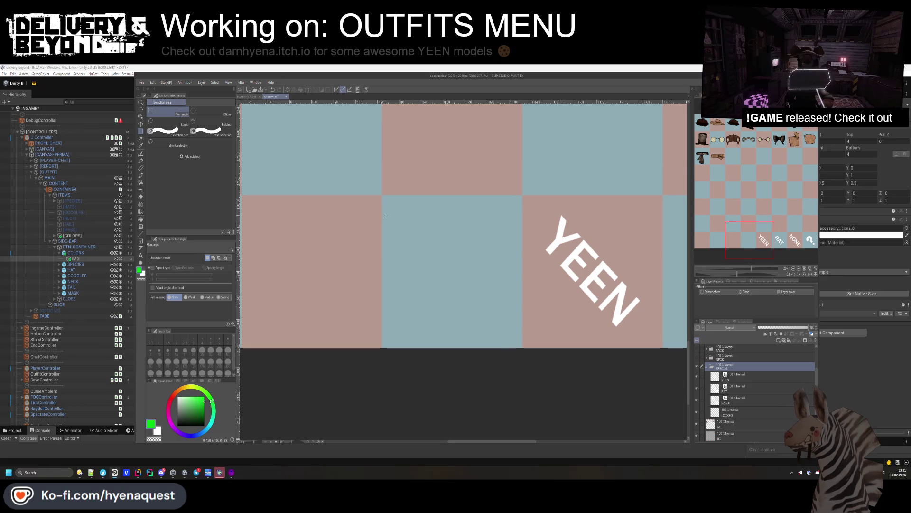
pyautogui.scroll(2, 383, 187)
pyautogui.moveTo(382, 185)
pyautogui.mouseDown()
pyautogui.moveTo(456, 251)
pyautogui.moveTo(598, 346)
pyautogui.moveTo(653, 267)
pyautogui.mouseUp()
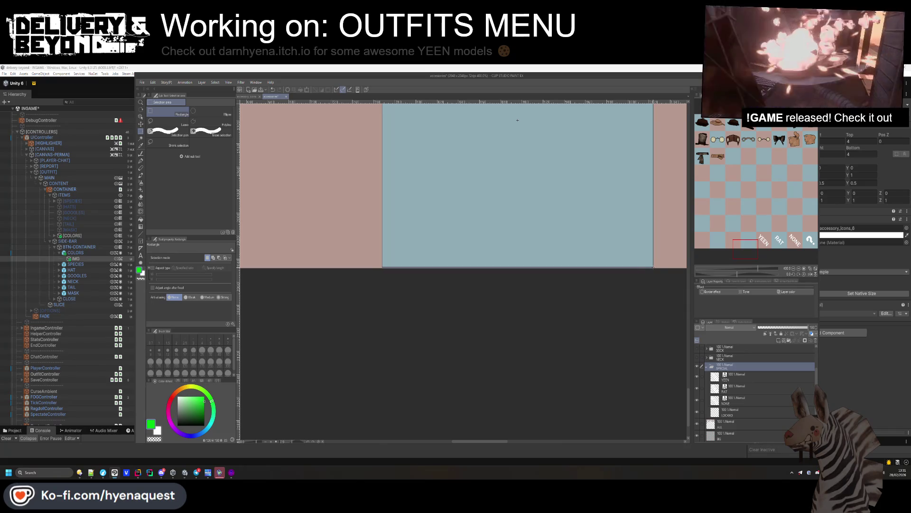
pyautogui.scroll(-3, 456, 221)
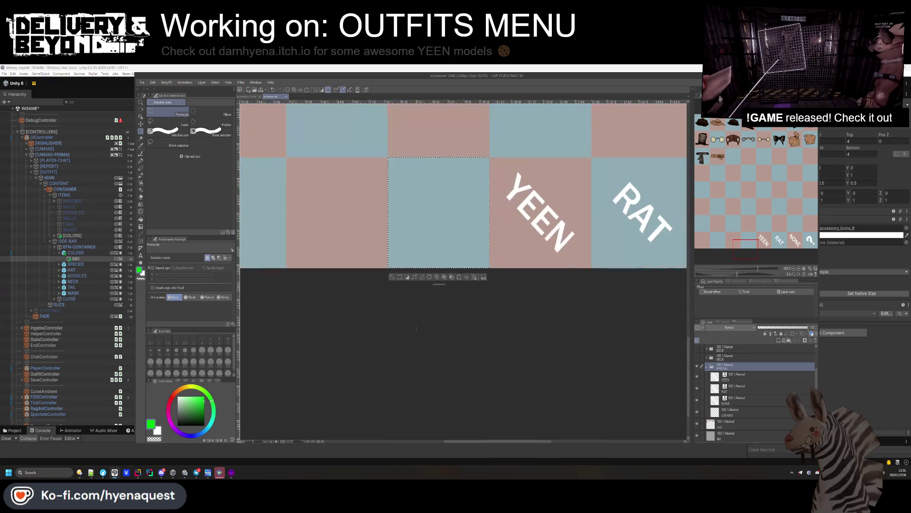
pyautogui.scroll(2, 456, 221)
pyautogui.click(434, 362)
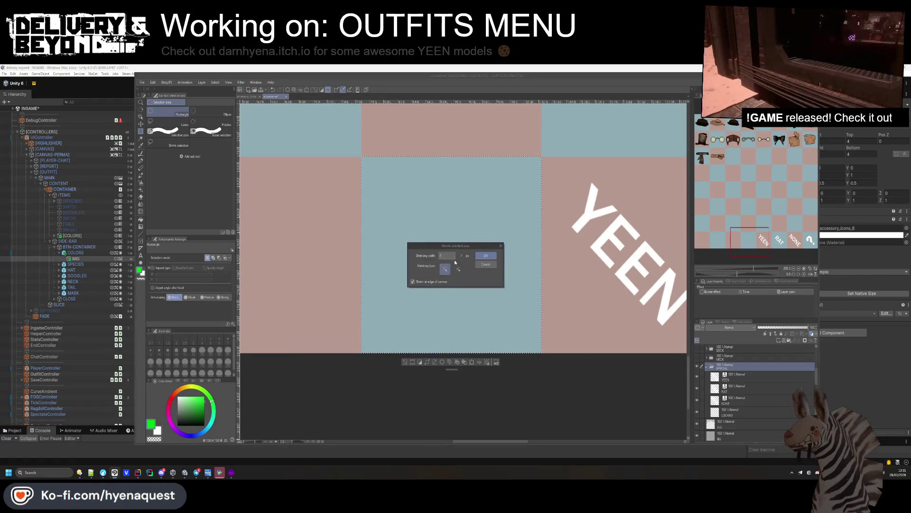
pyautogui.click(493, 256)
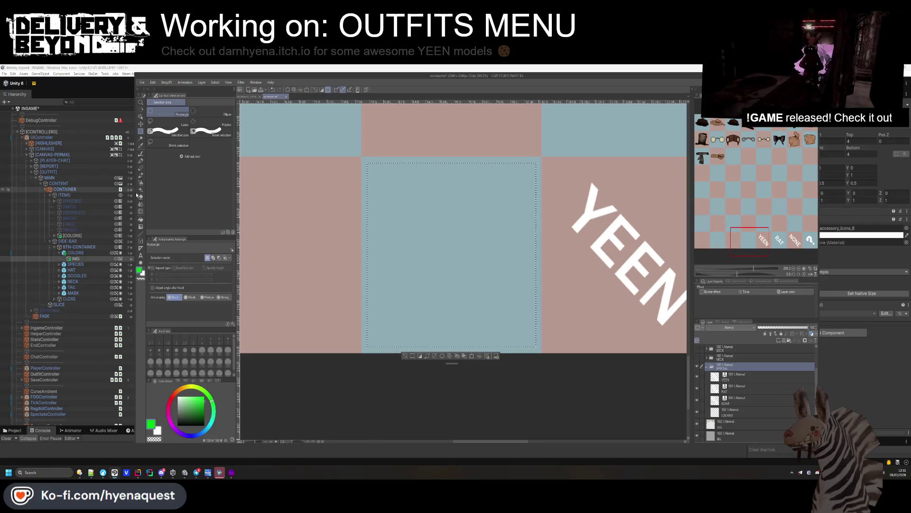
# Paint green pastel strokes in the selection's lower-left corner.
pyautogui.click(142, 169)
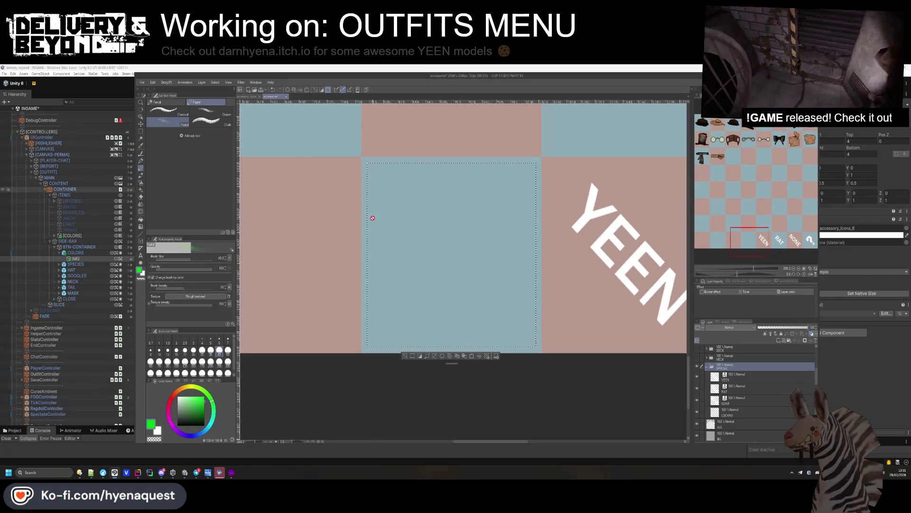
pyautogui.click(778, 341)
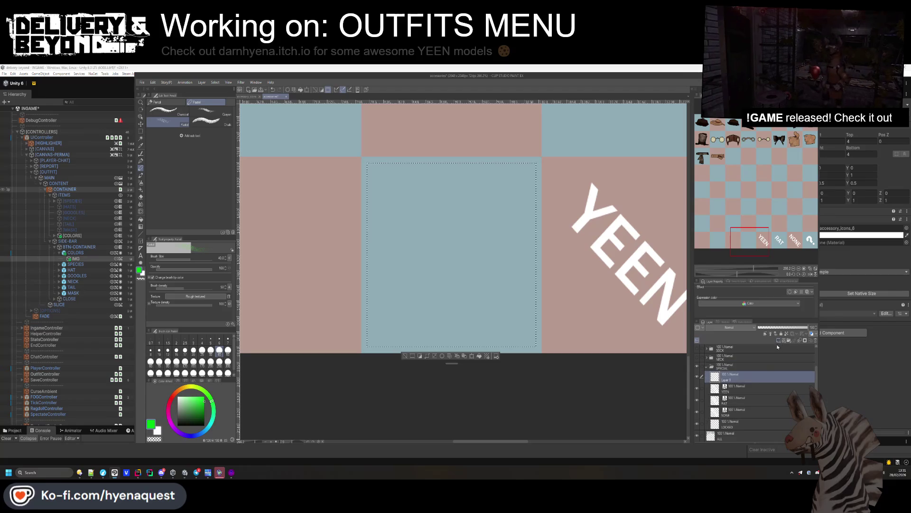
pyautogui.moveTo(446, 344)
pyautogui.mouseDown()
pyautogui.moveTo(352, 250)
pyautogui.moveTo(375, 269)
pyautogui.mouseUp()
pyautogui.moveTo(368, 313); pyautogui.dragTo(375, 290)
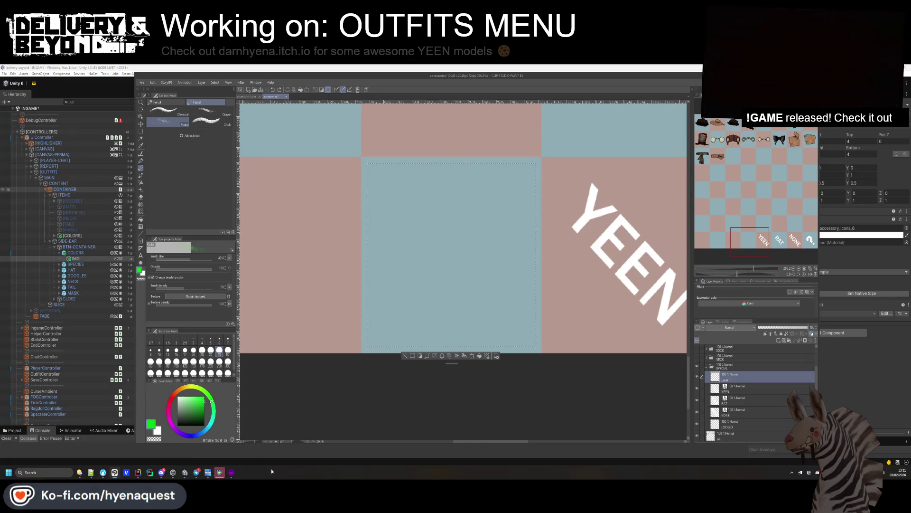
pyautogui.hotkey('alt', 'Tab')
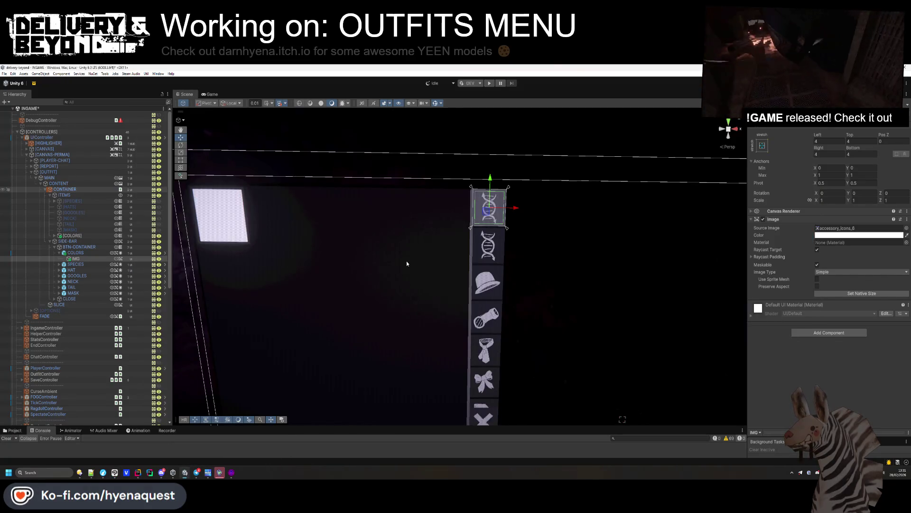
# Show the Project panel enlarged and browse the Ingame materials folders.
pyautogui.click(15, 430)
pyautogui.moveTo(304, 426); pyautogui.dragTo(304, 369)
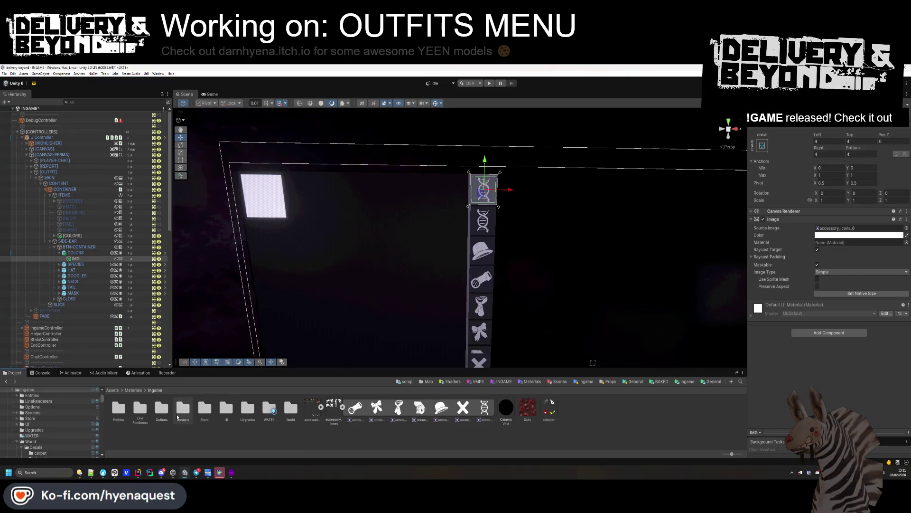
pyautogui.click(132, 391)
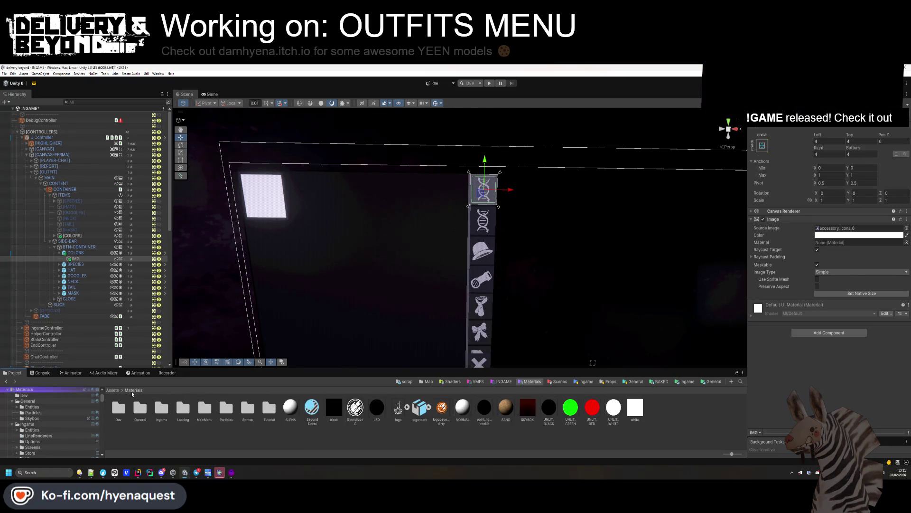
pyautogui.doubleClick(161, 407)
pyautogui.doubleClick(221, 409)
pyautogui.press('BackSpace')
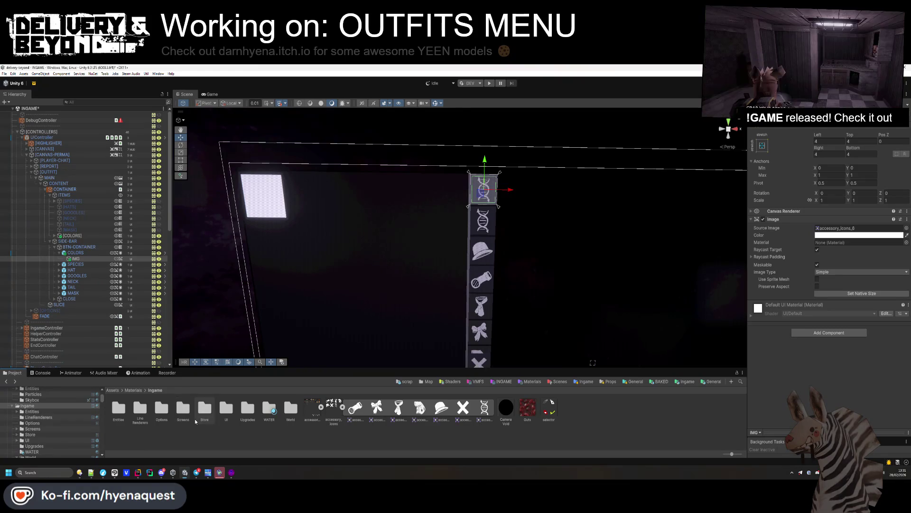
pyautogui.click(342, 407)
pyautogui.click(321, 407)
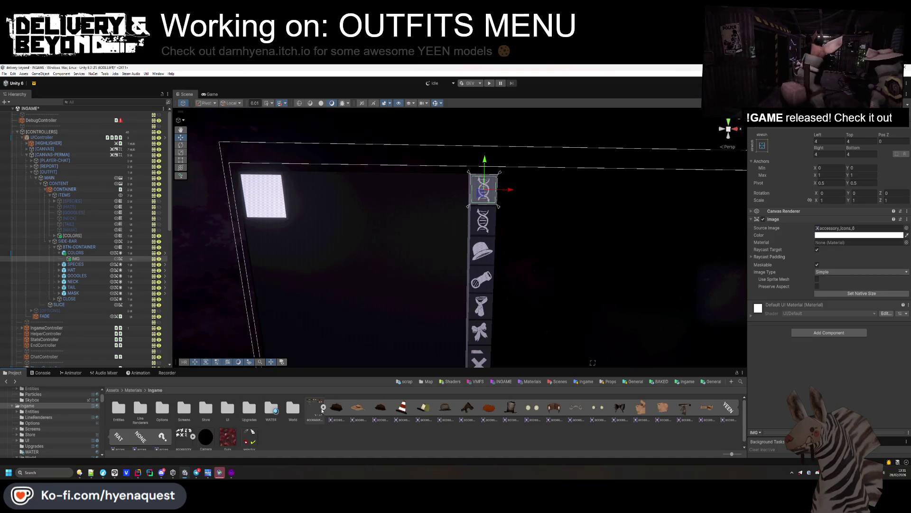
pyautogui.click(323, 407)
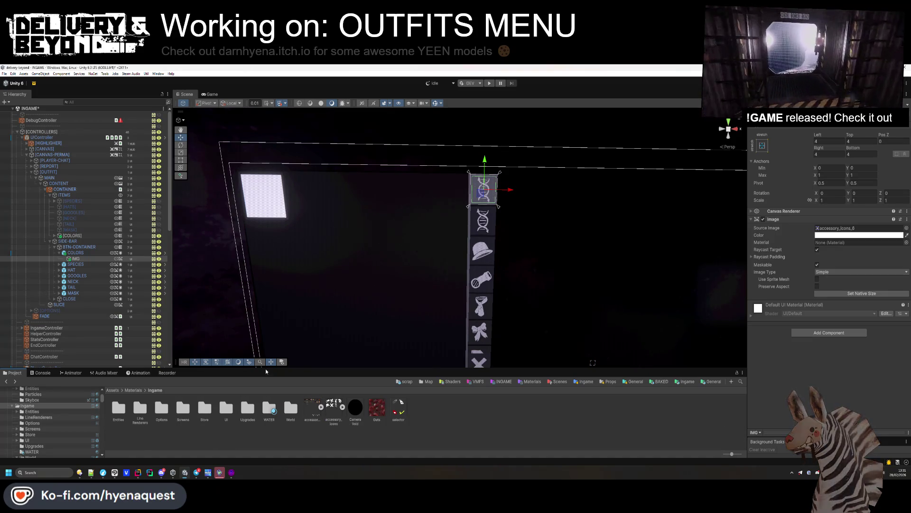
# Navigate to Models/INGAME/Player/CackleWorker and inspect the Jumpsuit_Blue material.
pyautogui.click(686, 381)
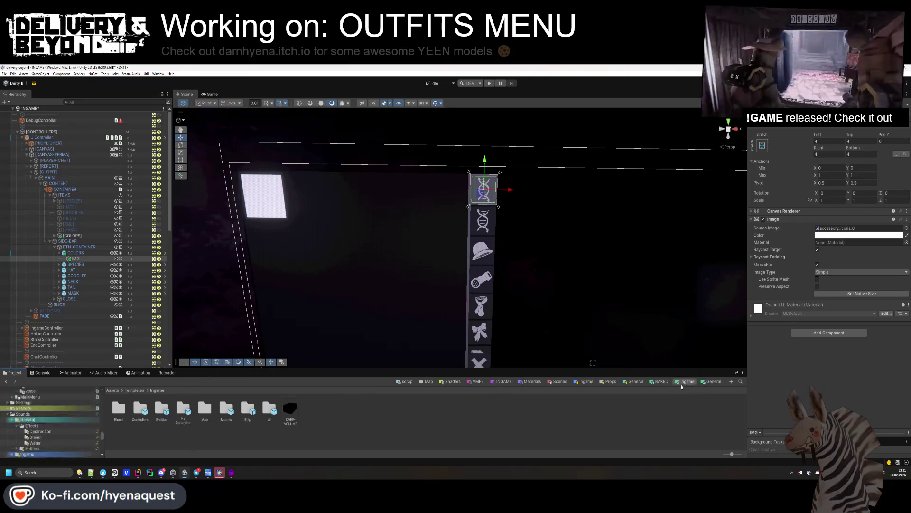
pyautogui.click(509, 382)
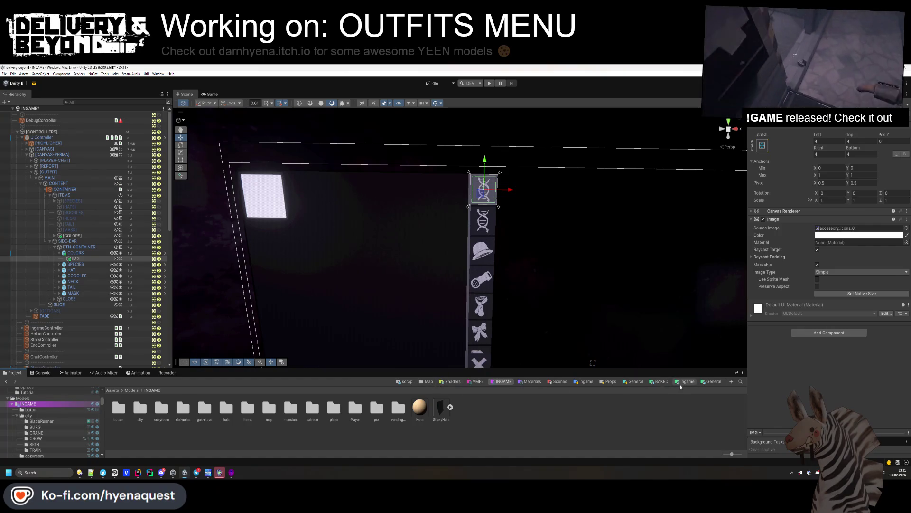
pyautogui.click(679, 385)
pyautogui.doubleClick(162, 409)
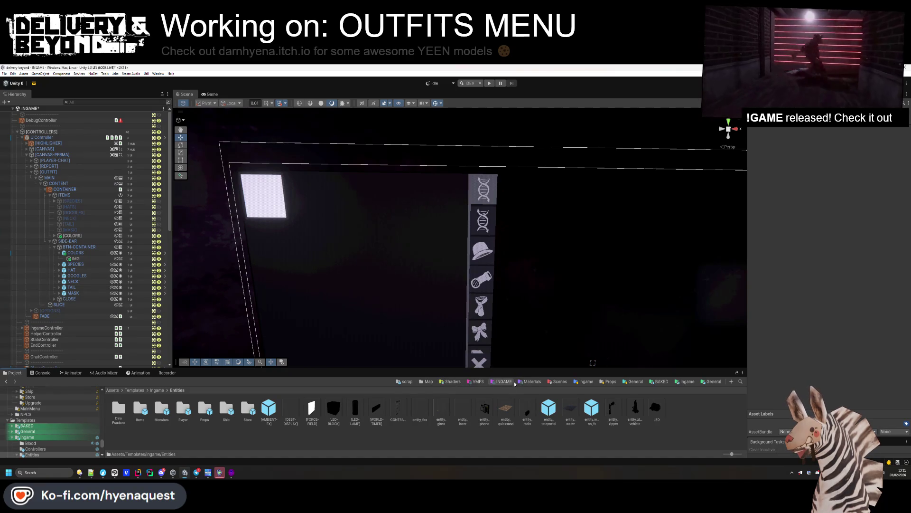
pyautogui.click(475, 382)
pyautogui.click(131, 390)
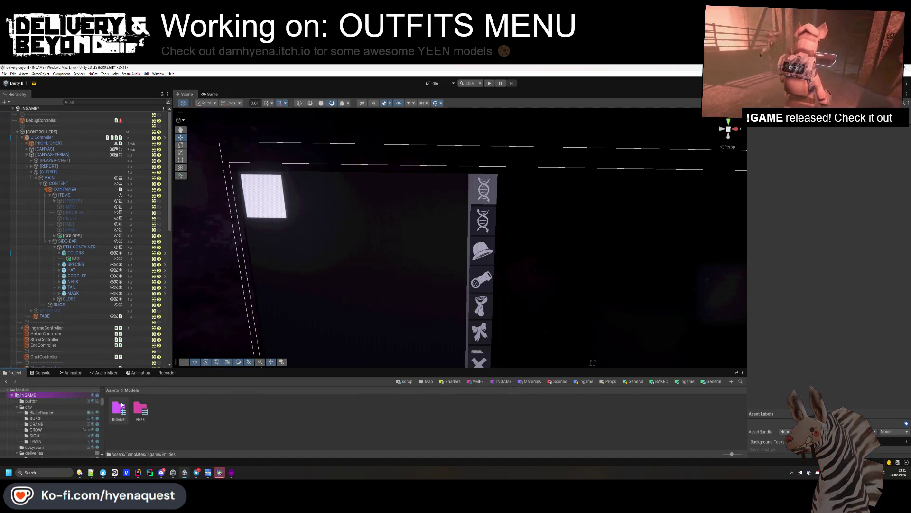
pyautogui.doubleClick(119, 407)
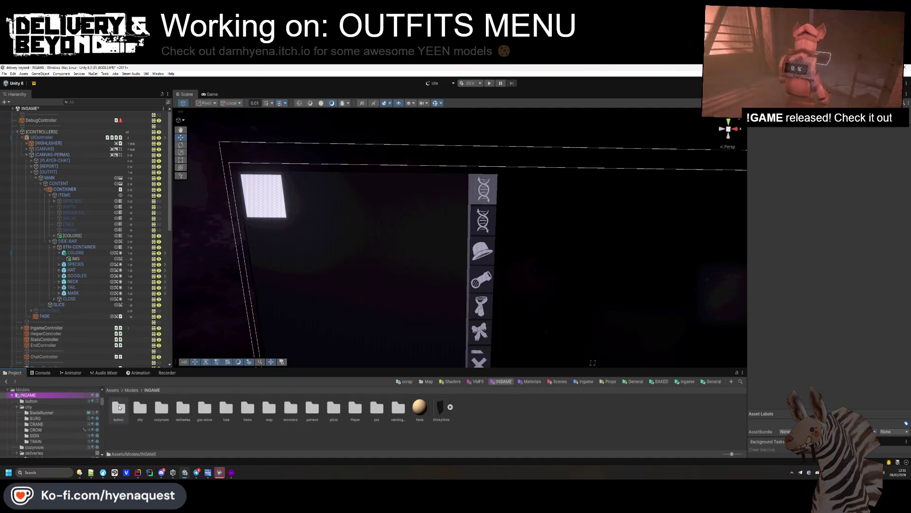
pyautogui.doubleClick(355, 408)
pyautogui.click(119, 407)
pyautogui.doubleClick(140, 407)
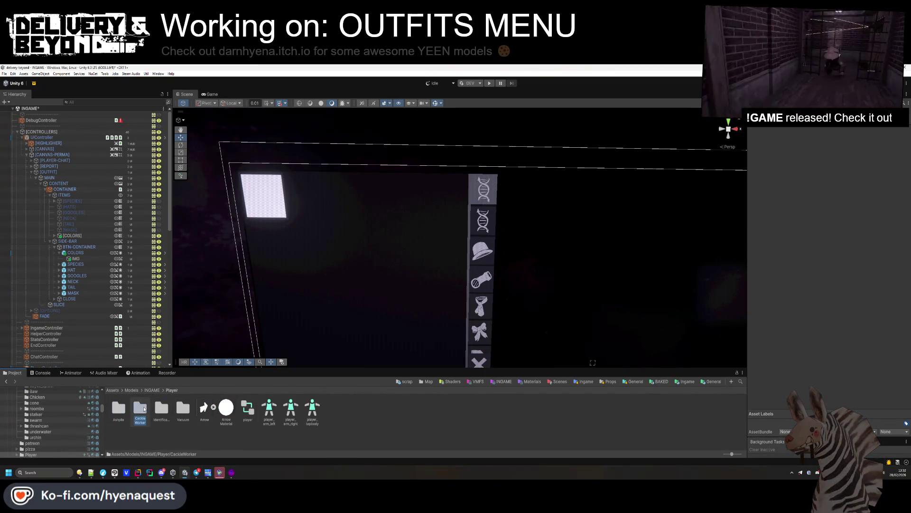
pyautogui.click(271, 407)
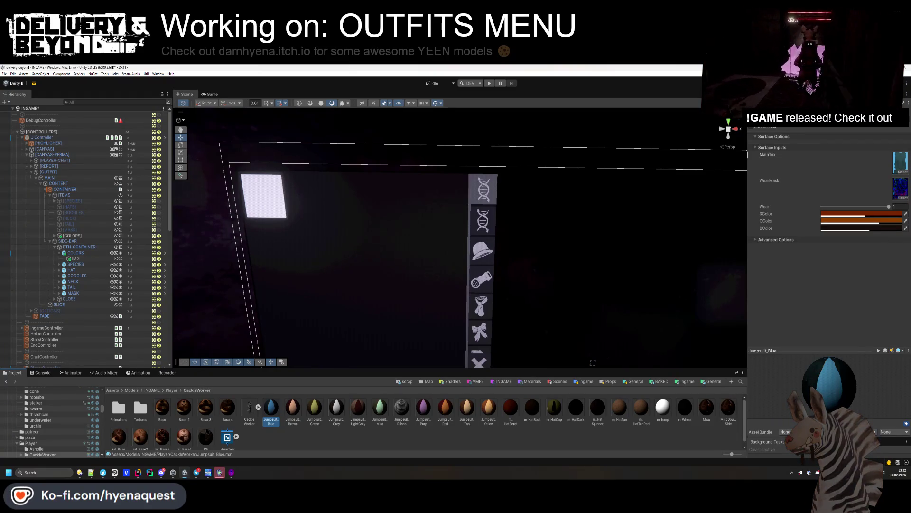
pyautogui.rightClick(801, 473)
# Set the drawing colour to the sampled pale blue and paint a triangle in the lower-left corner.
pyautogui.moveTo(817, 362)
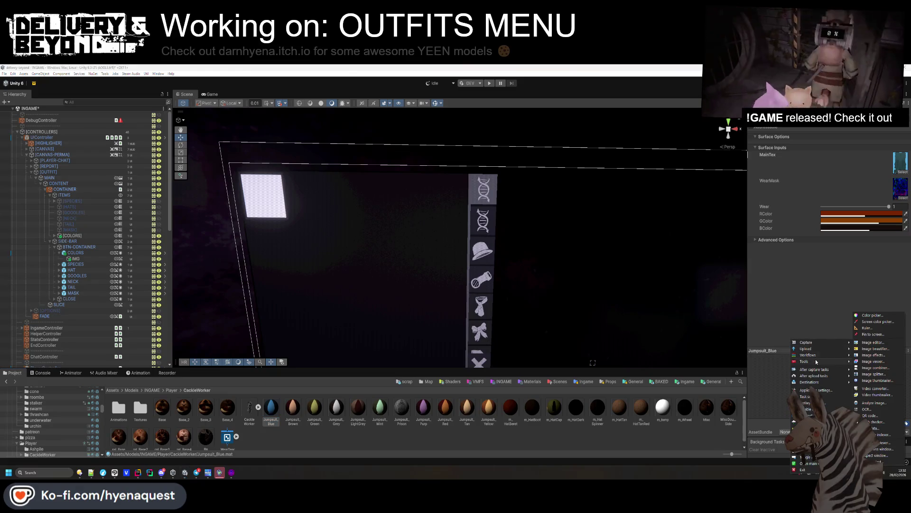
pyautogui.click(867, 315)
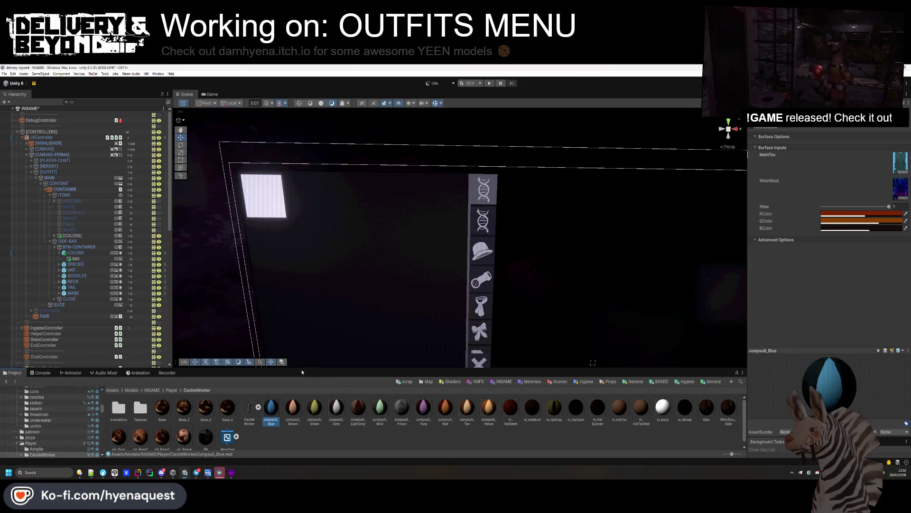
pyautogui.hotkey('alt', 'Tab')
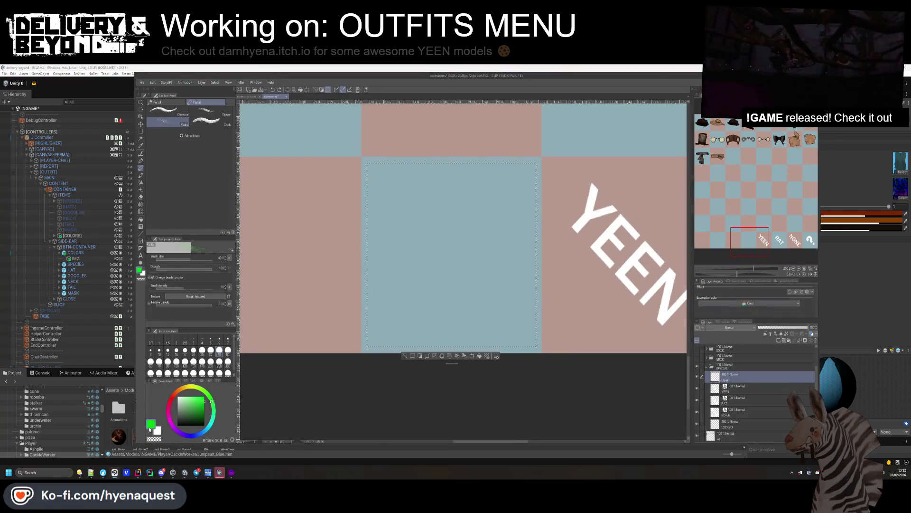
pyautogui.click(150, 427)
pyautogui.click(680, 312)
pyautogui.hotkey('ctrl', 'v')
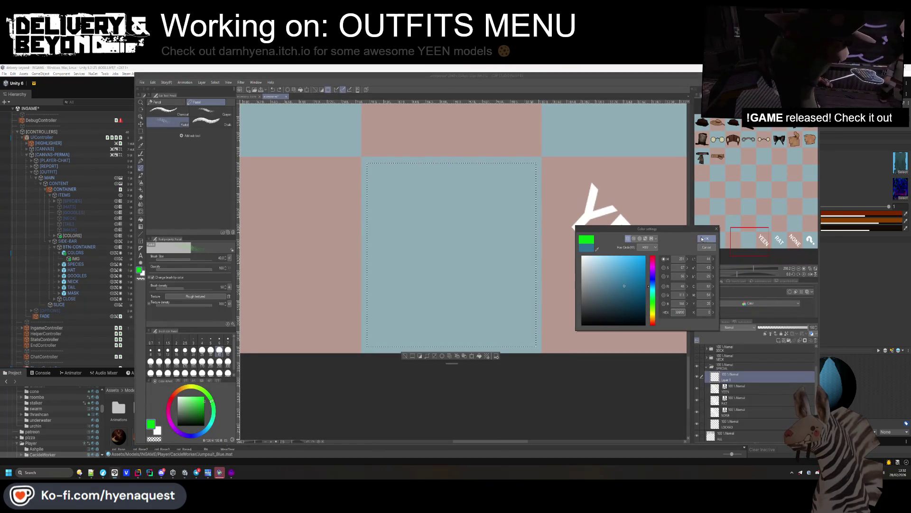
pyautogui.press('Return')
pyautogui.moveTo(390, 342)
pyautogui.mouseDown()
pyautogui.moveTo(356, 315)
pyautogui.moveTo(372, 299)
pyautogui.moveTo(408, 345)
pyautogui.mouseUp()
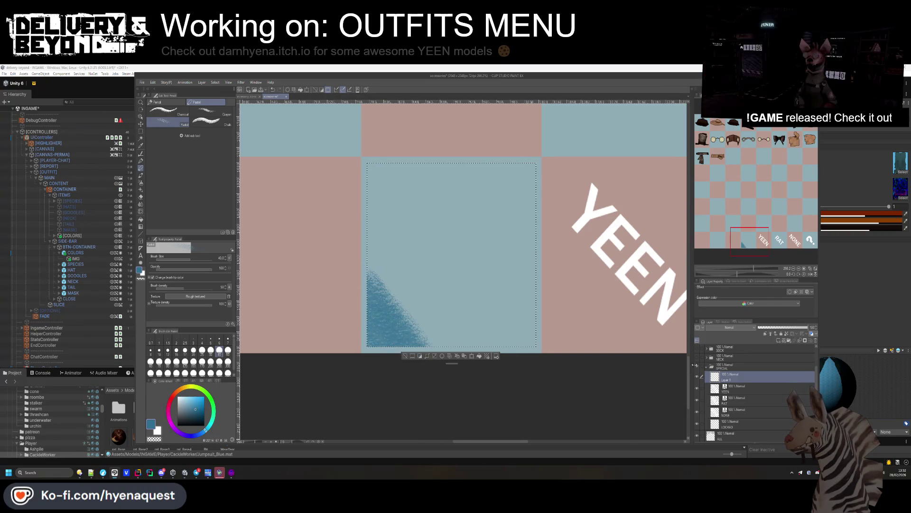
# Sample Jumpsuit_Brown's colour and paint dark red strokes over the blue triangle.
pyautogui.hotkey('alt', 'Tab')
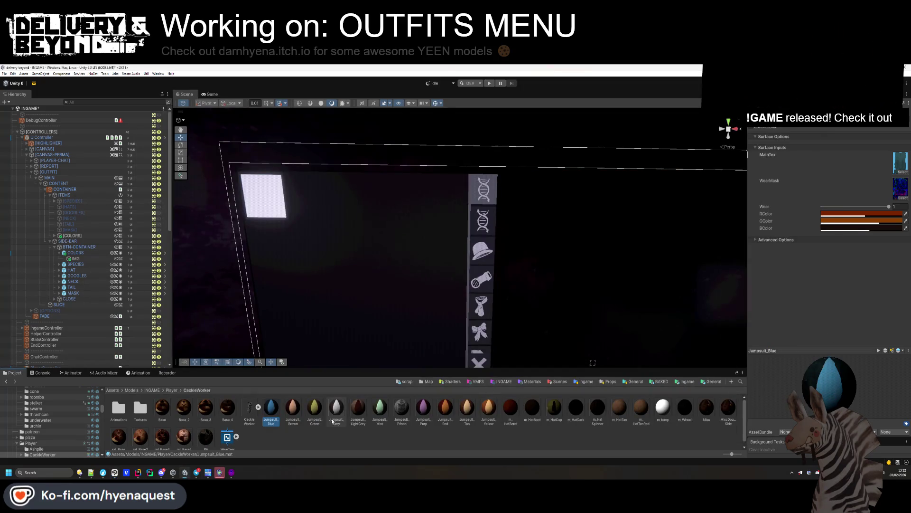
pyautogui.click(293, 409)
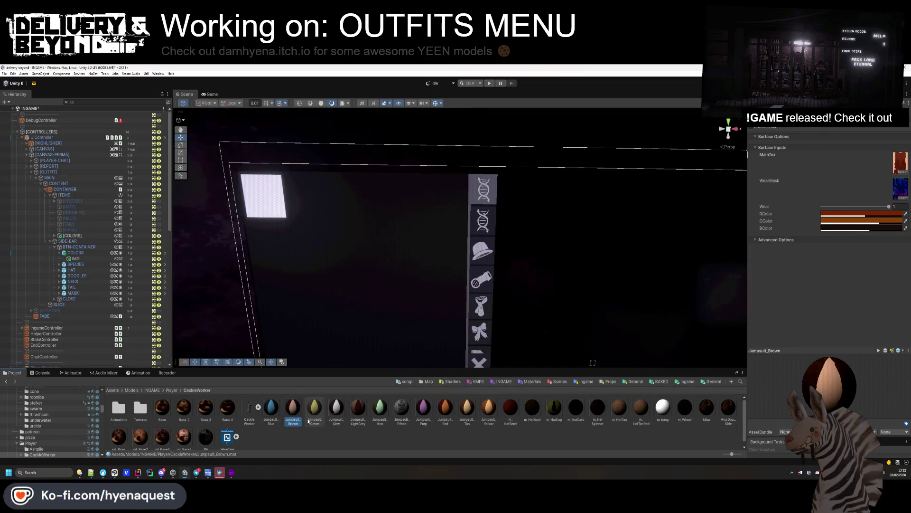
pyautogui.rightClick(809, 473)
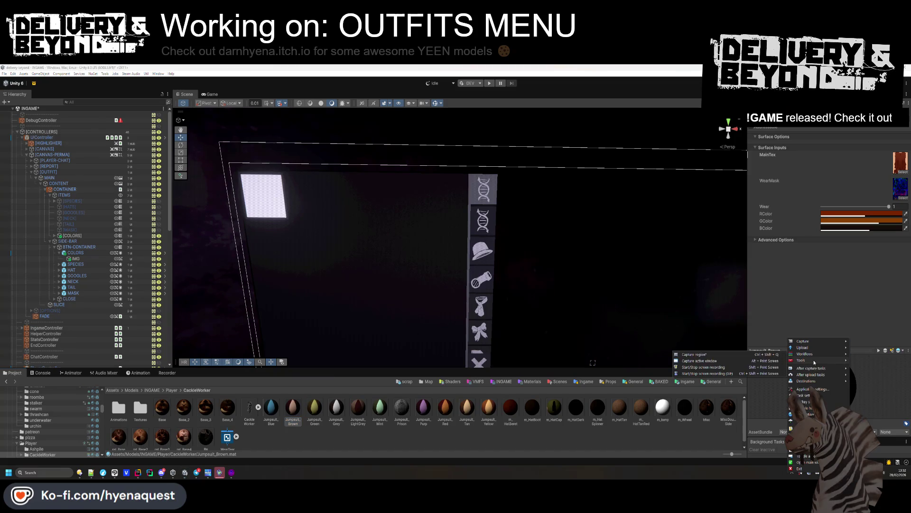
pyautogui.moveTo(831, 351)
pyautogui.click(876, 321)
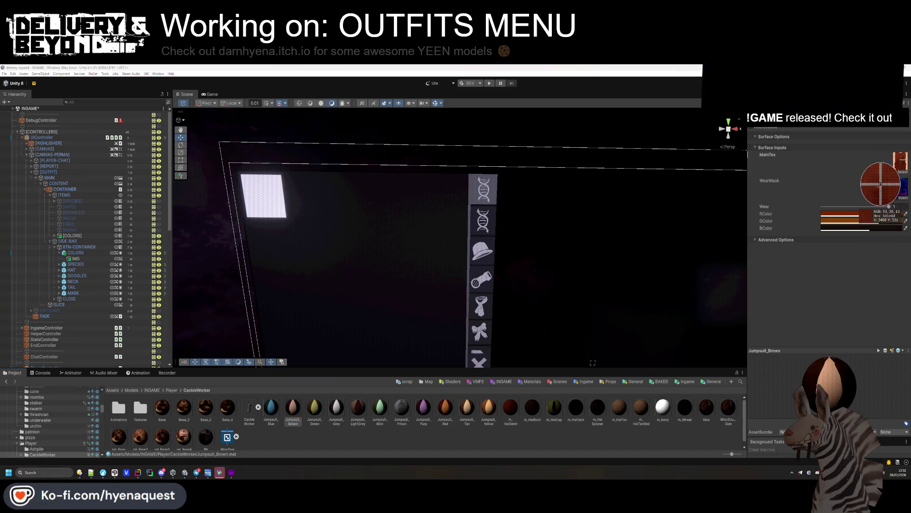
pyautogui.click(878, 213)
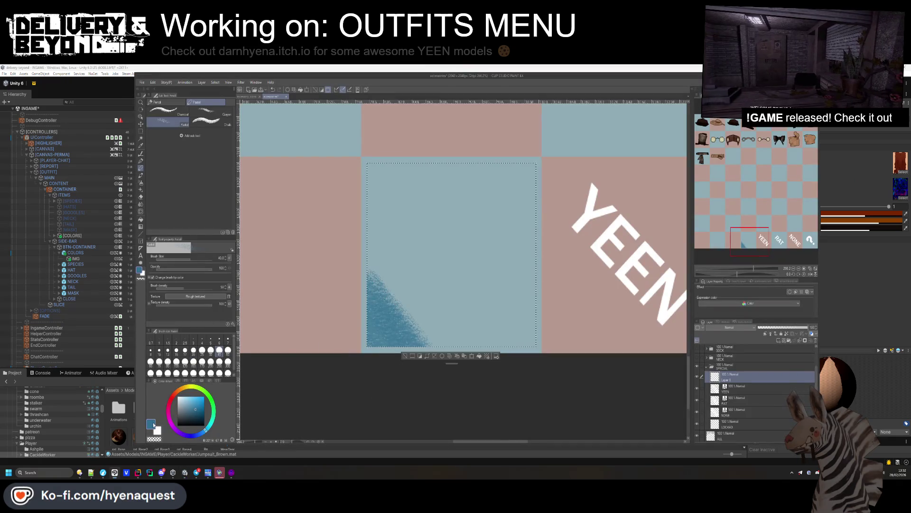
pyautogui.click(154, 424)
pyautogui.hotkey('ctrl', 'v')
pyautogui.click(703, 240)
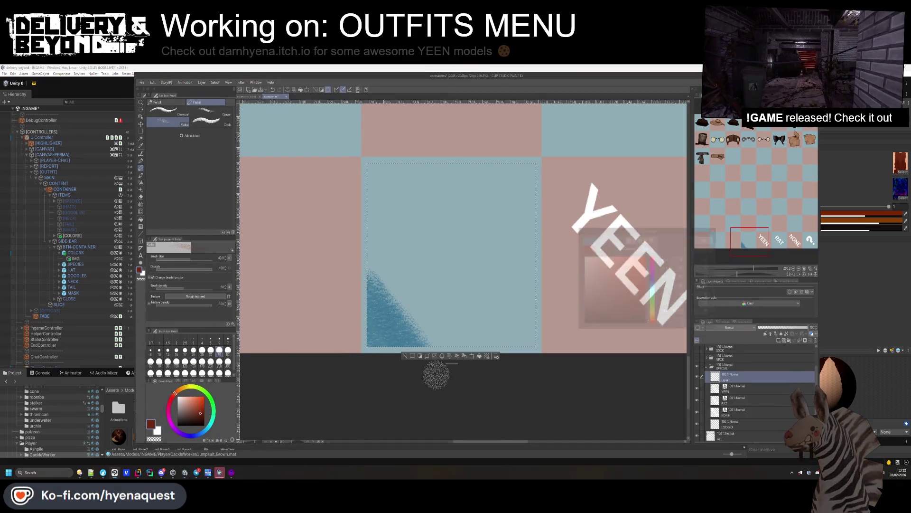
pyautogui.moveTo(341, 240)
pyautogui.mouseDown()
pyautogui.moveTo(413, 348)
pyautogui.moveTo(463, 363)
pyautogui.moveTo(428, 335)
pyautogui.moveTo(451, 349)
pyautogui.moveTo(369, 228)
pyautogui.moveTo(453, 385)
pyautogui.moveTo(368, 236)
pyautogui.mouseUp()
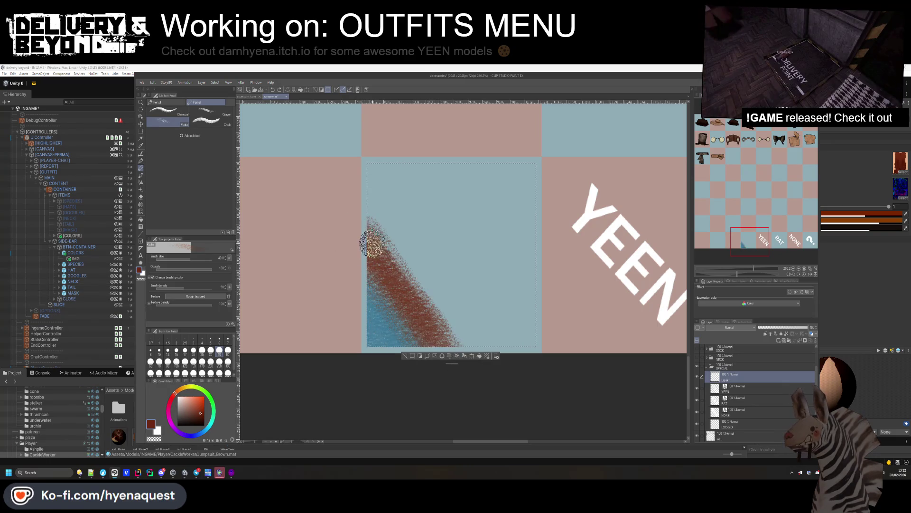
# Sample Jumpsuit_Green's colour and paint an olive-brown pastel stroke along the diagonal.
pyautogui.hotkey('alt', 'Tab')
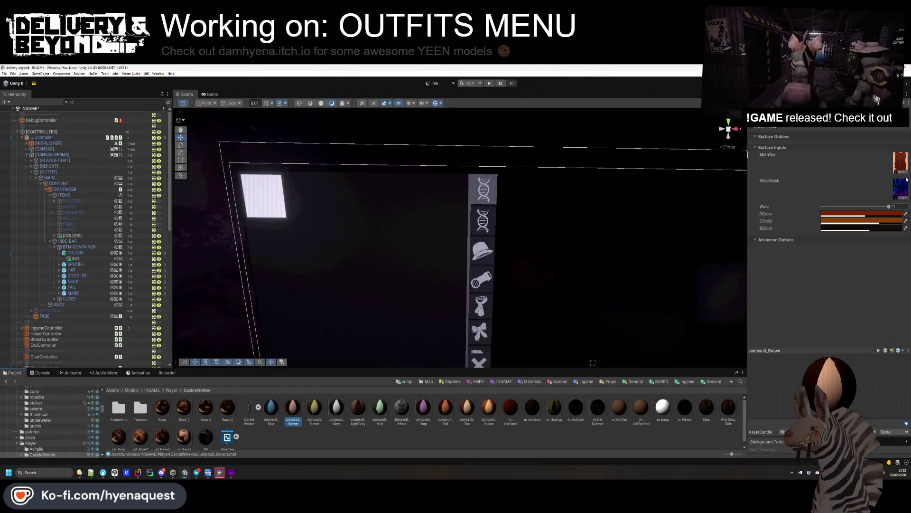
pyautogui.click(312, 413)
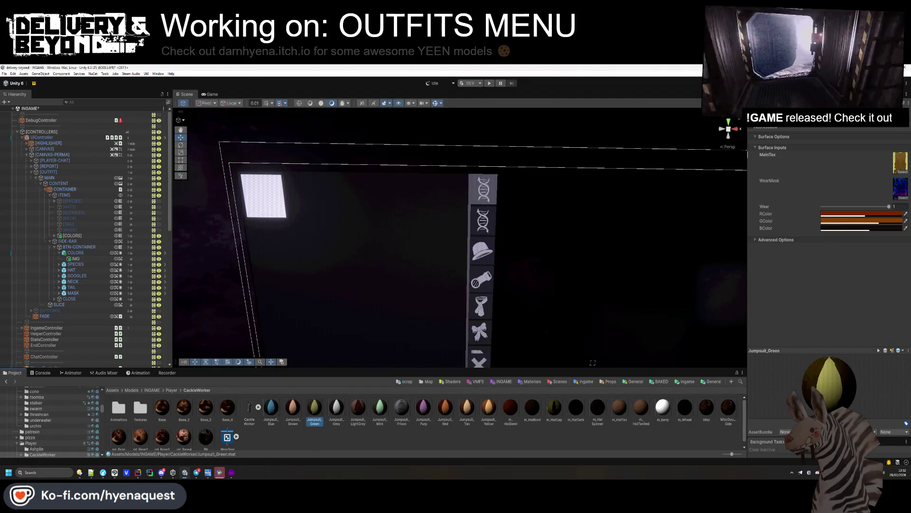
pyautogui.rightClick(801, 473)
pyautogui.moveTo(822, 365)
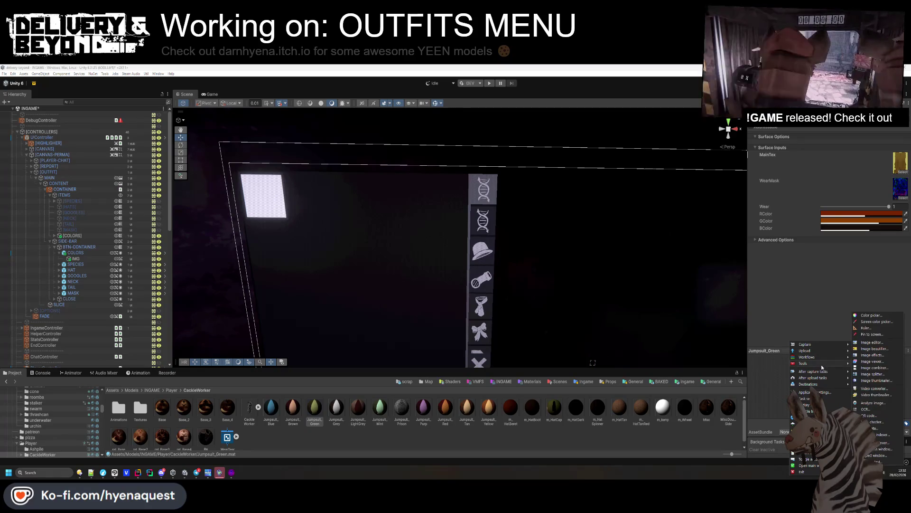
pyautogui.click(866, 327)
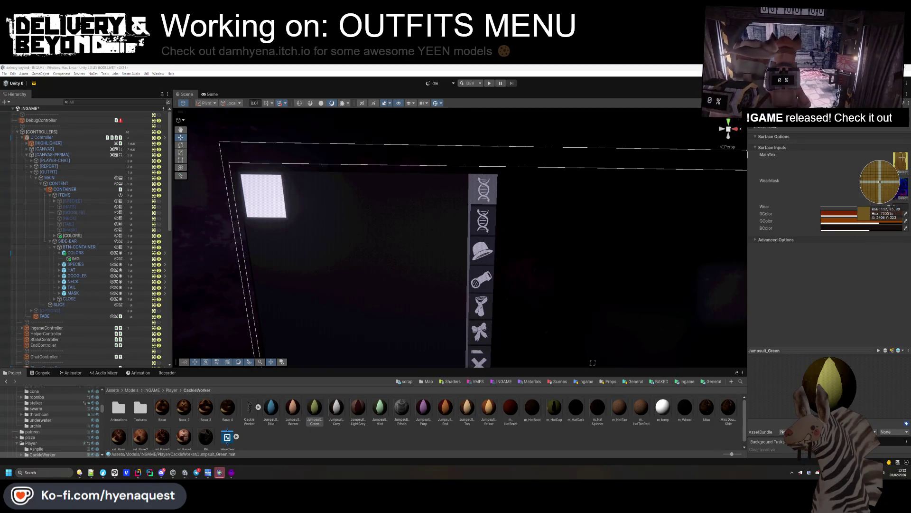
pyautogui.hotkey('alt', 'Tab')
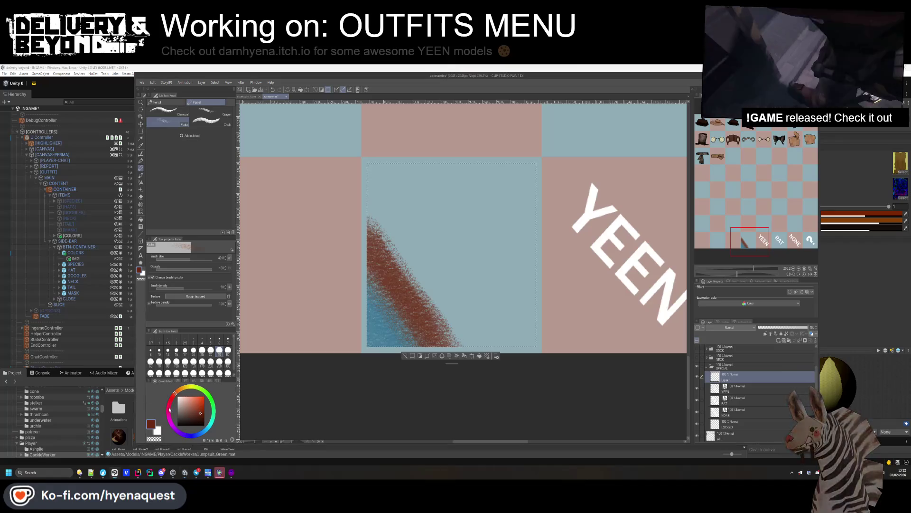
pyautogui.click(652, 315)
pyautogui.click(703, 241)
pyautogui.moveTo(366, 210)
pyautogui.mouseDown()
pyautogui.moveTo(372, 204)
pyautogui.moveTo(459, 335)
pyautogui.mouseUp()
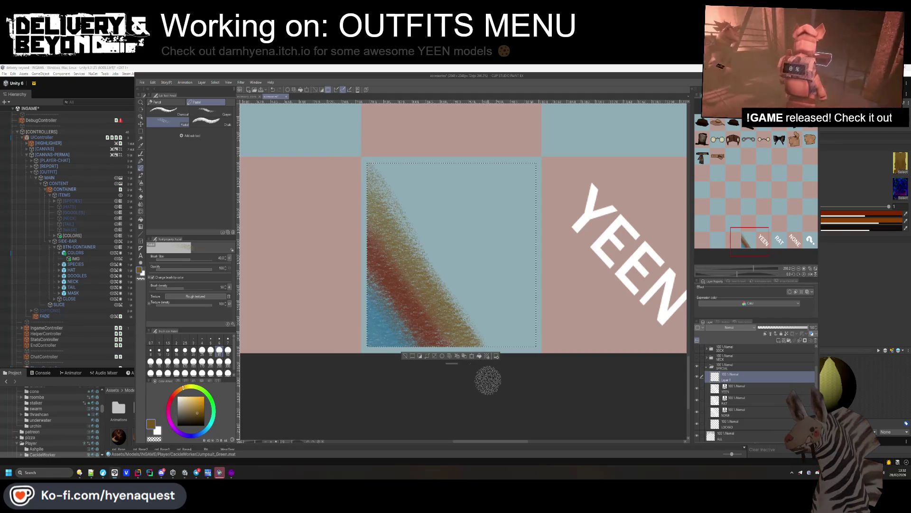
pyautogui.hotkey('alt', 'Tab')
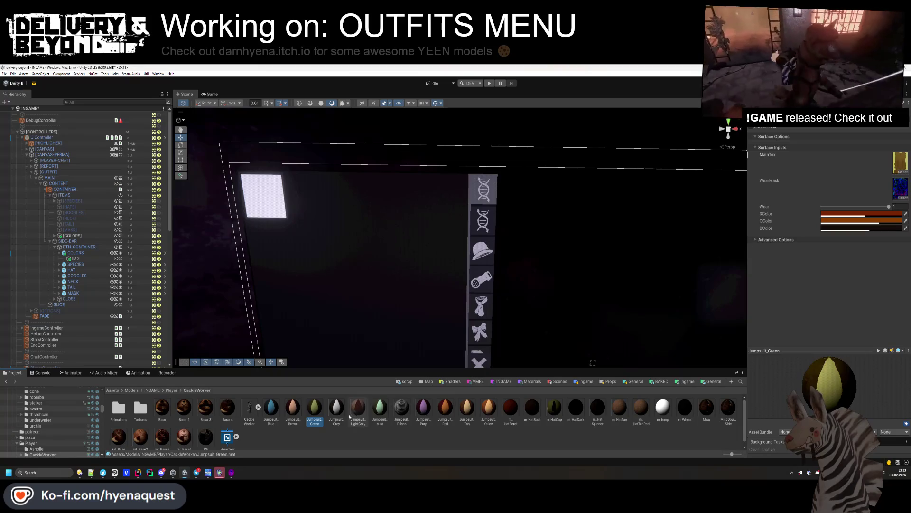
# Sample Jumpsuit_Grey's texture colour and paint a grey band along the upper diagonal.
pyautogui.click(336, 408)
pyautogui.hotkey('alt', 'Tab')
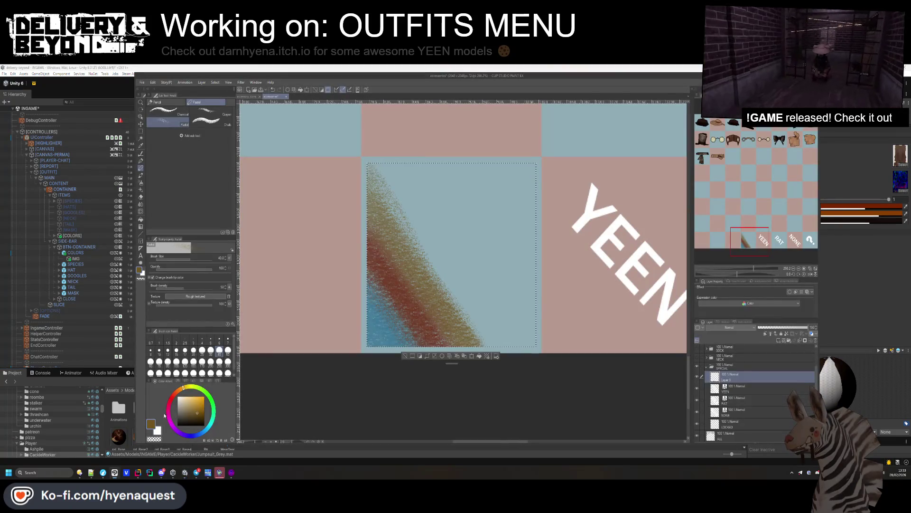
pyautogui.hotkey('alt', 'Tab')
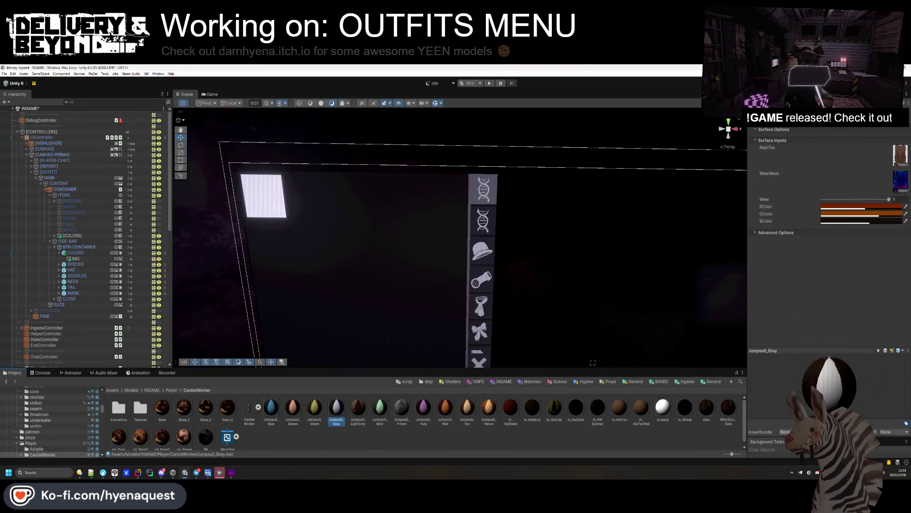
pyautogui.rightClick(809, 472)
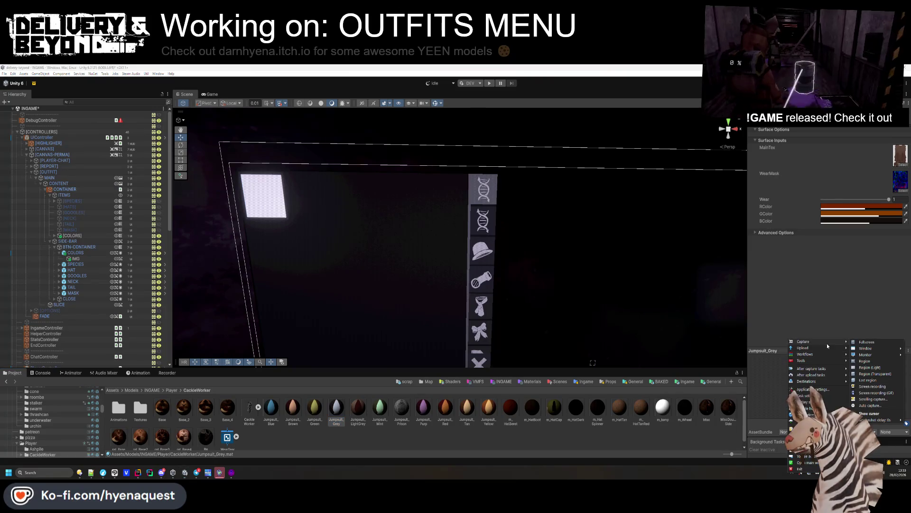
pyautogui.moveTo(826, 350)
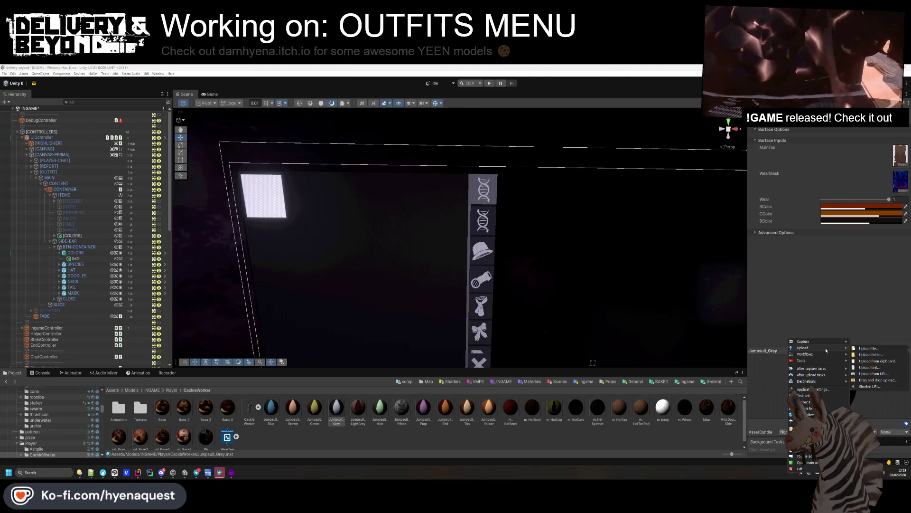
pyautogui.click(864, 321)
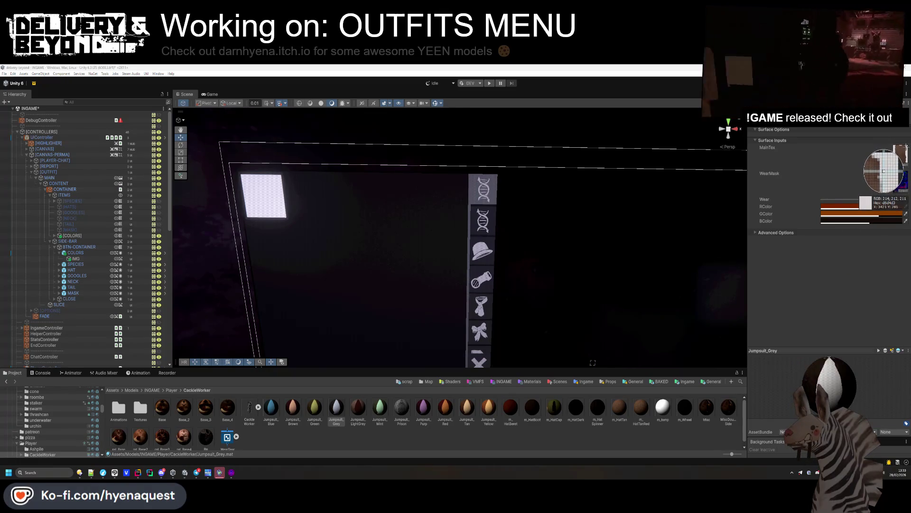
pyautogui.click(898, 162)
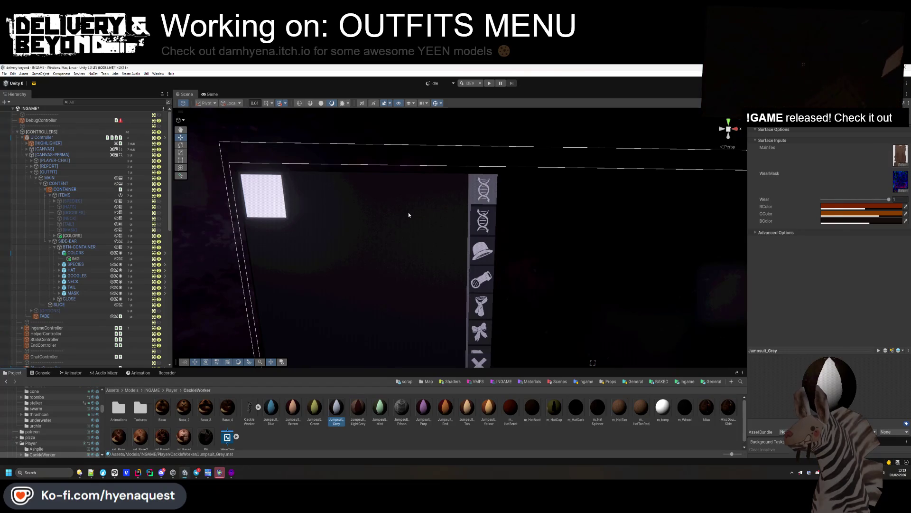
pyautogui.hotkey('alt', 'Tab')
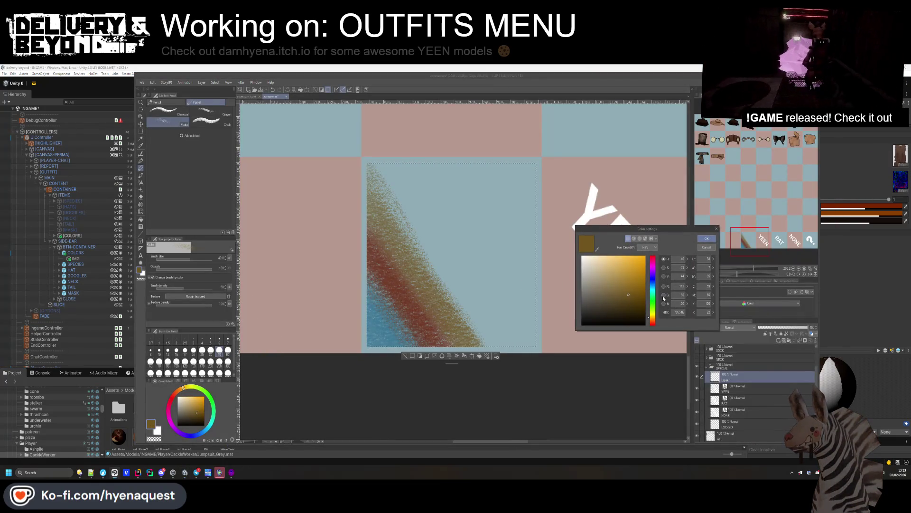
pyautogui.click(706, 238)
pyautogui.moveTo(371, 166)
pyautogui.mouseDown()
pyautogui.moveTo(527, 346)
pyautogui.moveTo(379, 178)
pyautogui.moveTo(464, 322)
pyautogui.moveTo(392, 212)
pyautogui.moveTo(519, 365)
pyautogui.moveTo(375, 145)
pyautogui.moveTo(433, 238)
pyautogui.moveTo(529, 359)
pyautogui.moveTo(374, 150)
pyautogui.mouseUp()
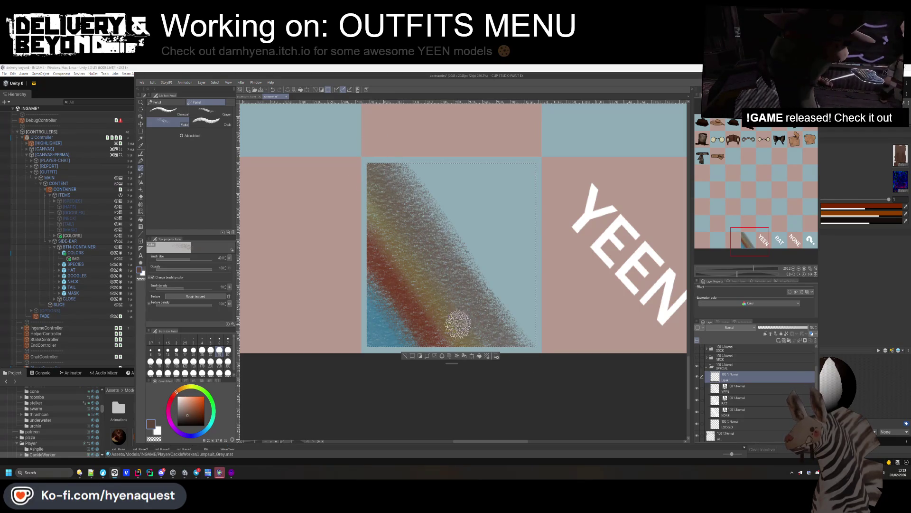
# Compare the Jumpsuit_LightGrey and Jumpsuit_Grey materials in Unity's Inspector.
pyautogui.scroll(-5, 536, 317)
pyautogui.scroll(5, 513, 307)
pyautogui.hotkey('alt', 'Tab')
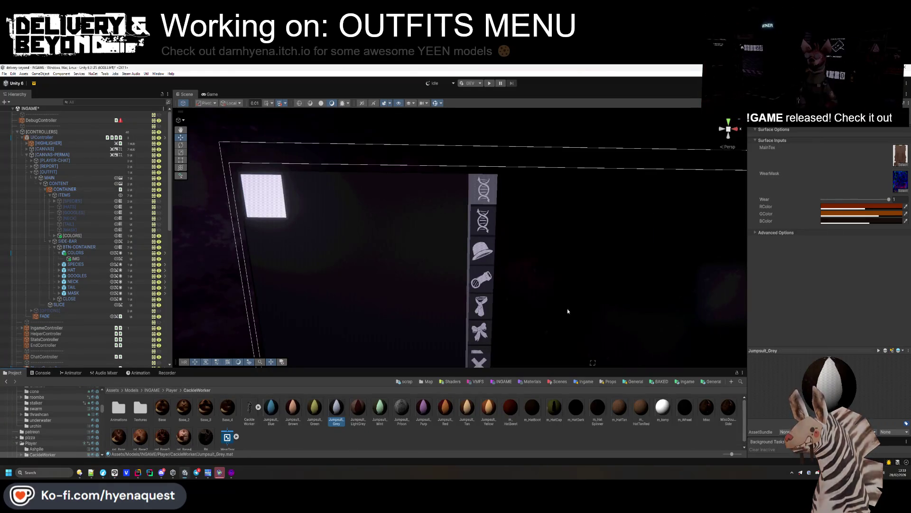
pyautogui.click(358, 408)
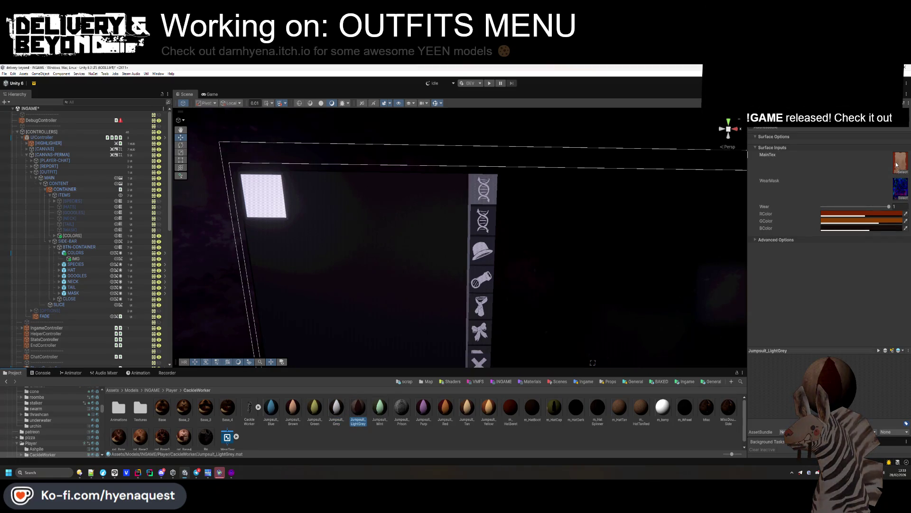
pyautogui.click(336, 408)
pyautogui.click(358, 408)
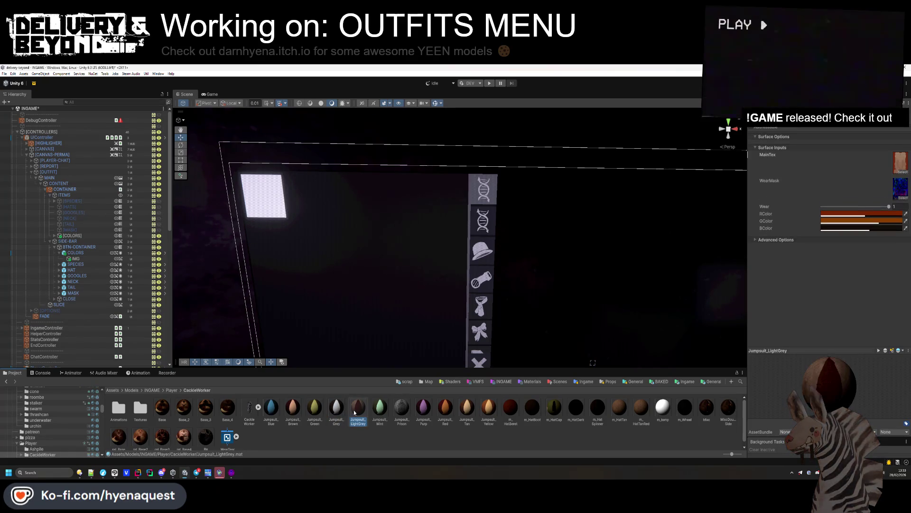
pyautogui.click(348, 412)
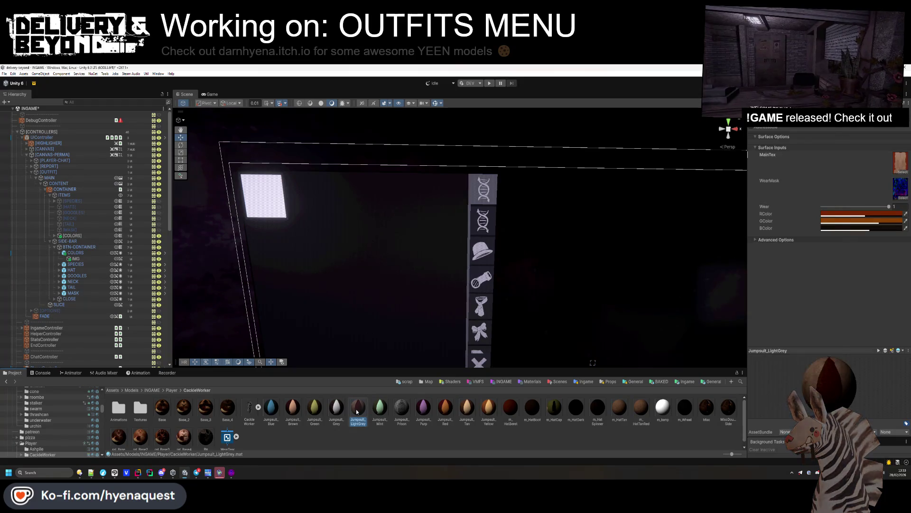
# Sample the Jumpsuit_Mint colour from Unity and paint a pale pastel stroke along the swatch diagonal.
pyautogui.hotkey('alt', 'Tab')
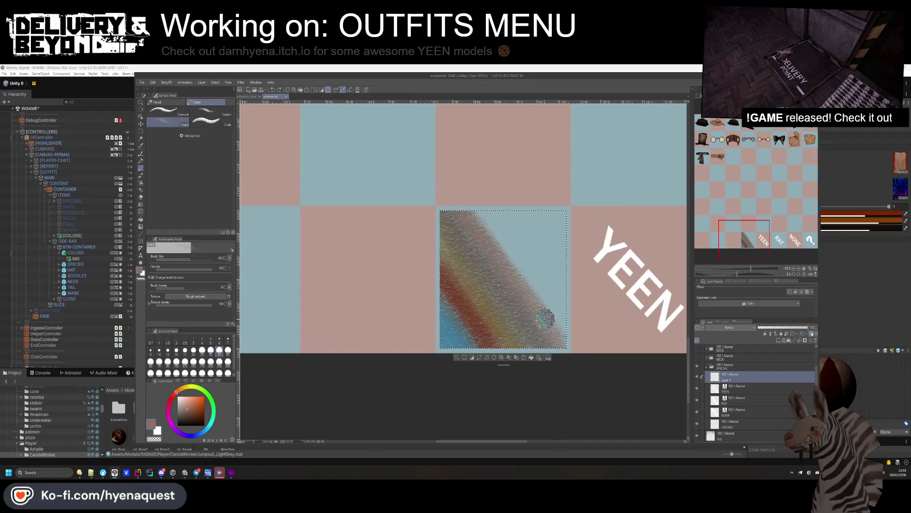
pyautogui.hotkey('alt', 'Tab')
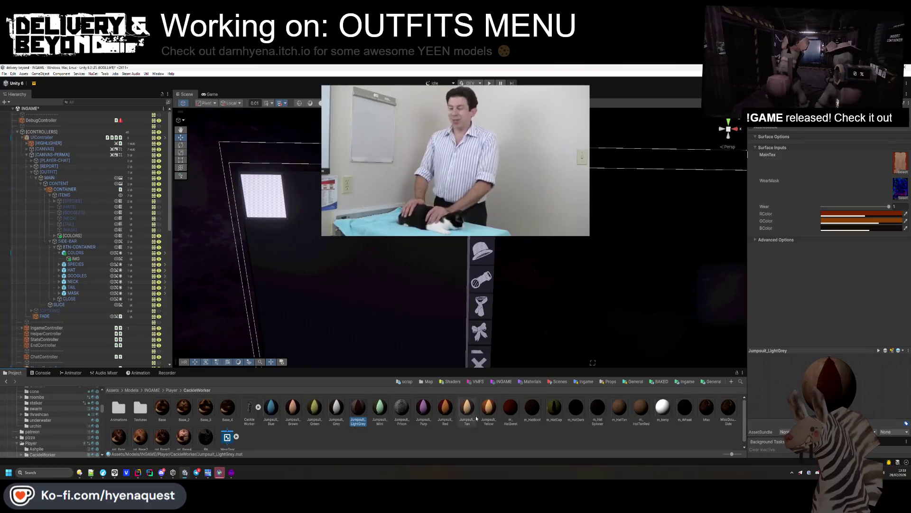
pyautogui.click(379, 408)
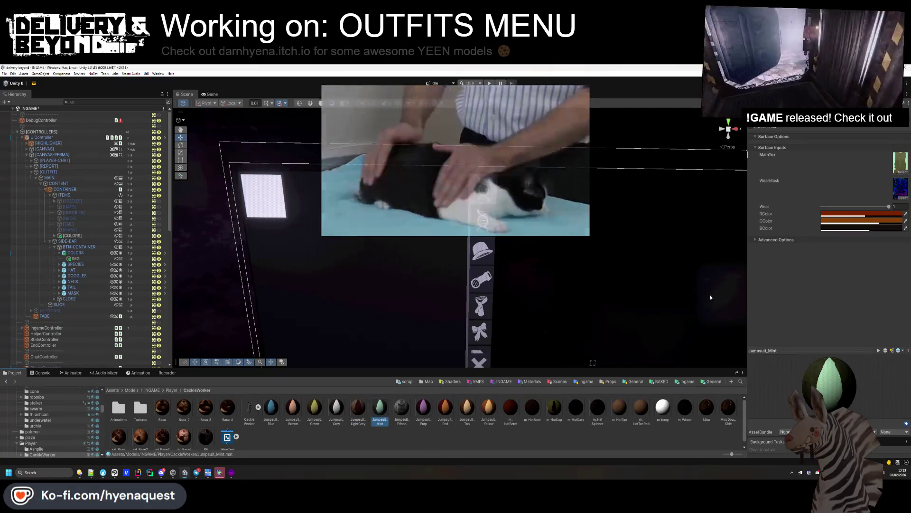
pyautogui.rightClick(792, 472)
pyautogui.moveTo(811, 352)
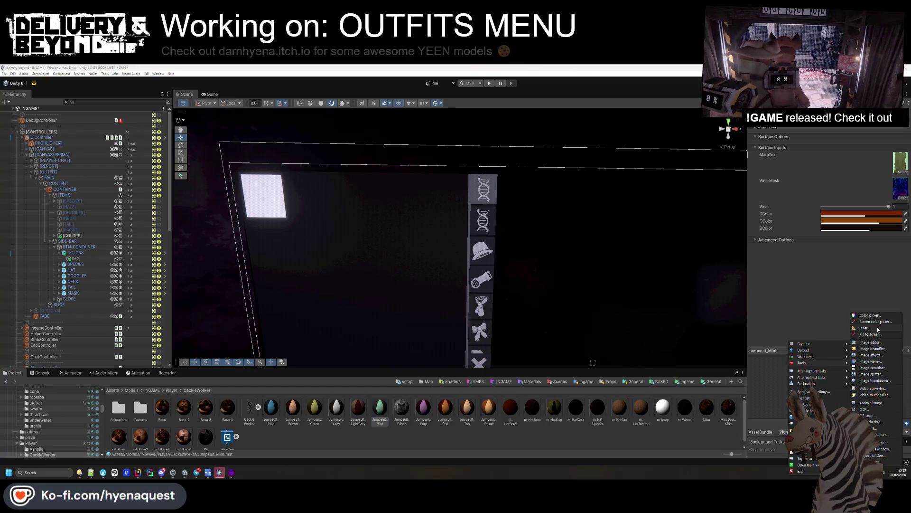
pyautogui.click(873, 321)
pyautogui.click(903, 160)
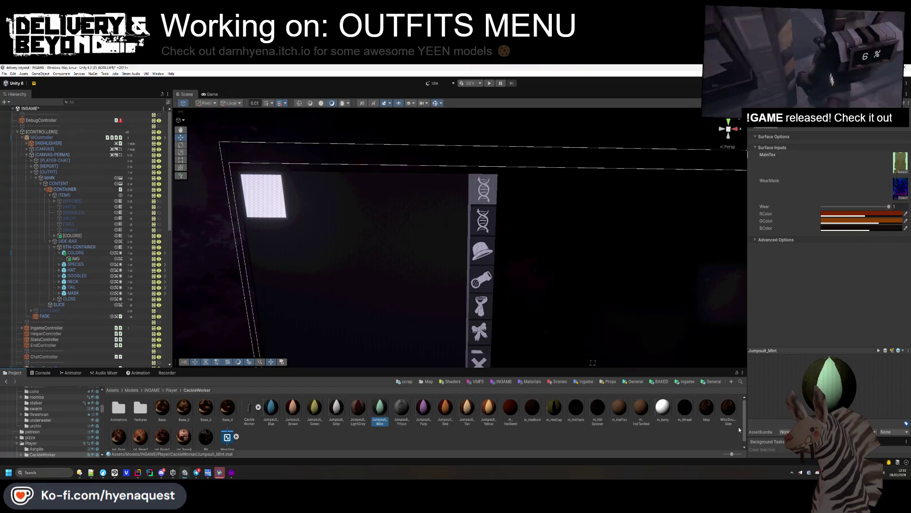
pyautogui.hotkey('alt', 'Tab')
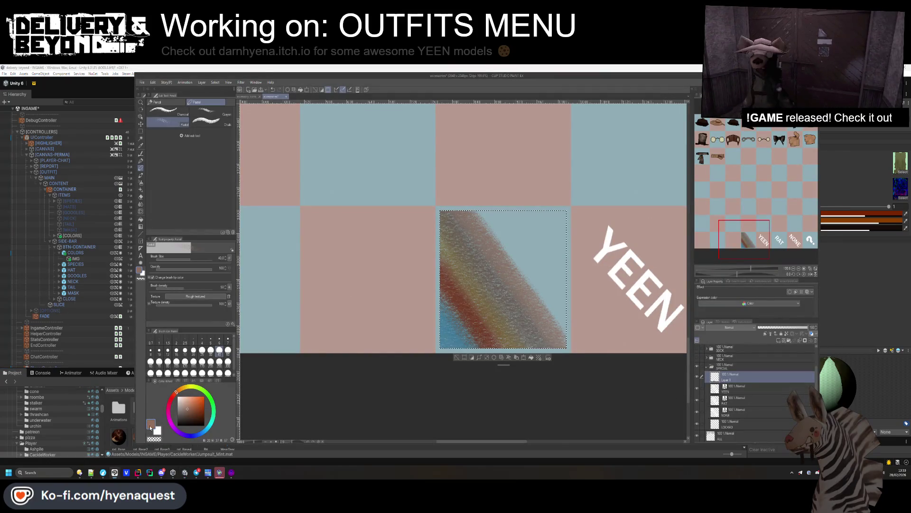
pyautogui.click(150, 428)
pyautogui.click(653, 312)
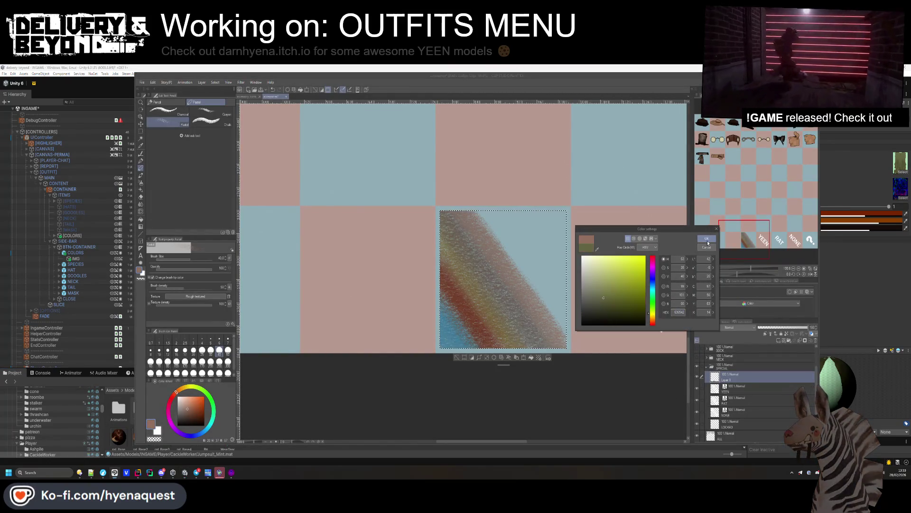
pyautogui.click(708, 243)
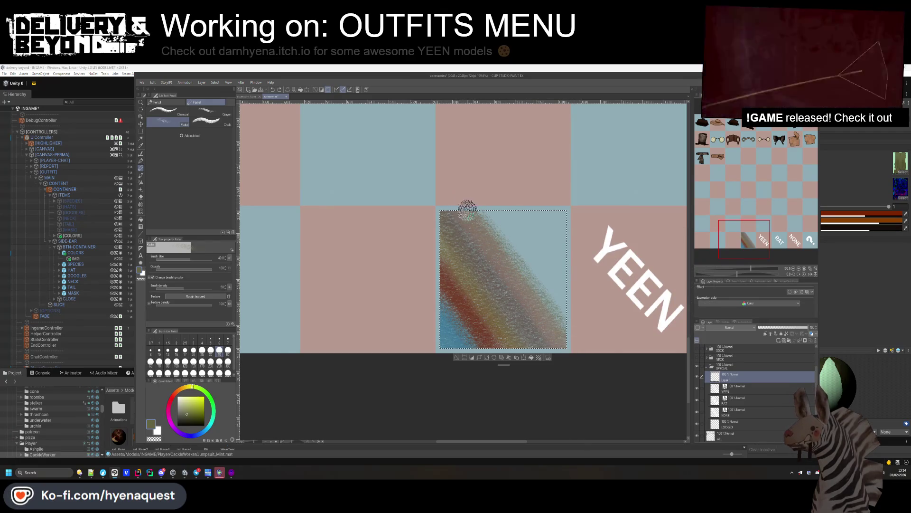
pyautogui.moveTo(563, 323); pyautogui.dragTo(472, 206)
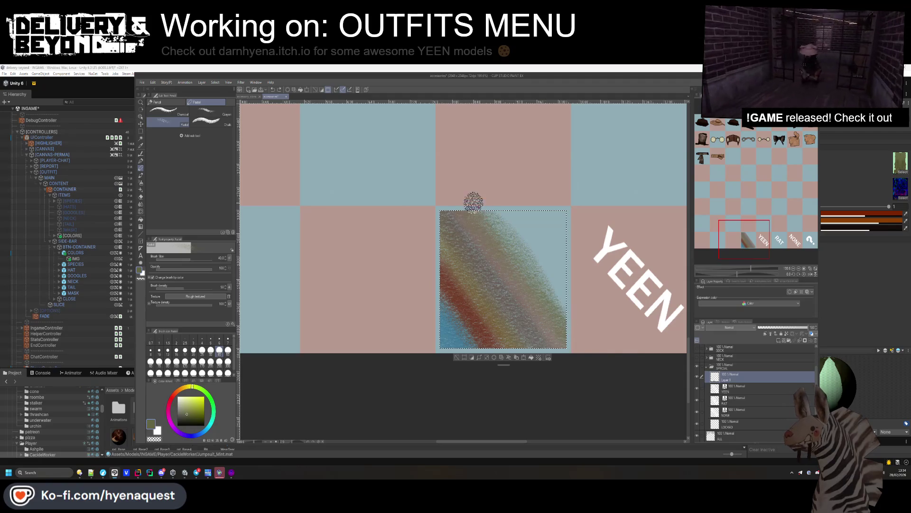
# Sample the jumpsuit preview's dark red and paint a dark pastel band across the square.
pyautogui.hotkey('alt', 'Tab')
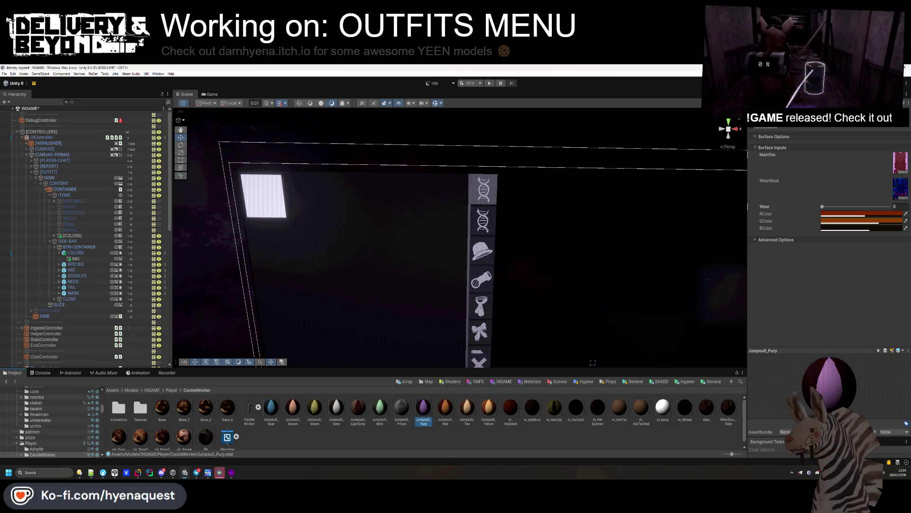
pyautogui.rightClick(800, 472)
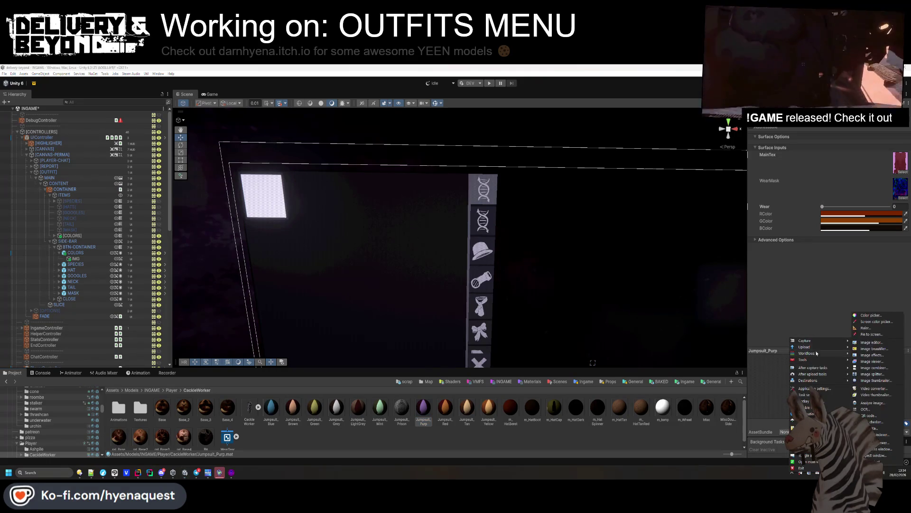
pyautogui.moveTo(802, 360)
pyautogui.click(887, 322)
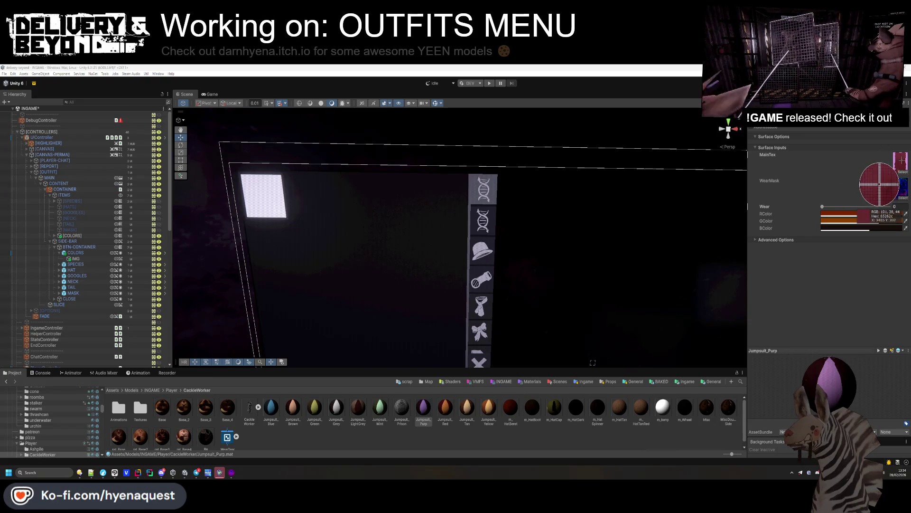
pyautogui.click(726, 126)
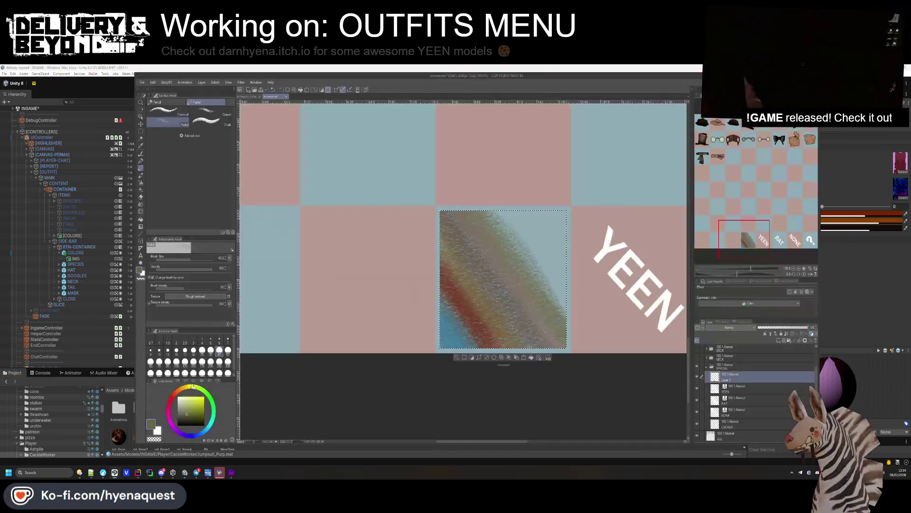
pyautogui.click(653, 323)
pyautogui.click(707, 238)
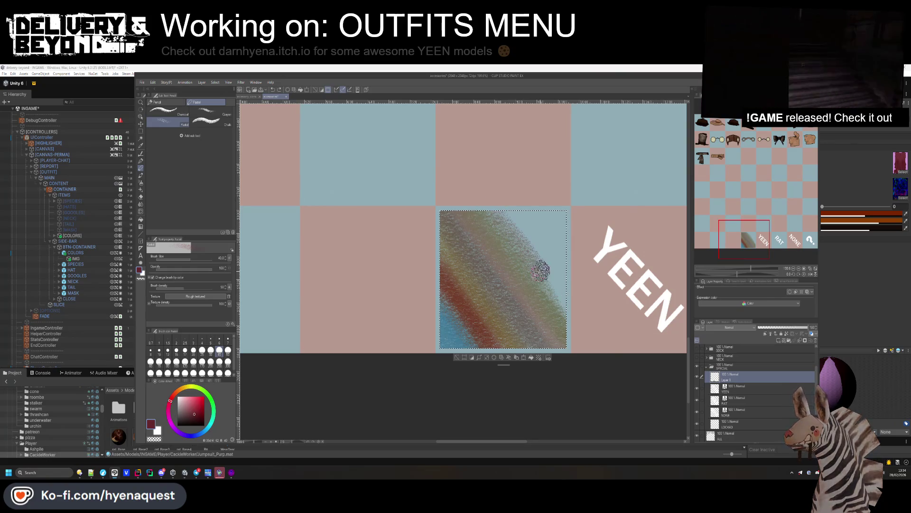
pyautogui.moveTo(514, 237)
pyautogui.mouseDown()
pyautogui.moveTo(568, 309)
pyautogui.moveTo(491, 205)
pyautogui.mouseUp()
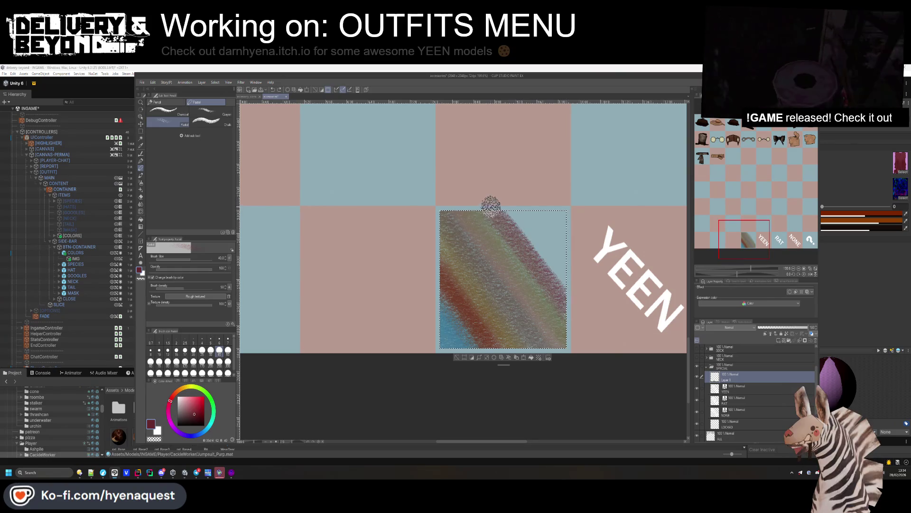
# Set the drawing colour to Jumpsuit_Red's brick red 8c2802 and paint strokes in the square's top-right.
pyautogui.hotkey('alt', 'Tab')
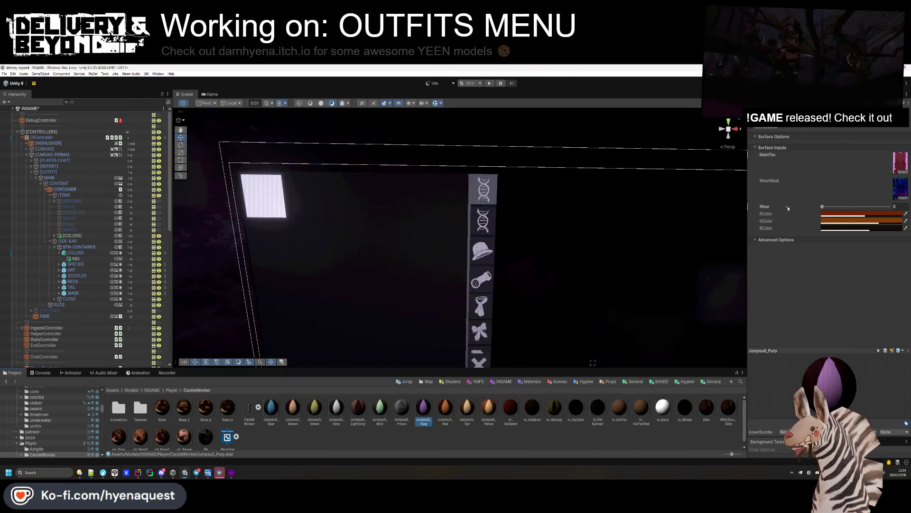
pyautogui.click(446, 408)
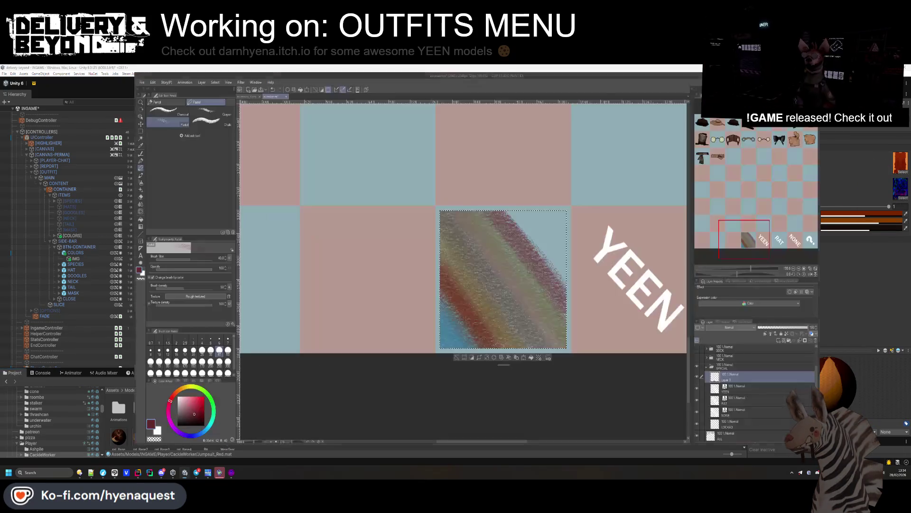
pyautogui.hotkey('alt', 'Tab')
pyautogui.click(150, 420)
pyautogui.tripleClick(679, 312)
pyautogui.write('8c2802')
pyautogui.click(709, 240)
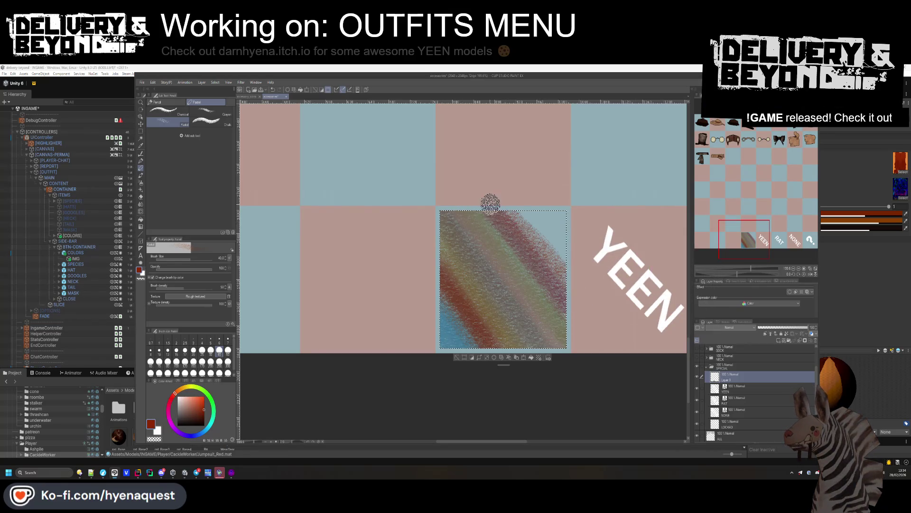
pyautogui.moveTo(581, 302)
pyautogui.mouseDown()
pyautogui.moveTo(500, 205)
pyautogui.moveTo(551, 256)
pyautogui.moveTo(547, 267)
pyautogui.moveTo(514, 221)
pyautogui.mouseUp()
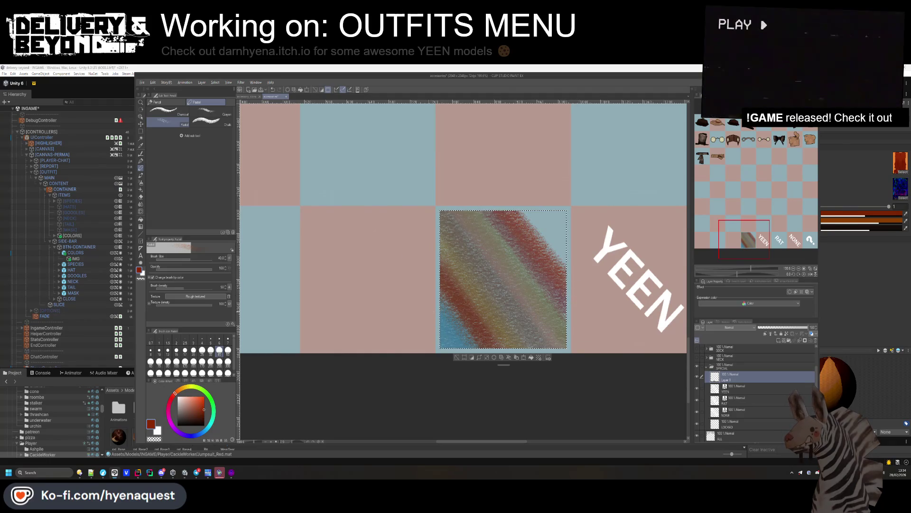
# Sample the Jumpsuit_Tan colour and set an orange-brown drawing colour.
pyautogui.hotkey('alt', 'Tab')
pyautogui.click(467, 407)
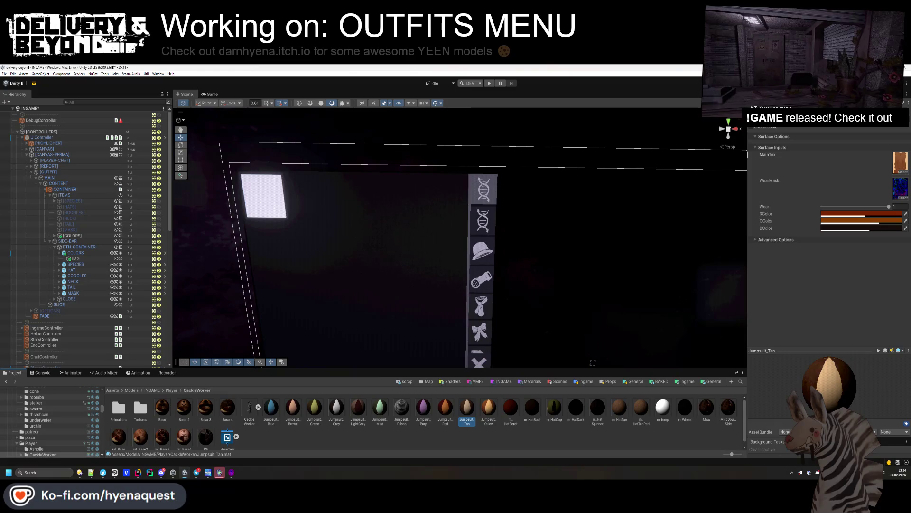
pyautogui.rightClick(801, 472)
pyautogui.moveTo(816, 361)
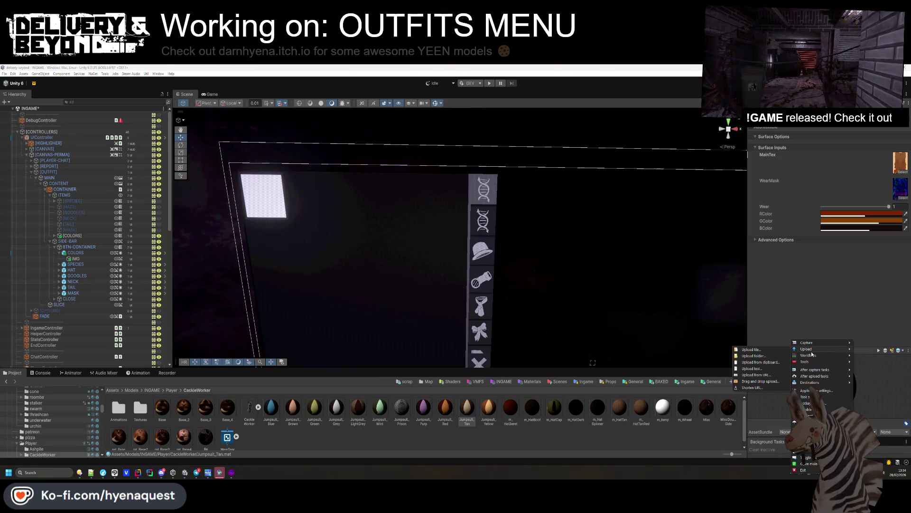
pyautogui.click(770, 385)
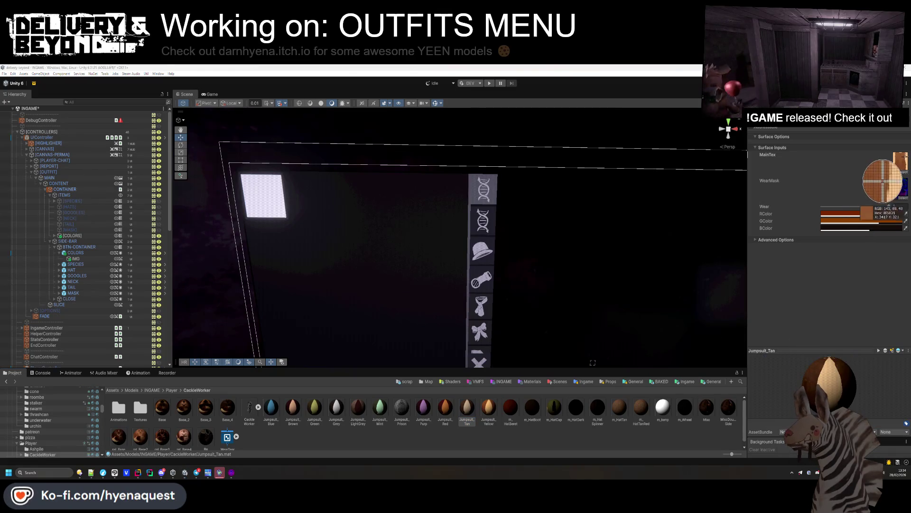
pyautogui.hotkey('alt', 'Tab')
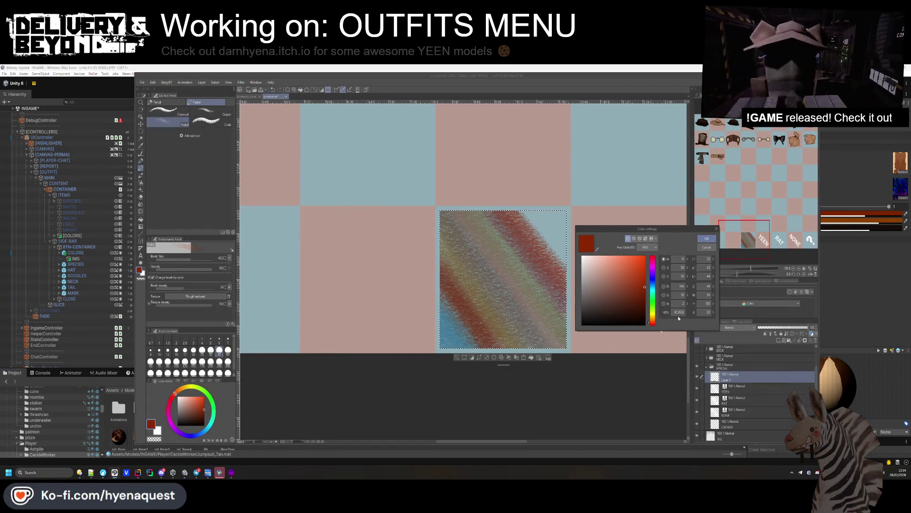
pyautogui.click(653, 321)
pyautogui.click(624, 286)
pyautogui.click(707, 239)
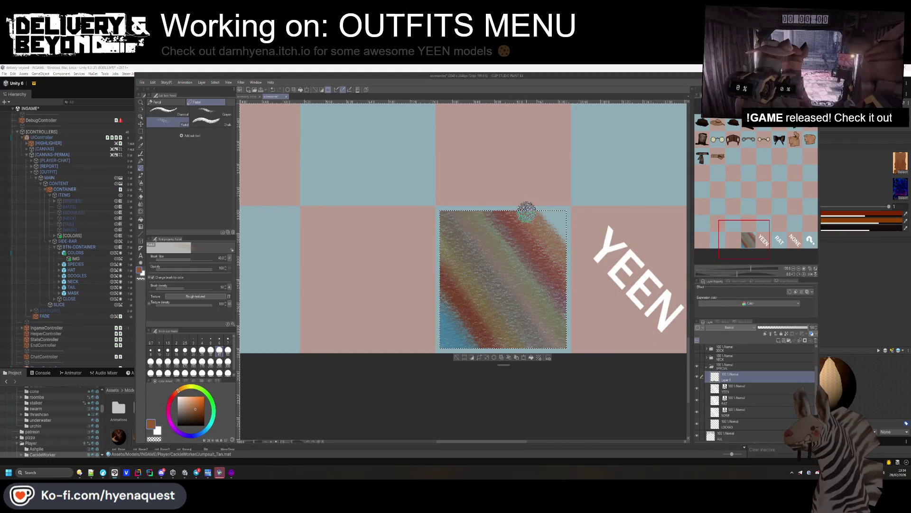
# Sample Jumpsuit_Yellow and paint a deeper orange stroke into the square's top-right corner.
pyautogui.hotkey('alt', 'Tab')
pyautogui.press('Right')
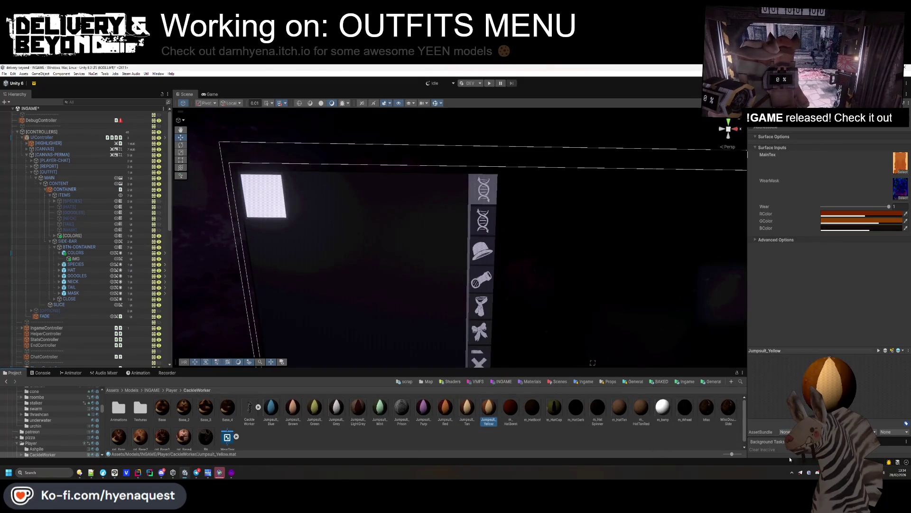
pyautogui.rightClick(794, 470)
pyautogui.moveTo(819, 345)
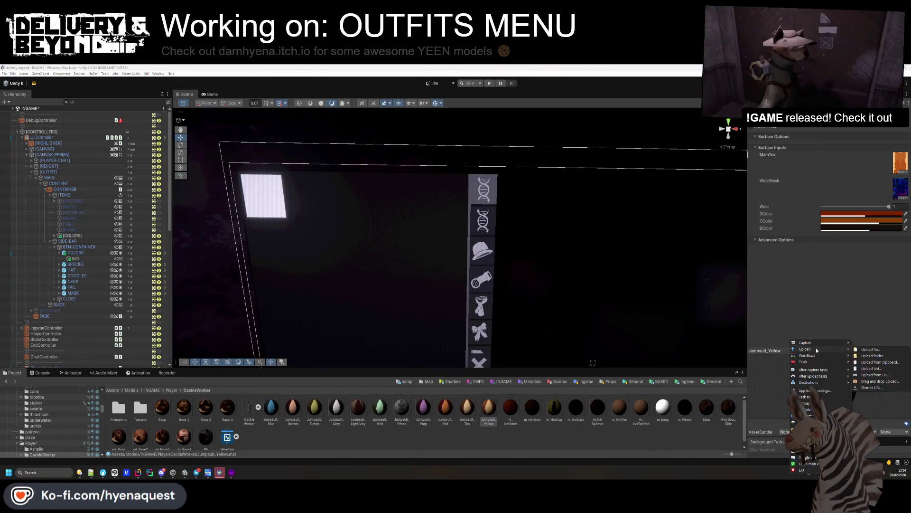
pyautogui.moveTo(807, 364)
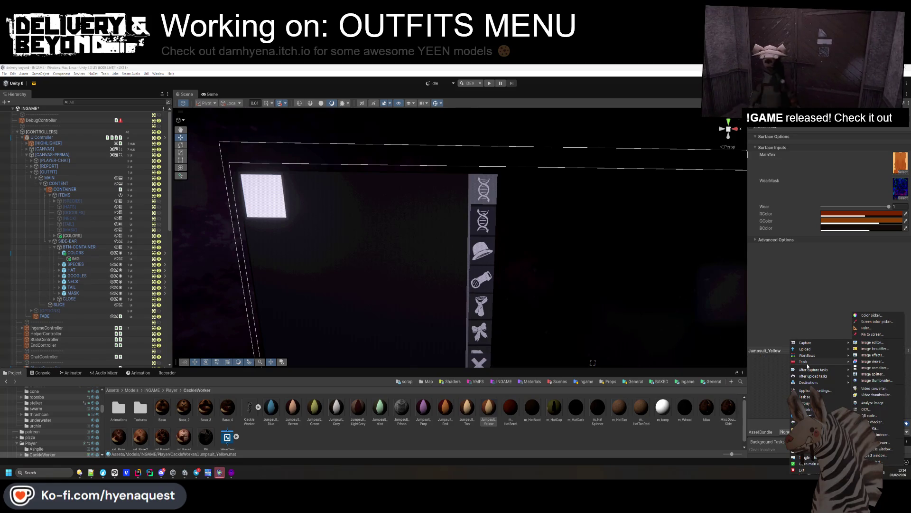
pyautogui.click(872, 323)
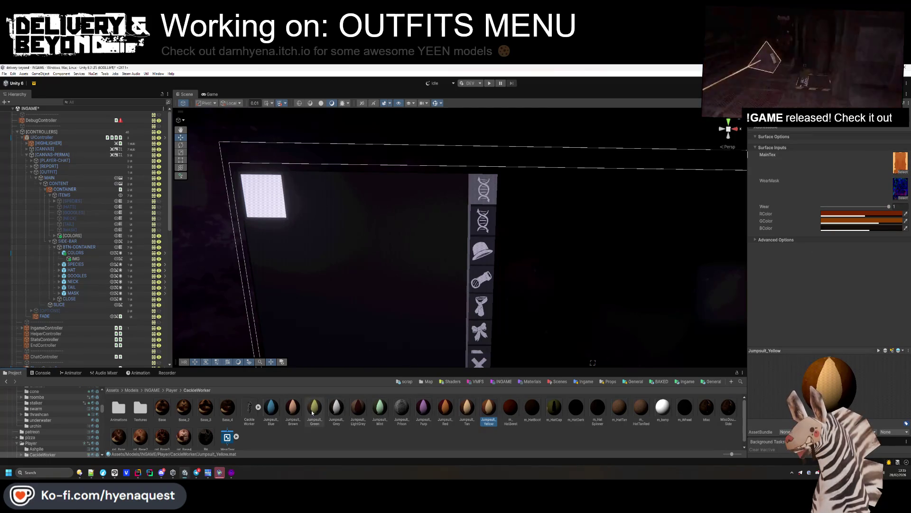
pyautogui.hotkey('alt', 'Tab')
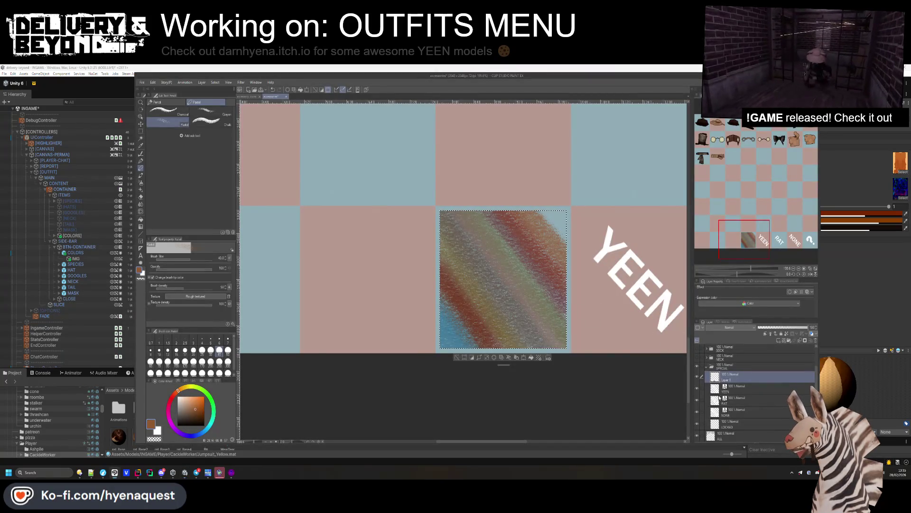
pyautogui.click(151, 424)
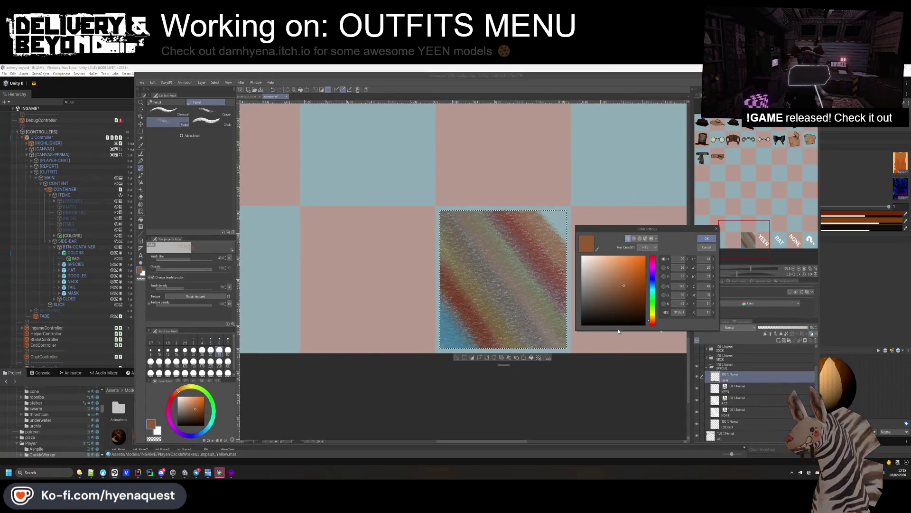
pyautogui.press('Return')
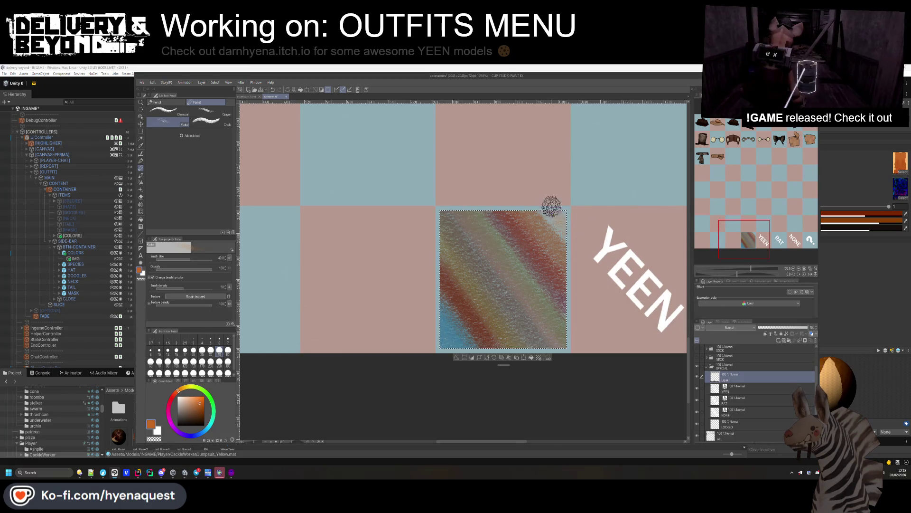
pyautogui.moveTo(570, 228); pyautogui.dragTo(591, 259)
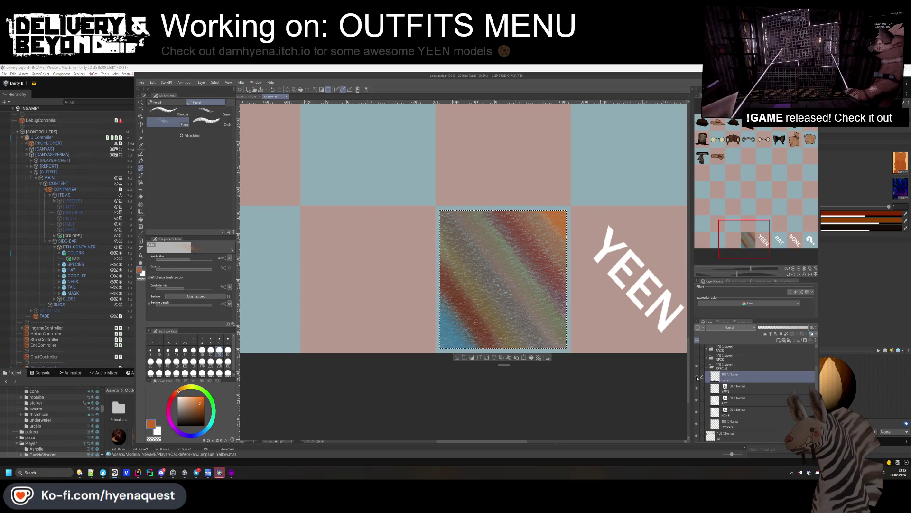
pyautogui.scroll(-1, 698, 403)
# Hide the pink and blue checker background layer.
pyautogui.click(697, 437)
pyautogui.scroll(-6, 443, 289)
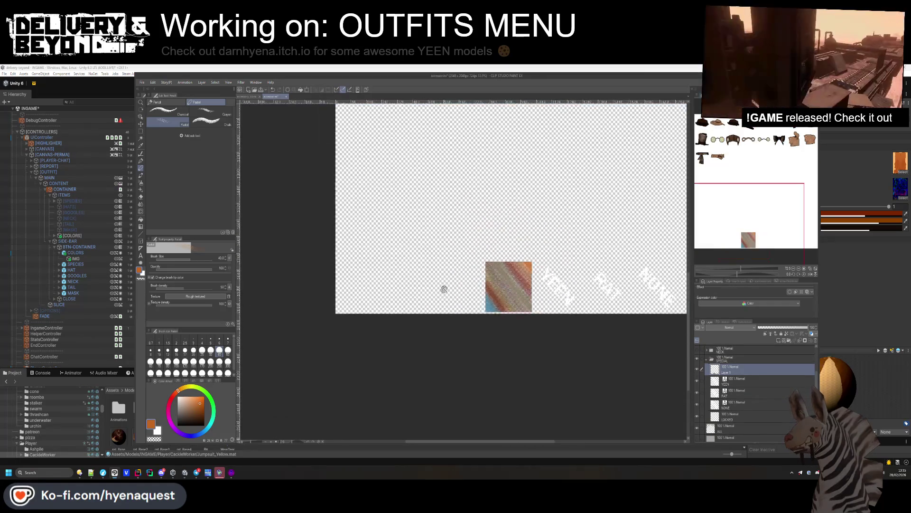
pyautogui.scroll(8, 491, 272)
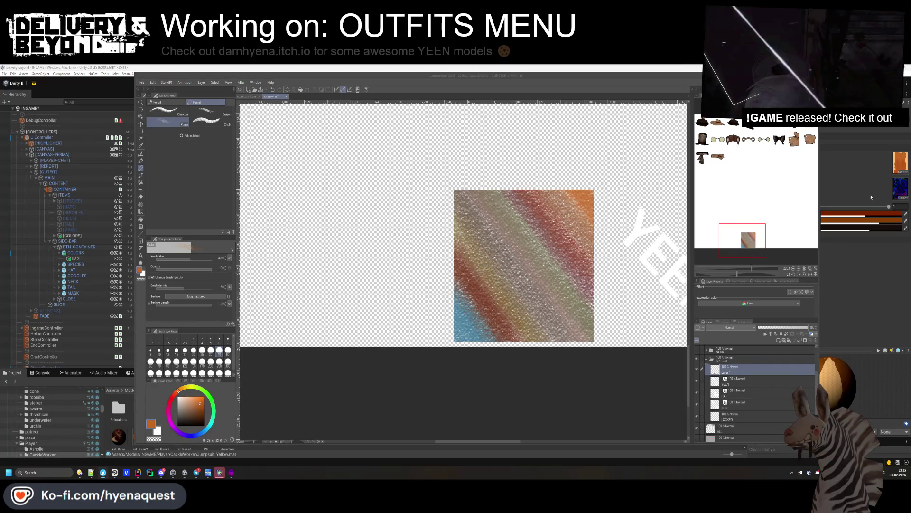
# Export the layer as accessories.png into Assets/Materials/Ingame, replacing the existing file.
pyautogui.click(145, 79)
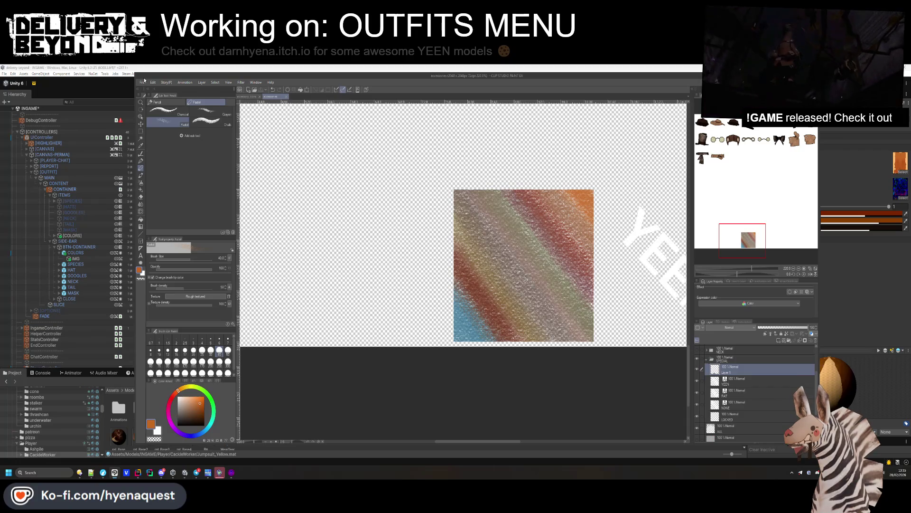
pyautogui.click(143, 83)
pyautogui.moveTo(153, 202)
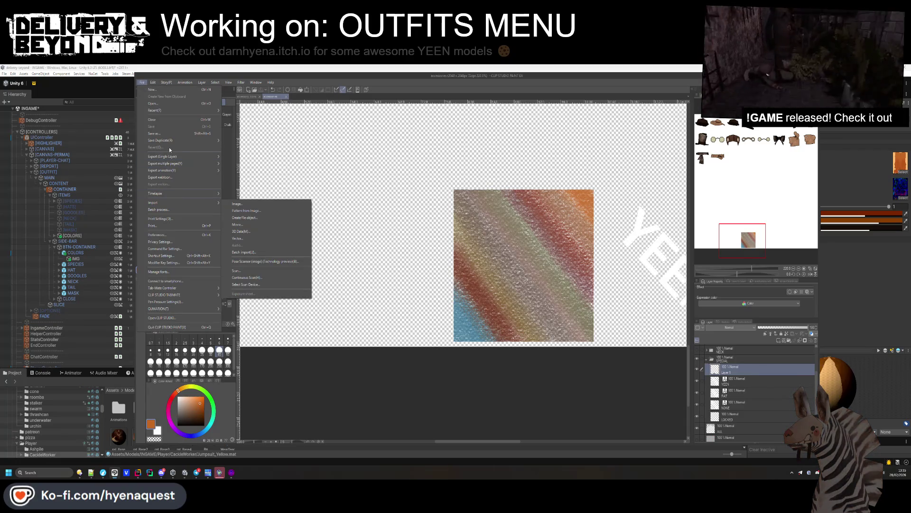
pyautogui.moveTo(161, 156)
pyautogui.click(240, 172)
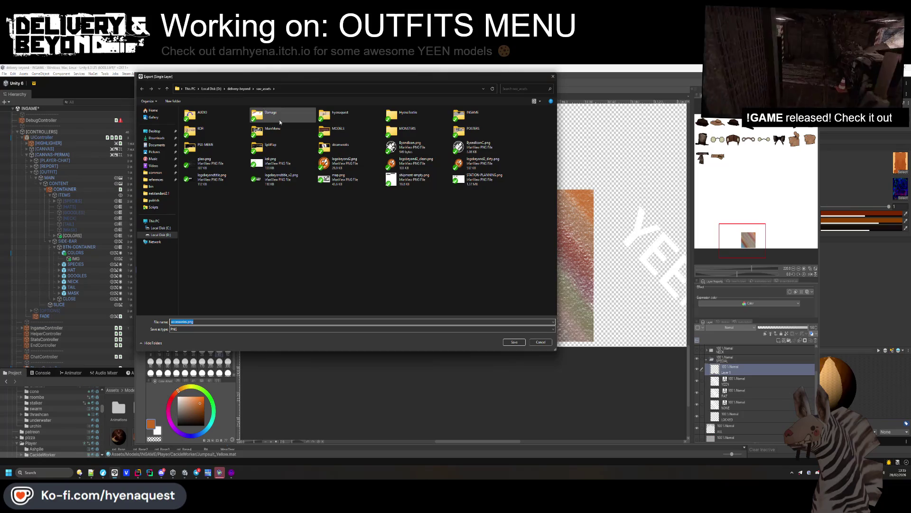
pyautogui.click(341, 146)
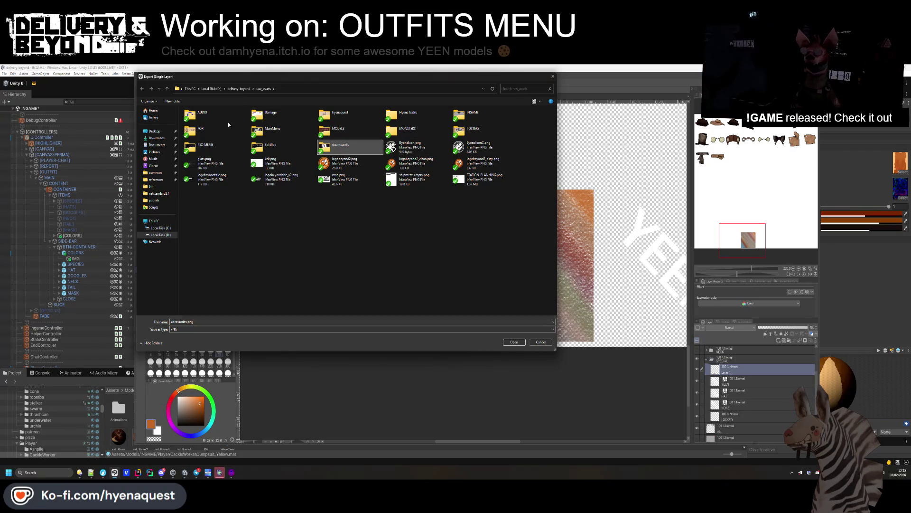
pyautogui.doubleClick(338, 131)
pyautogui.hotkey('alt', 'Left')
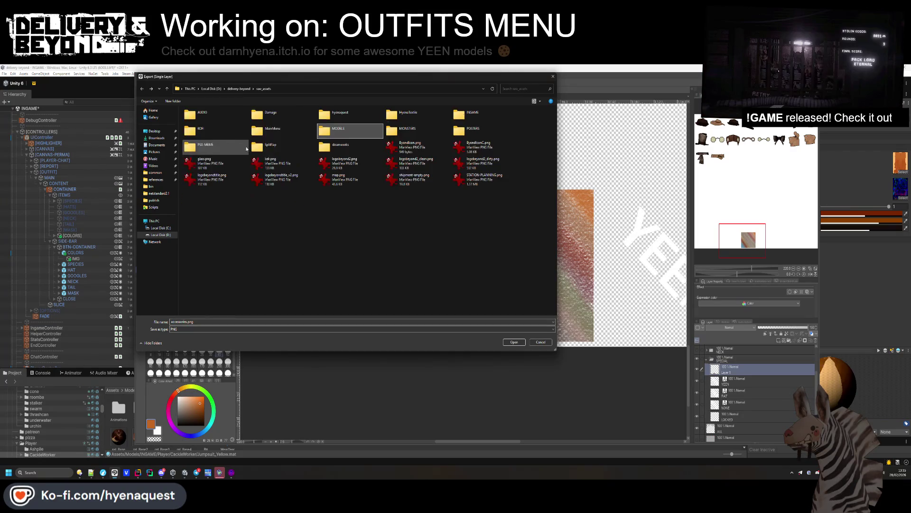
pyautogui.click(239, 89)
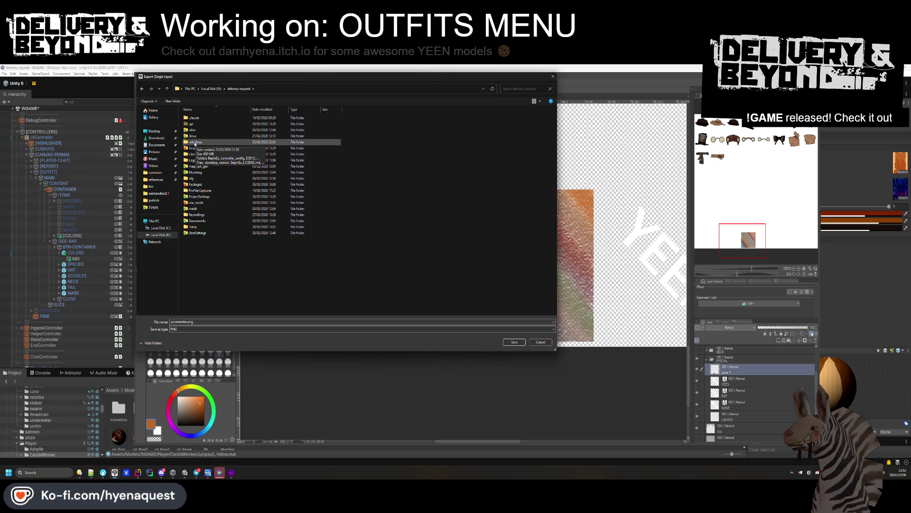
pyautogui.doubleClick(193, 148)
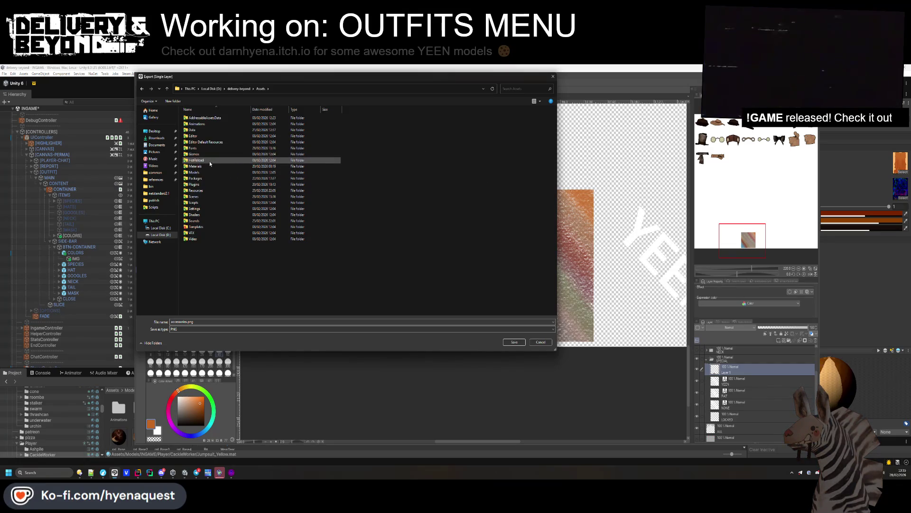
pyautogui.doubleClick(208, 166)
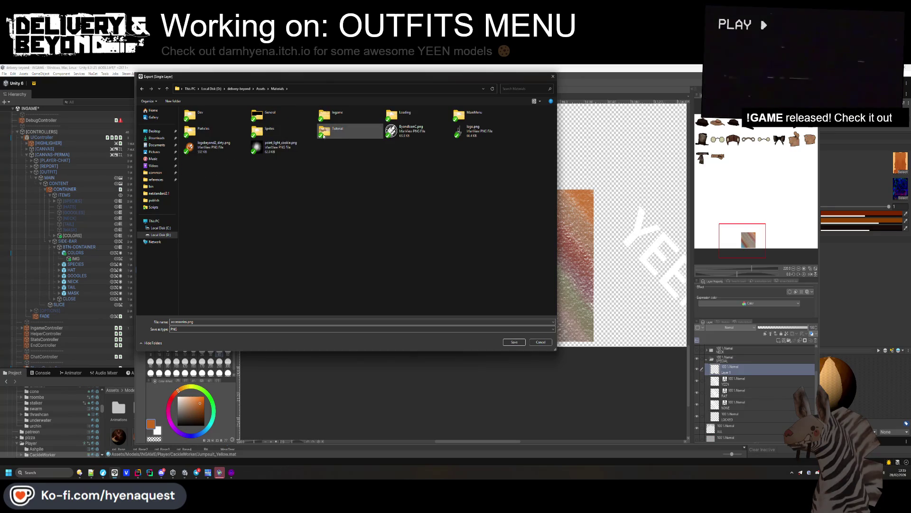
pyautogui.doubleClick(340, 119)
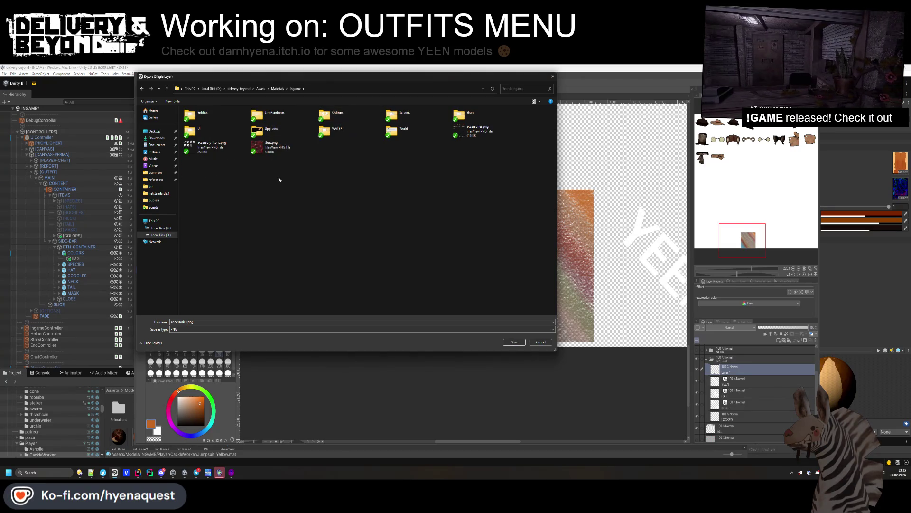
pyautogui.press('Return')
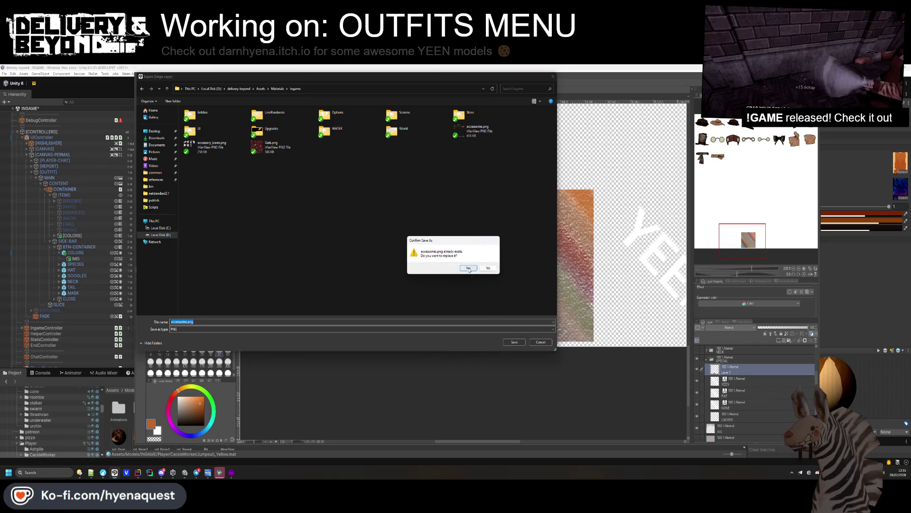
pyautogui.click(469, 268)
# Cancel the PNG export settings and delete the pasted texture layer, Layer 1.
pyautogui.click(512, 199)
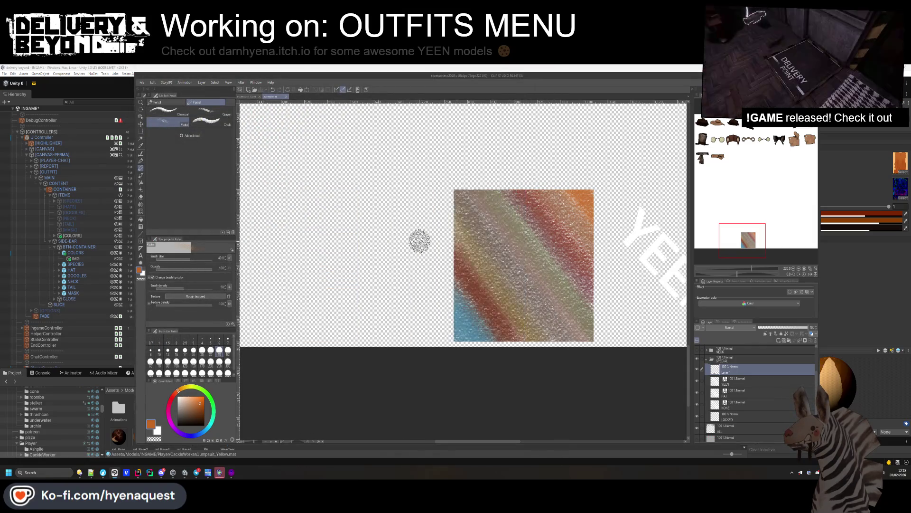
pyautogui.scroll(-3, 593, 304)
pyautogui.press('Delete')
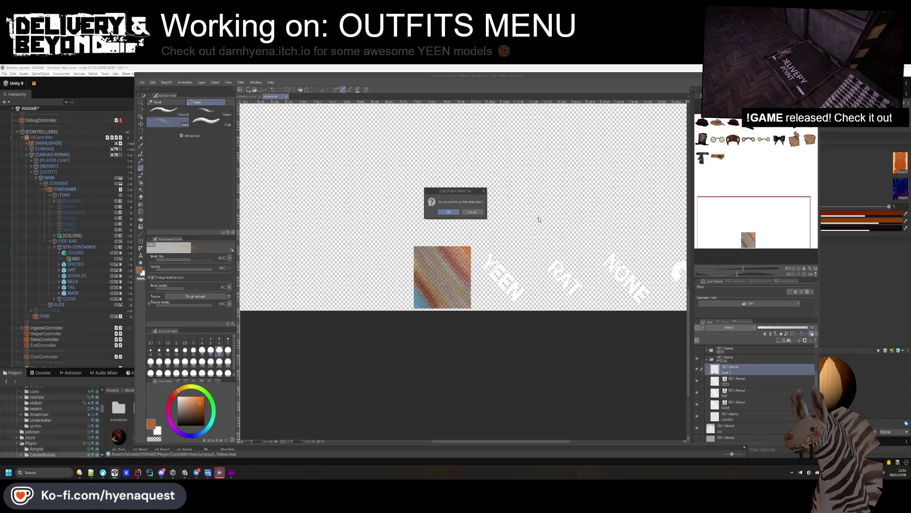
pyautogui.click(455, 216)
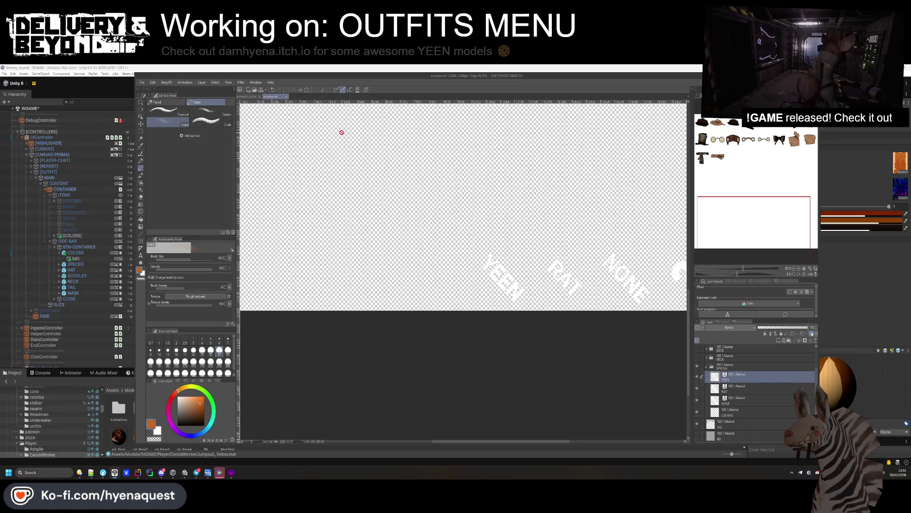
# Paste the texture into accessory_icons and move it into the empty bottom-right grid cell.
pyautogui.click(253, 97)
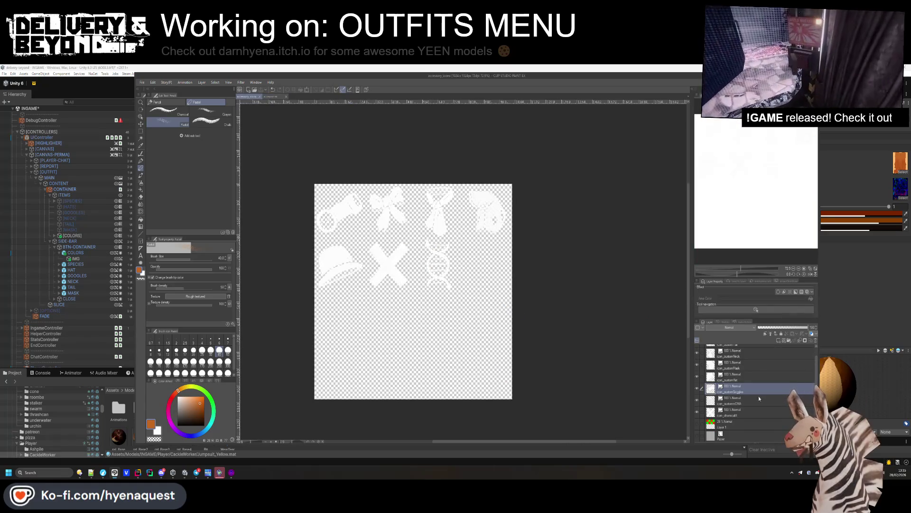
pyautogui.hotkey('ctrl', 'v')
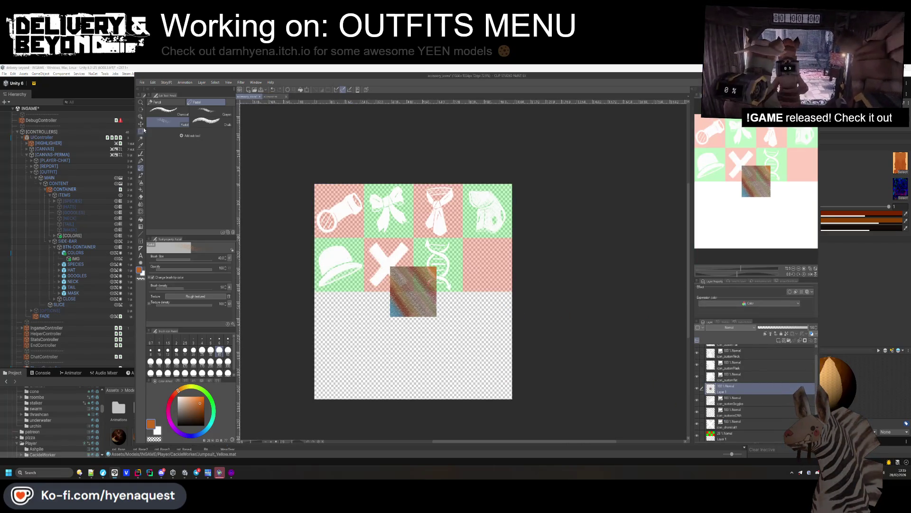
pyautogui.click(141, 123)
pyautogui.scroll(3, 432, 314)
pyautogui.moveTo(427, 322)
pyautogui.mouseDown()
pyautogui.moveTo(551, 289)
pyautogui.moveTo(559, 275)
pyautogui.mouseUp()
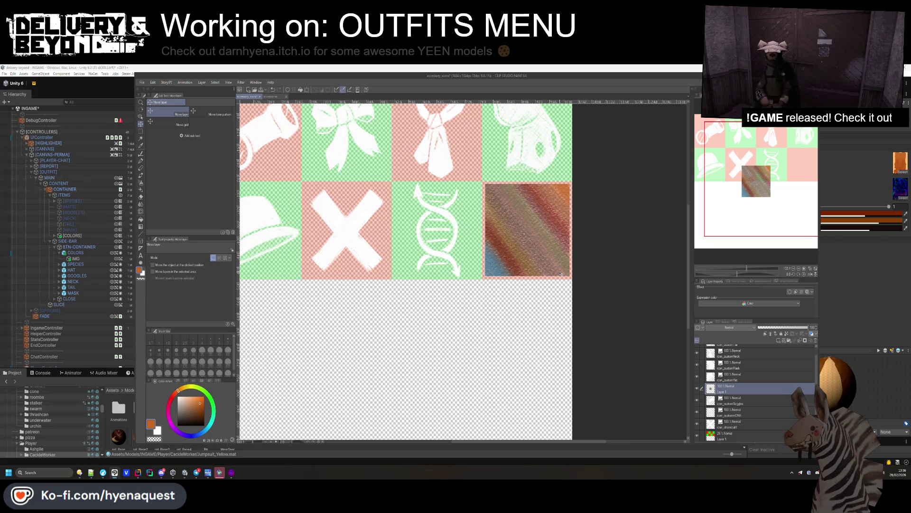
pyautogui.moveTo(560, 274); pyautogui.dragTo(561, 275)
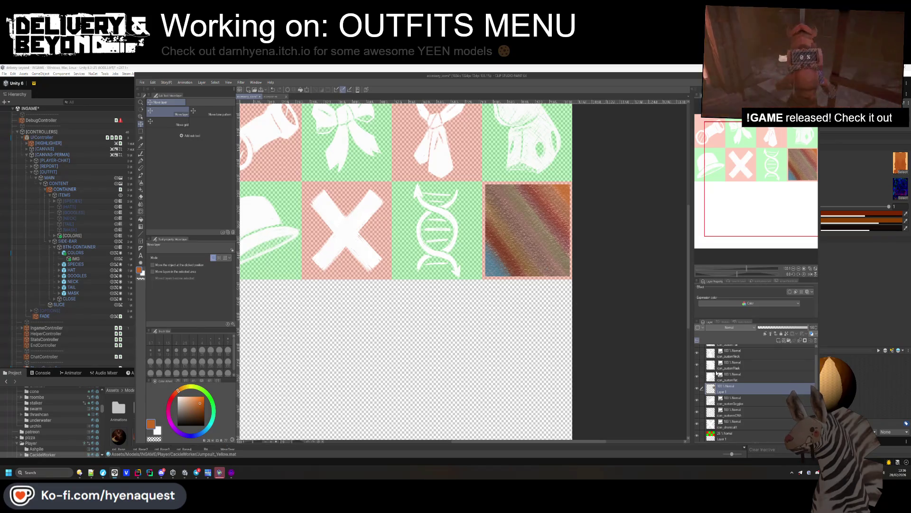
# Hide the red and green tint layer and export over accessory_icons.png in Assets/Materials/Ingame.
pyautogui.scroll(-1, 714, 431)
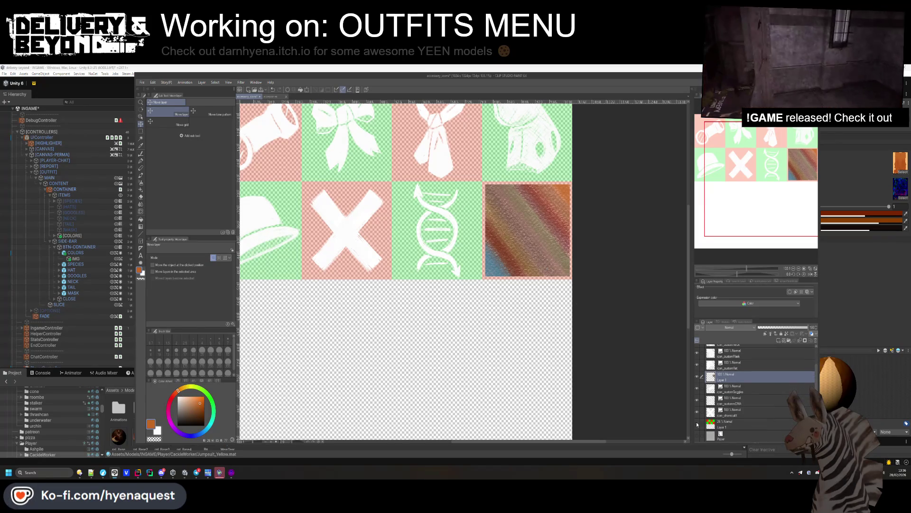
pyautogui.click(697, 422)
pyautogui.click(141, 82)
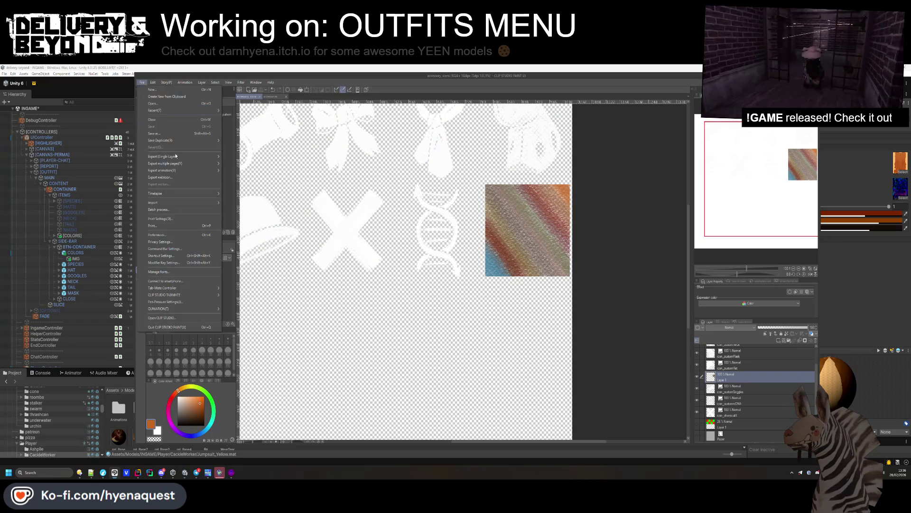
pyautogui.click(273, 172)
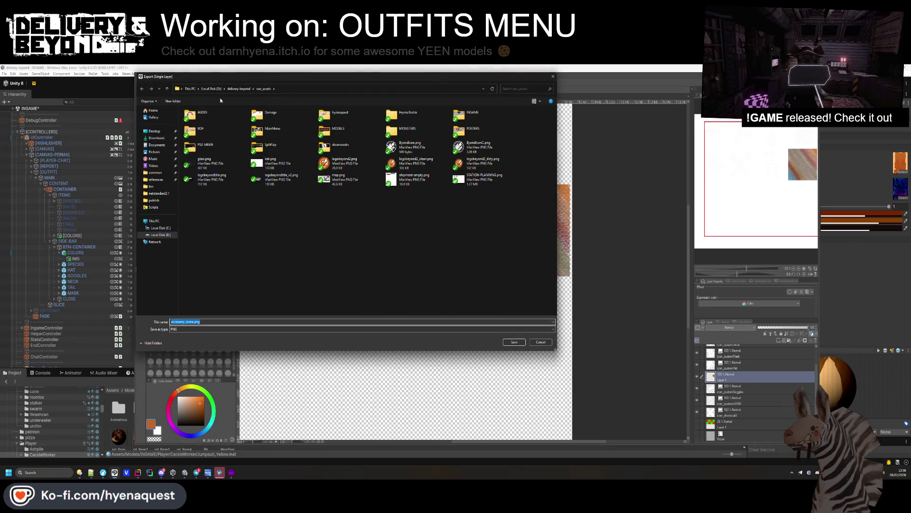
pyautogui.click(239, 88)
pyautogui.doubleClick(201, 148)
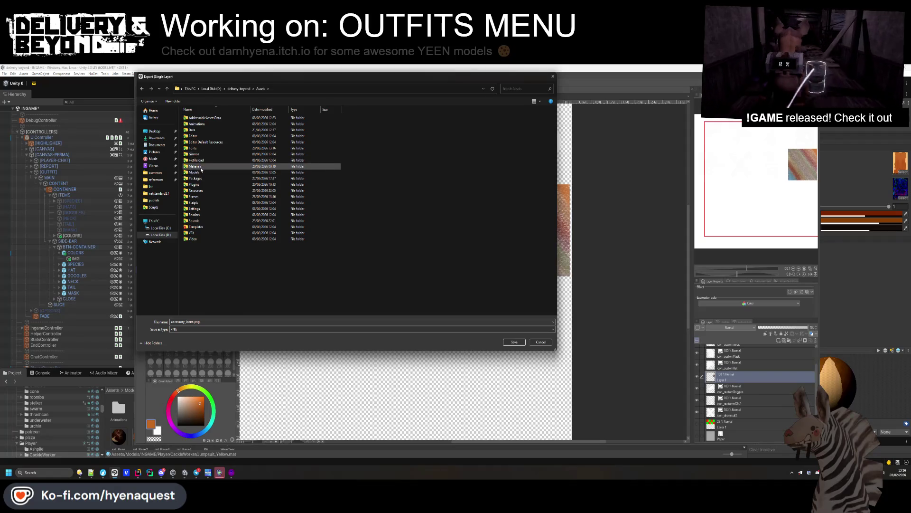
pyautogui.doubleClick(201, 167)
pyautogui.doubleClick(339, 119)
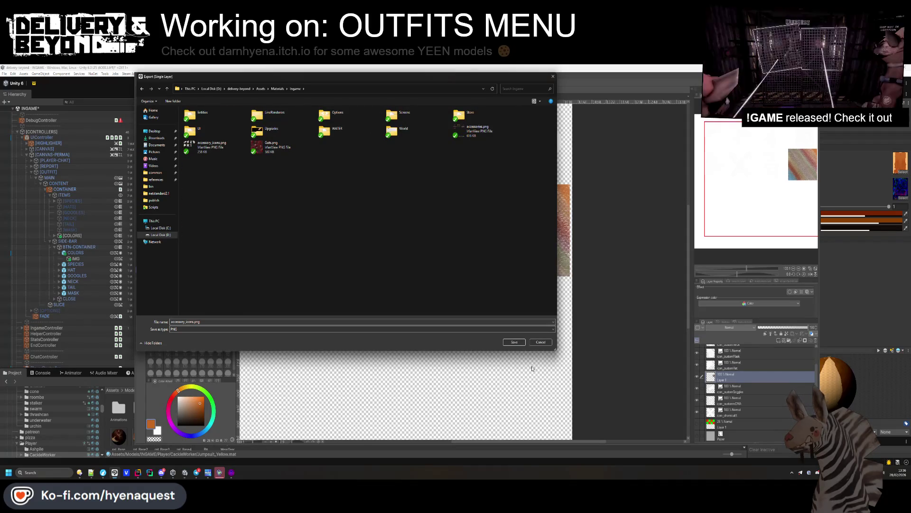
pyautogui.click(515, 342)
pyautogui.click(467, 268)
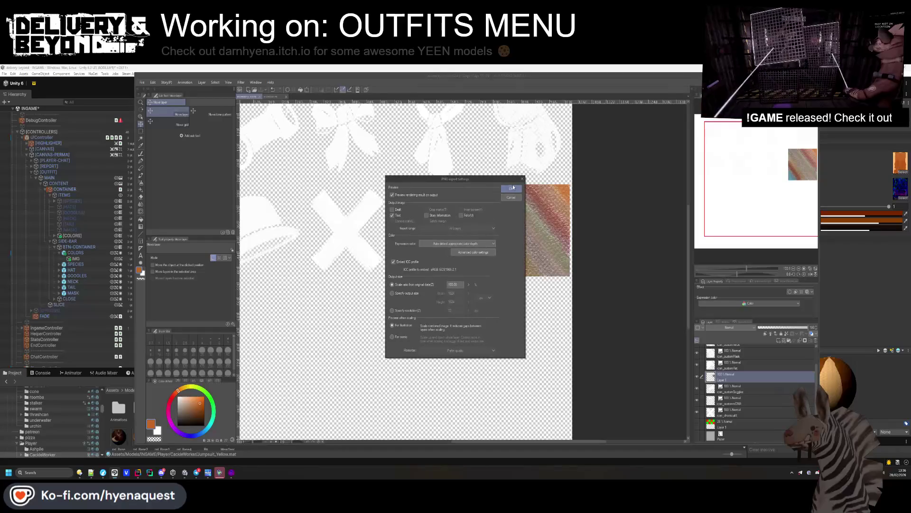
pyautogui.click(511, 188)
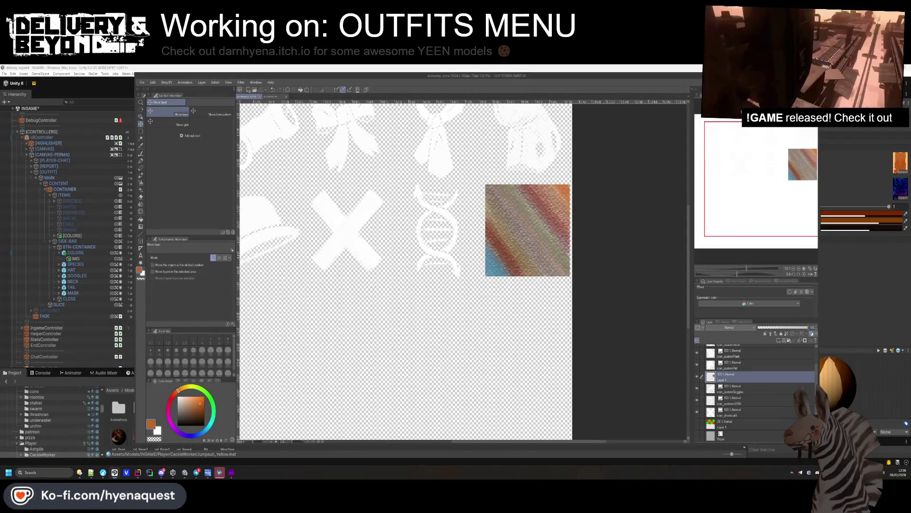
# In Unity, select the SPECIES IMG object and locate its source sprite sheet.
pyautogui.hotkey('alt', 'Tab')
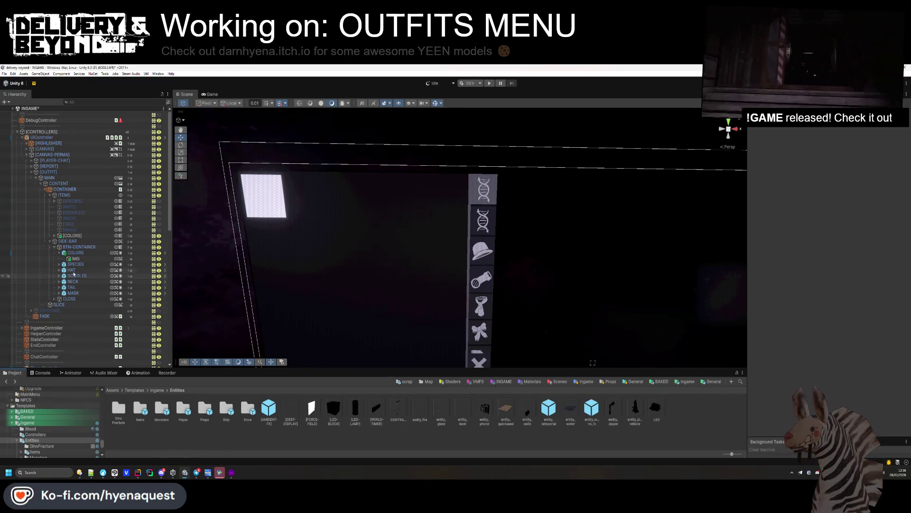
pyautogui.click(58, 264)
pyautogui.click(166, 270)
pyautogui.click(827, 228)
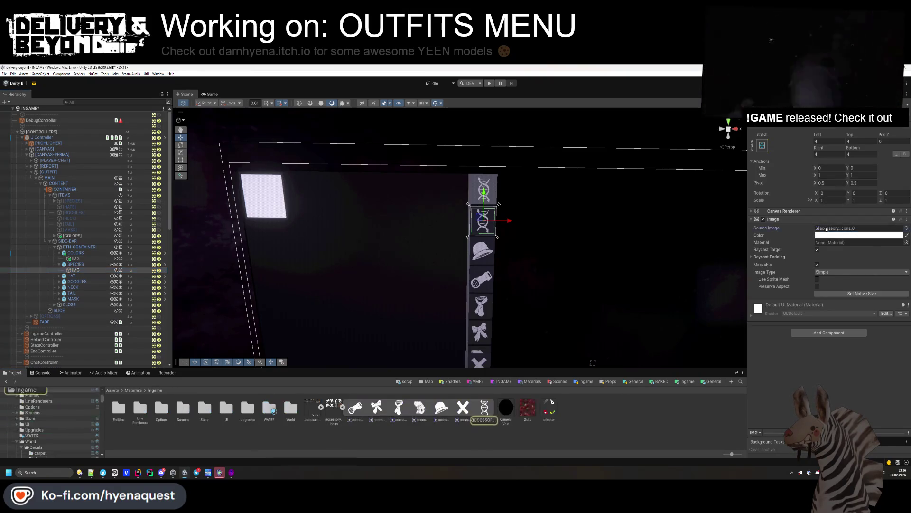
# Re-slice the accessory_icons sheet in the Sprite Editor into a 4x4 grid by cell count.
pyautogui.click(333, 414)
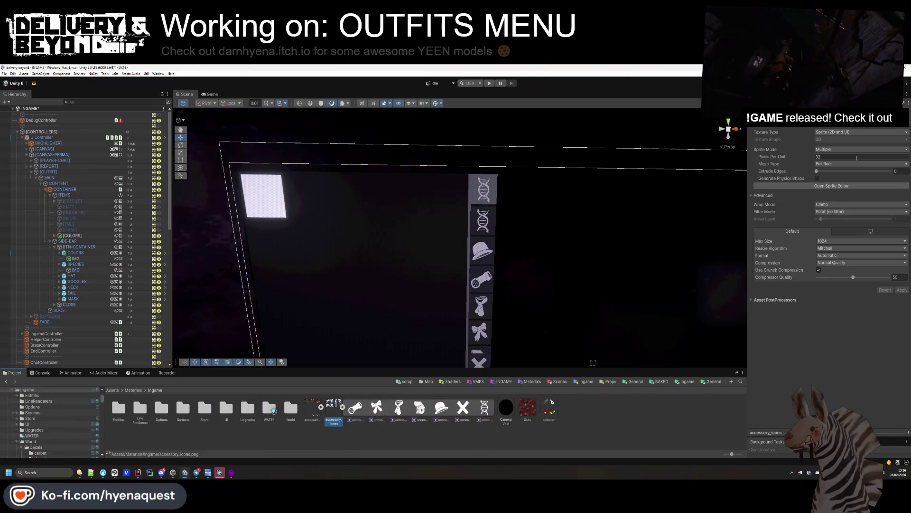
pyautogui.click(805, 187)
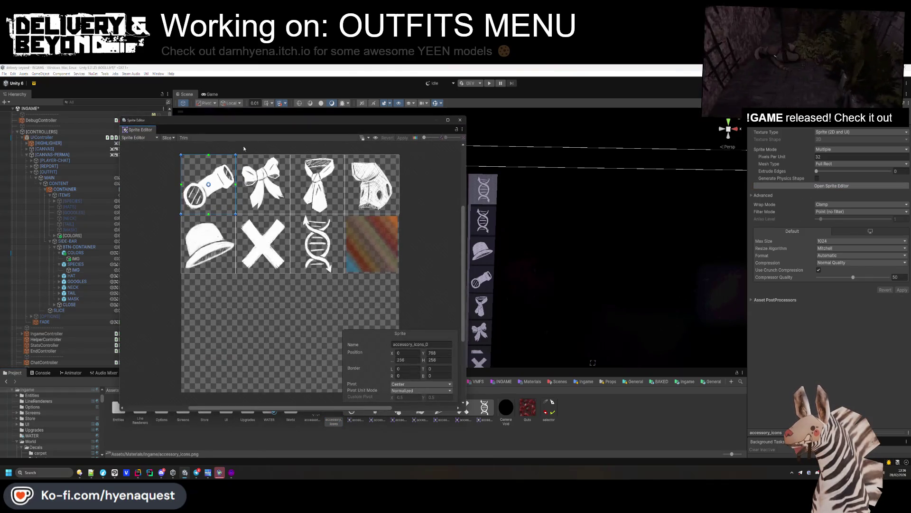
pyautogui.click(167, 137)
pyautogui.click(297, 144)
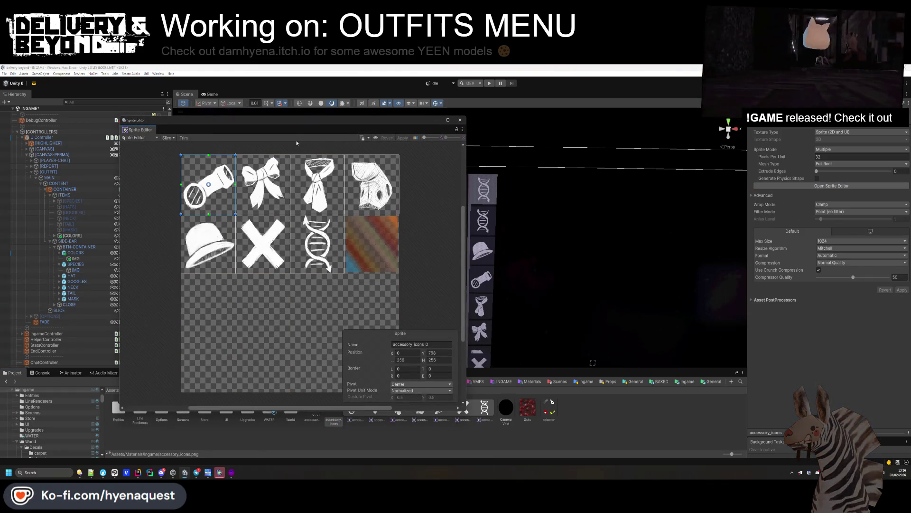
pyautogui.click(168, 138)
pyautogui.click(231, 237)
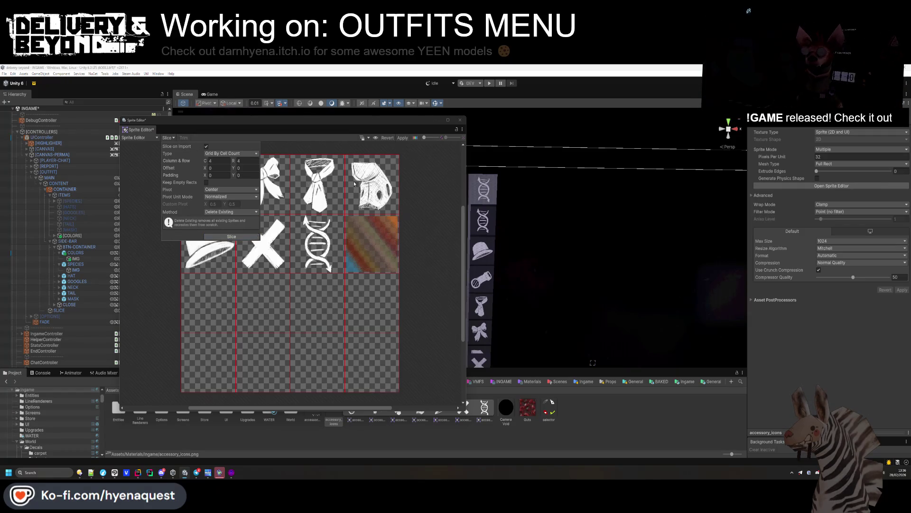
pyautogui.click(460, 120)
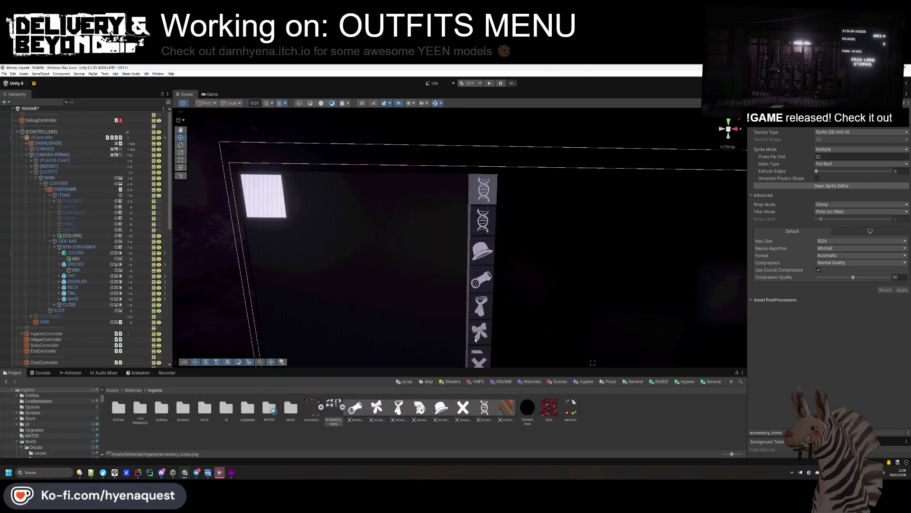
# Set the COLORS IMG Source Image to the striped sprite accessory_icons_7.
pyautogui.click(76, 258)
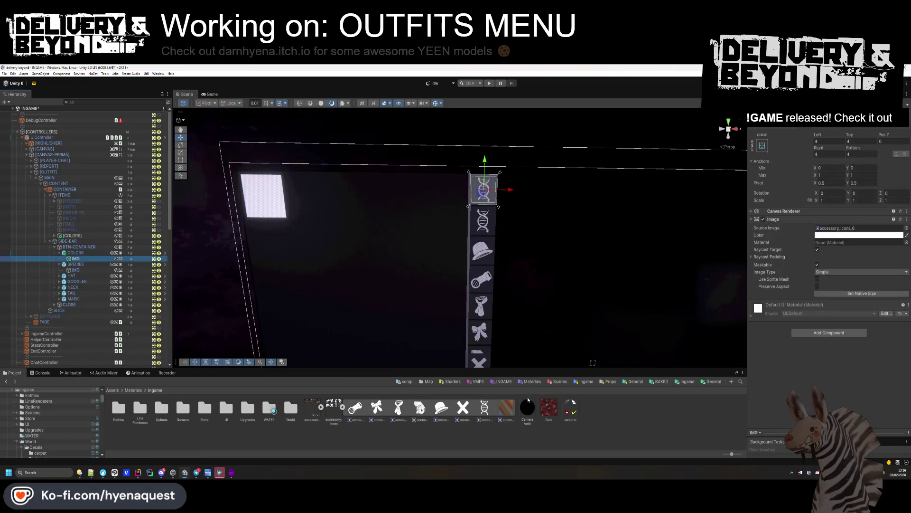
pyautogui.moveTo(826, 230); pyautogui.dragTo(826, 230)
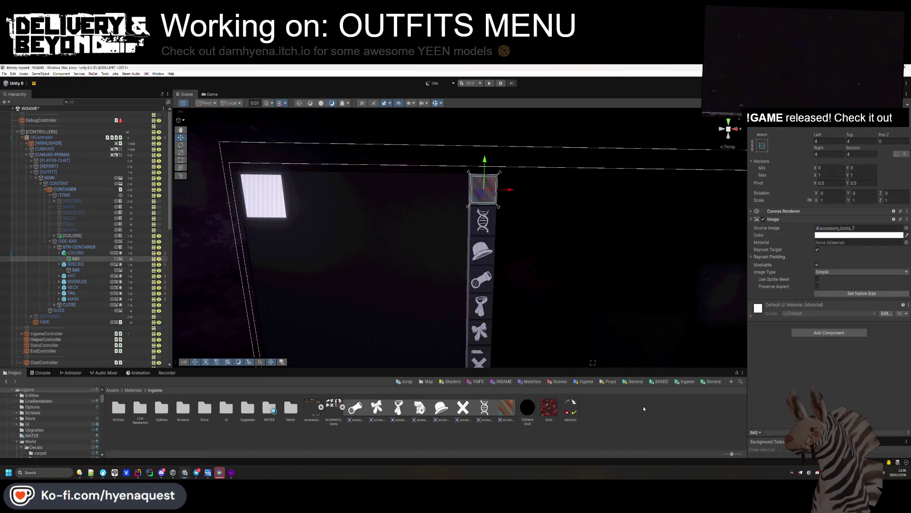
pyautogui.click(838, 235)
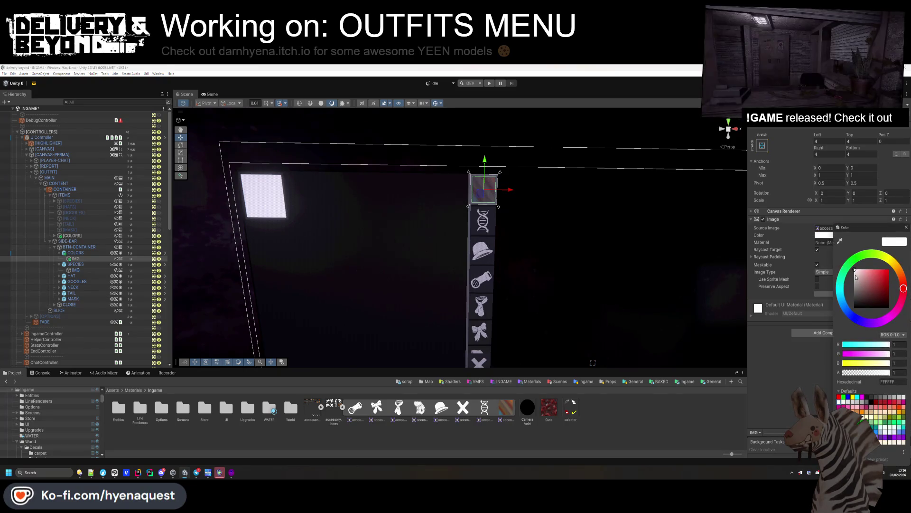
pyautogui.click(683, 428)
pyautogui.scroll(-5, 583, 245)
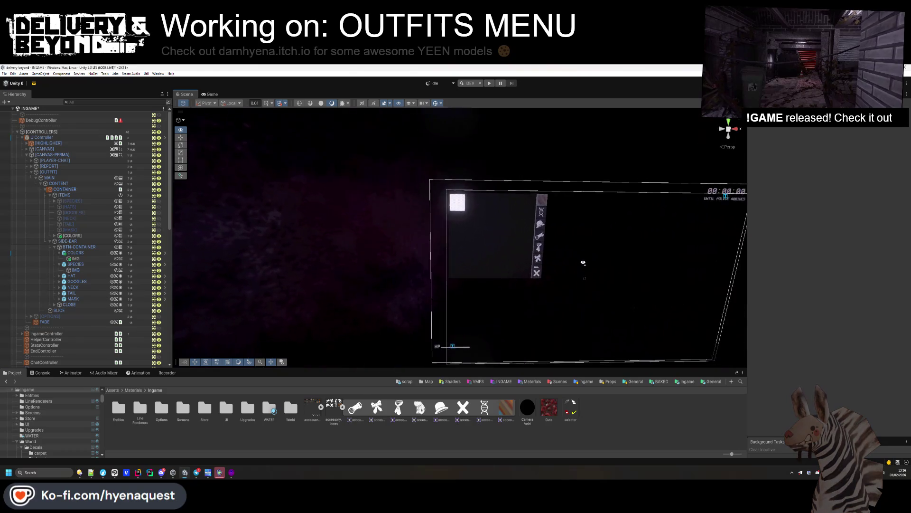
pyautogui.scroll(5, 583, 262)
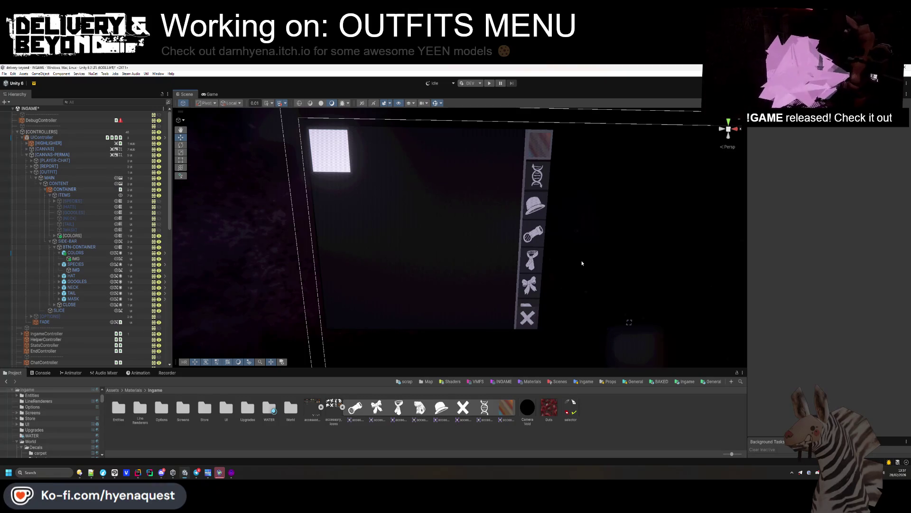
# Make the MAIN panel 560 tall and move it so its Pos Y sits at 268.78.
pyautogui.click(49, 178)
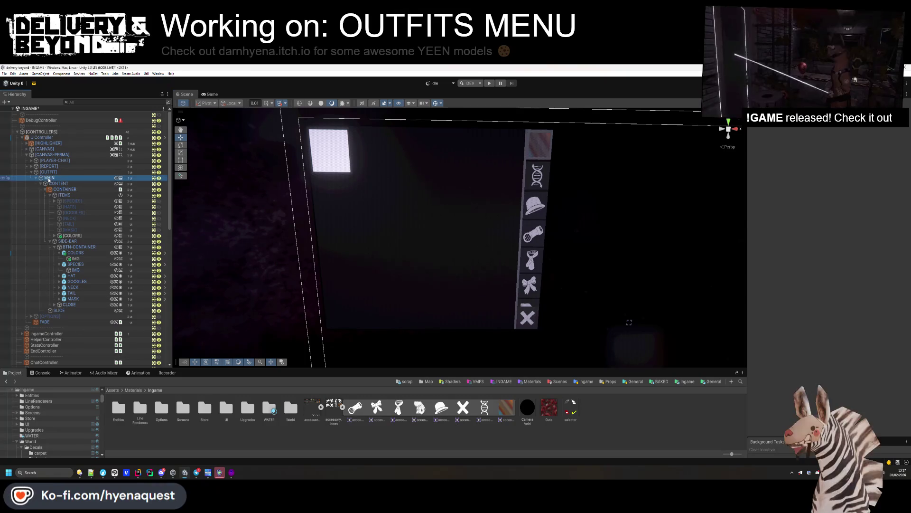
pyautogui.moveTo(851, 149)
pyautogui.mouseDown()
pyautogui.moveTo(888, 150)
pyautogui.moveTo(682, 174)
pyautogui.mouseUp()
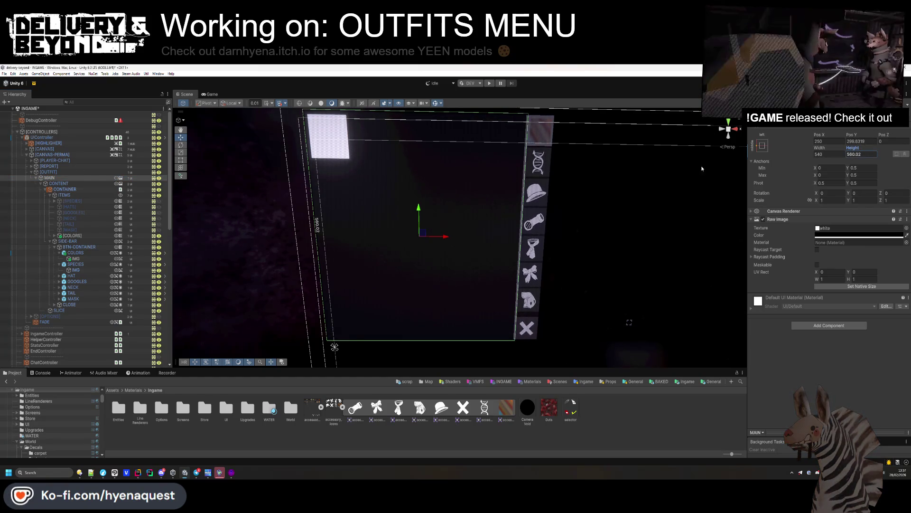
pyautogui.write('560')
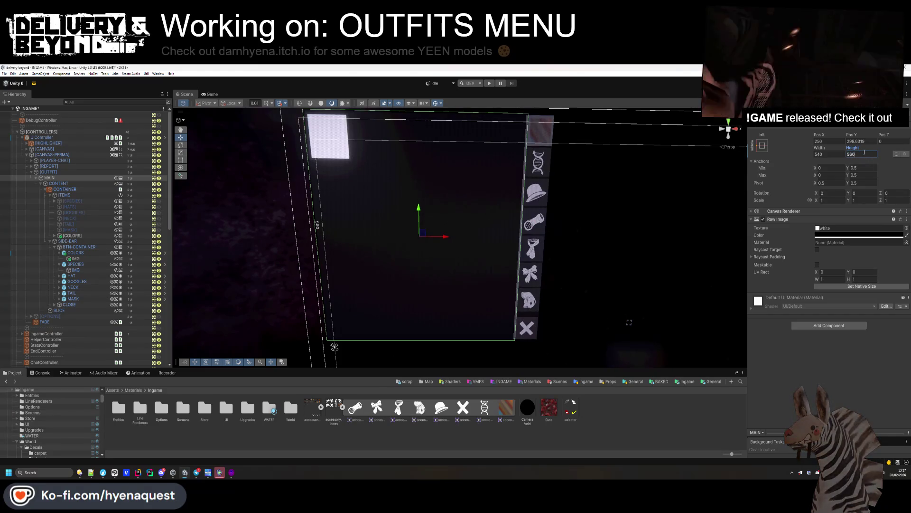
pyautogui.moveTo(419, 209); pyautogui.dragTo(420, 235)
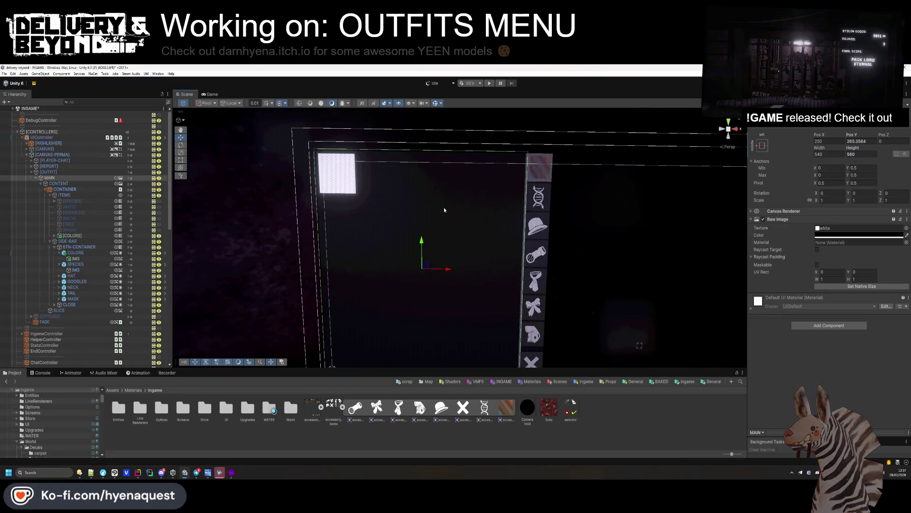
pyautogui.moveTo(422, 243); pyautogui.dragTo(422, 240)
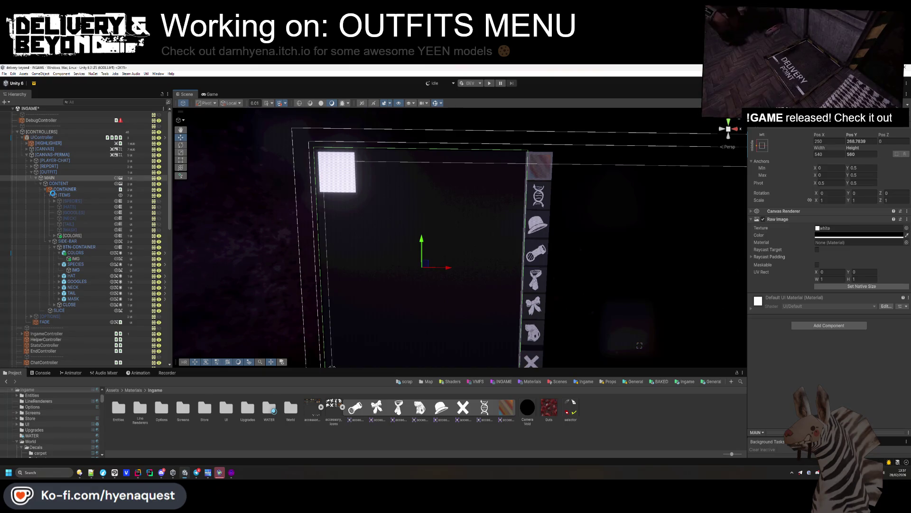
# Collapse the ITEMS branch and frame the view on the BTN-CONTAINER sidebar.
pyautogui.click(51, 195)
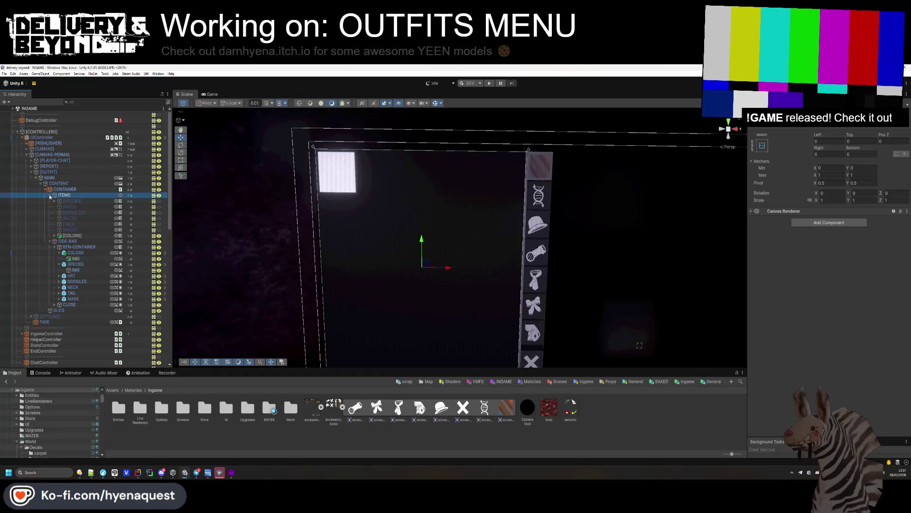
pyautogui.click(49, 195)
pyautogui.click(54, 207)
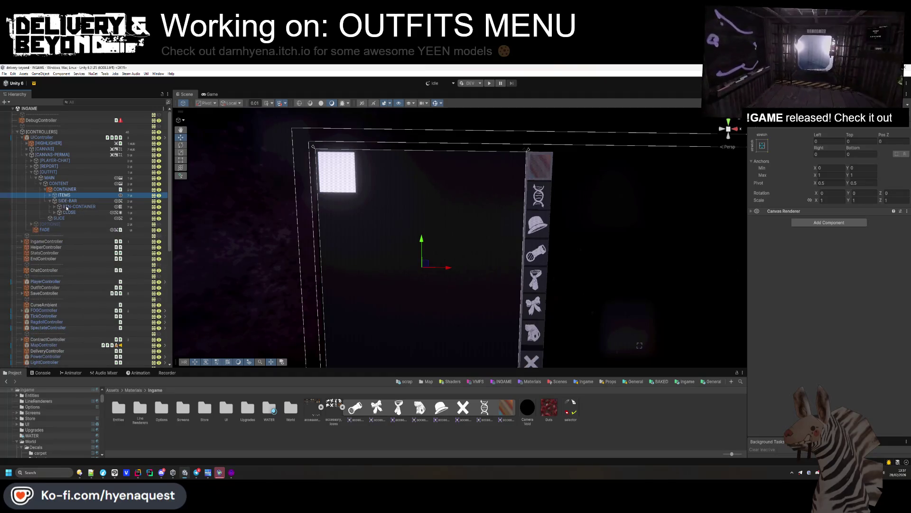
pyautogui.click(71, 207)
pyautogui.press('f')
pyautogui.moveTo(519, 247); pyautogui.dragTo(446, 238)
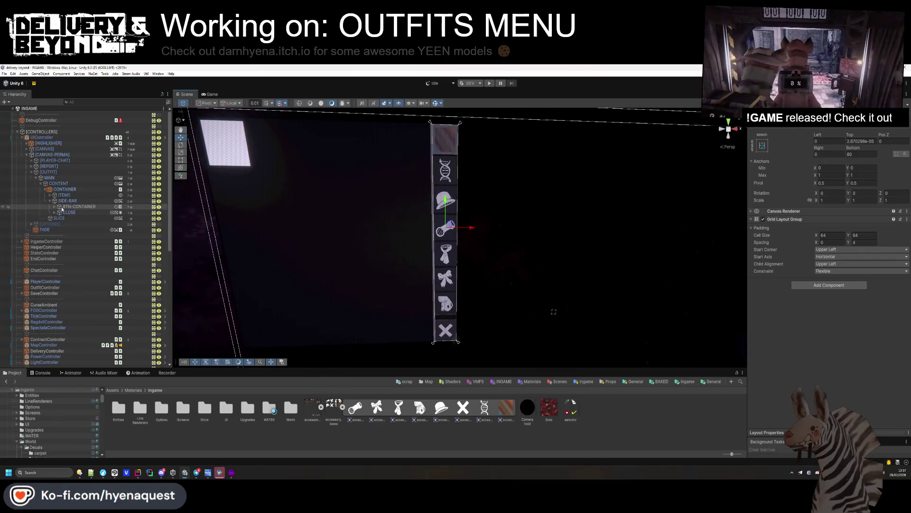
# Expand BTN-CONTAINER to list COLORS, SPECIES and HAT, orbiting around the button column.
pyautogui.click(54, 207)
pyautogui.click(71, 212)
pyautogui.click(59, 218)
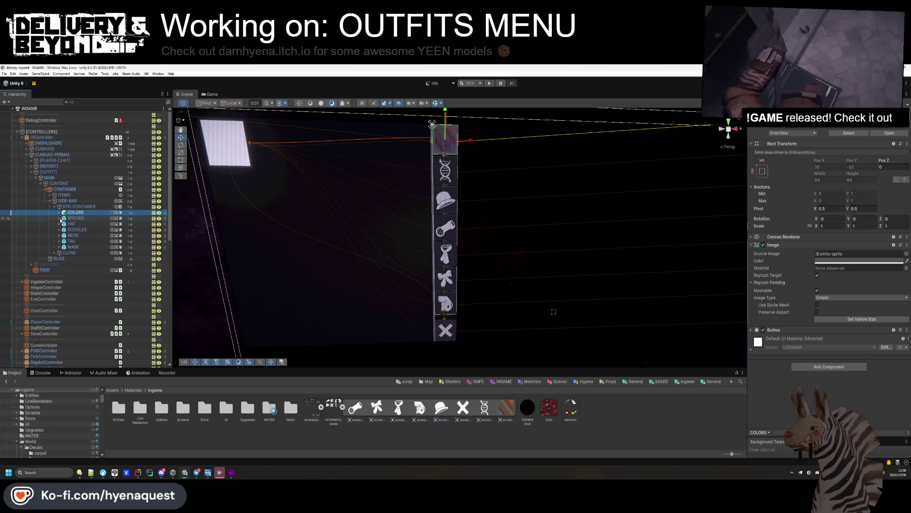
pyautogui.click(77, 207)
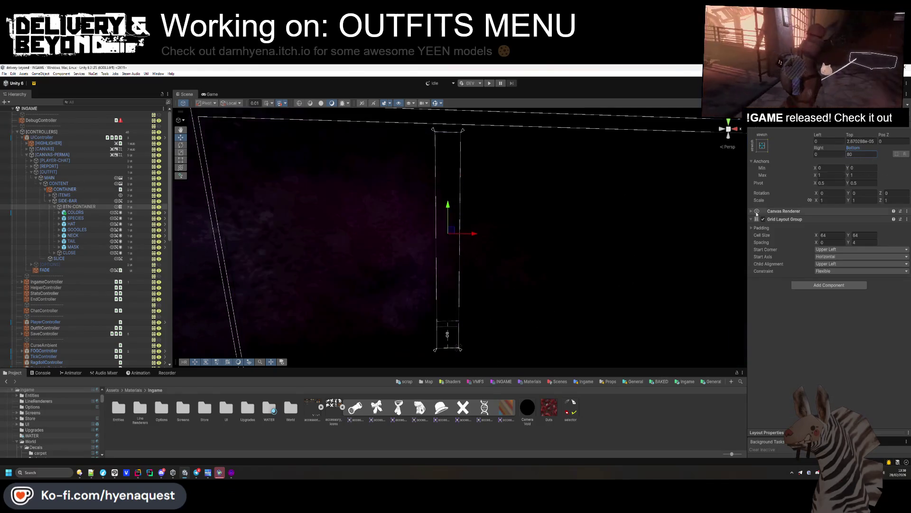
pyautogui.moveTo(522, 228)
pyautogui.mouseDown()
pyautogui.moveTo(574, 359)
pyautogui.moveTo(505, 210)
pyautogui.moveTo(509, 320)
pyautogui.moveTo(610, 163)
pyautogui.moveTo(509, 296)
pyautogui.moveTo(502, 271)
pyautogui.moveTo(533, 309)
pyautogui.moveTo(562, 317)
pyautogui.moveTo(571, 188)
pyautogui.moveTo(563, 156)
pyautogui.moveTo(583, 149)
pyautogui.moveTo(560, 322)
pyautogui.moveTo(572, 298)
pyautogui.mouseUp()
pyautogui.moveTo(507, 278)
pyautogui.mouseDown()
pyautogui.moveTo(527, 242)
pyautogui.moveTo(531, 204)
pyautogui.moveTo(454, 191)
pyautogui.mouseUp()
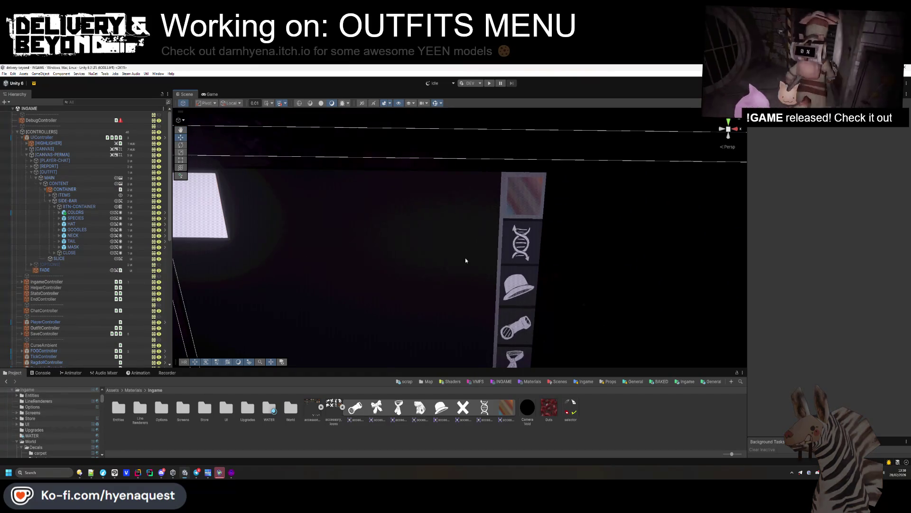
# Delete the extra pasted swatch layer copies in Clip Studio Paint and abandon a PNG export.
pyautogui.hotkey('alt', 'Tab')
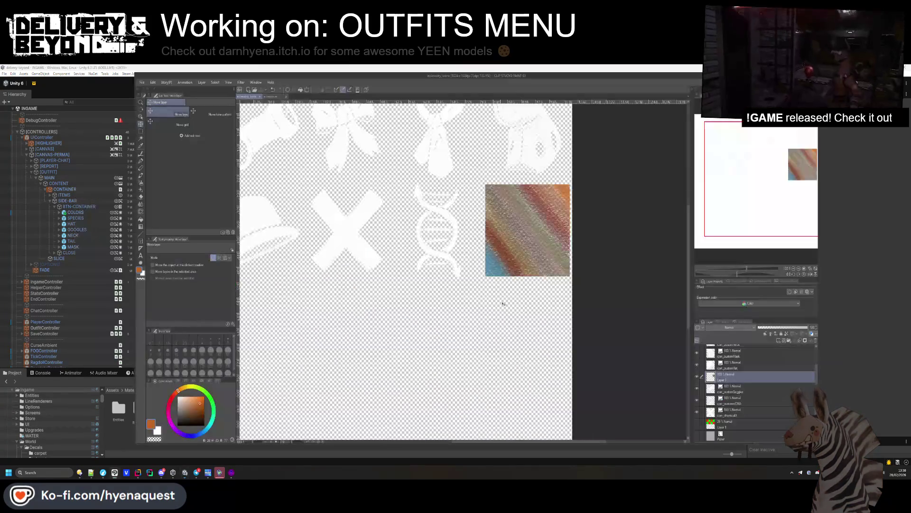
pyautogui.hotkey('ctrl', 'v')
pyautogui.hotkey('ctrl', 'v')
pyautogui.hotkey('ctrl', 'v')
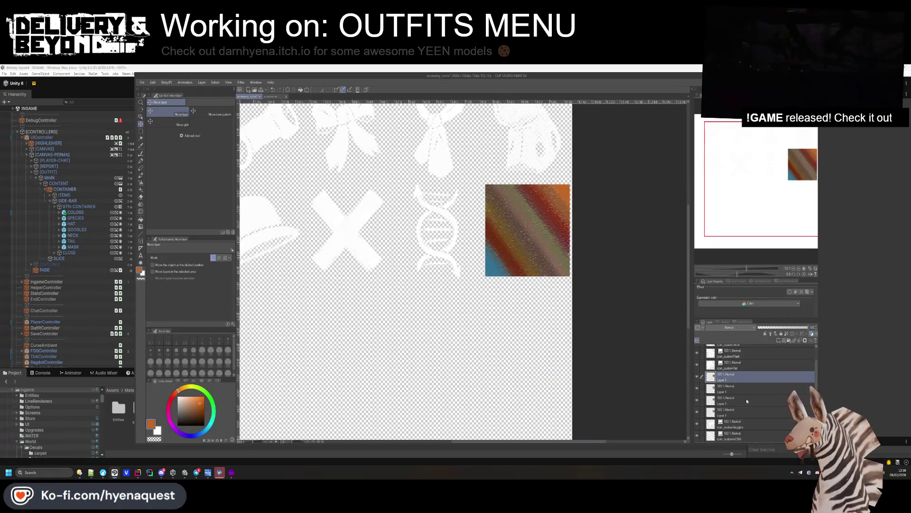
pyautogui.rightClick(745, 403)
pyautogui.click(769, 285)
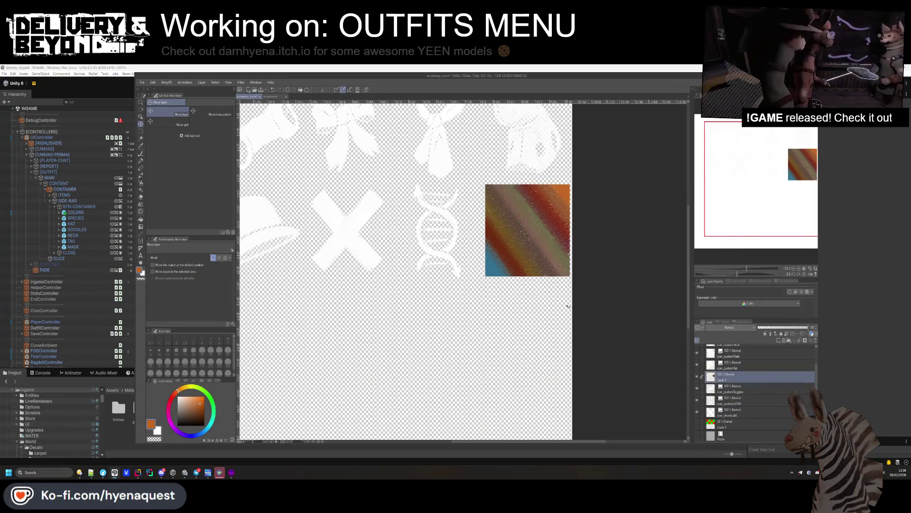
pyautogui.click(141, 82)
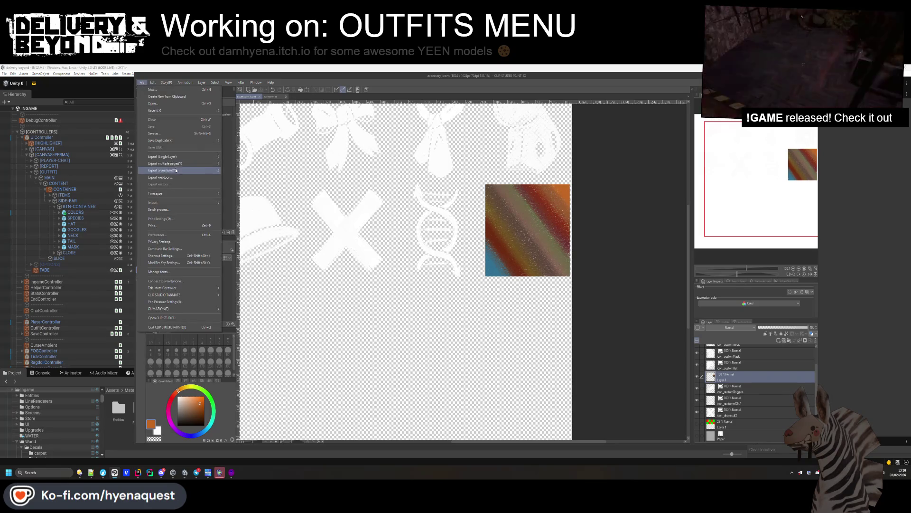
pyautogui.moveTo(209, 157)
pyautogui.click(257, 171)
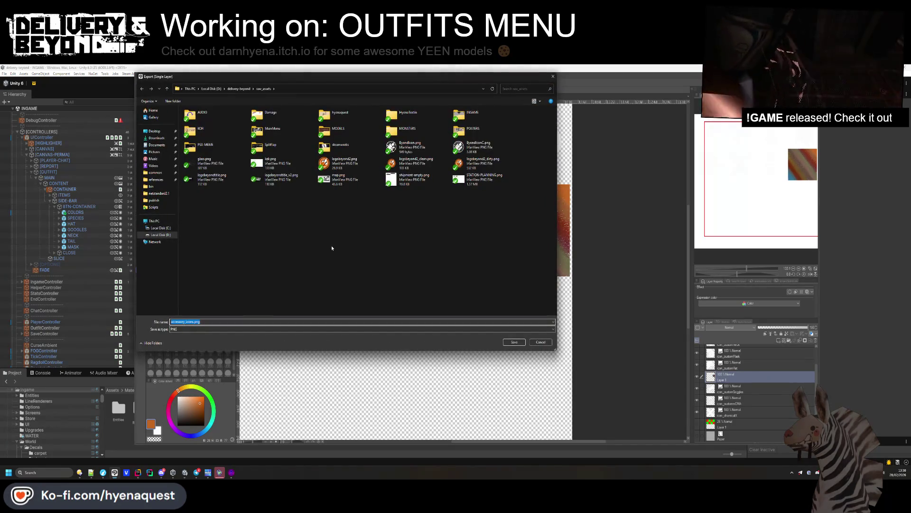
pyautogui.click(543, 340)
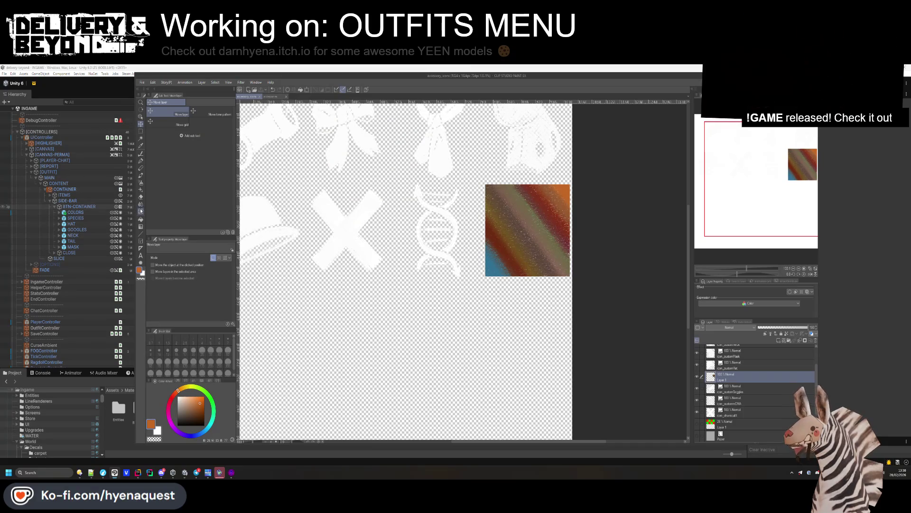
# Softly erase the striped swatch's edges with the pastel eraser so they fade out.
pyautogui.click(141, 169)
pyautogui.click(189, 102)
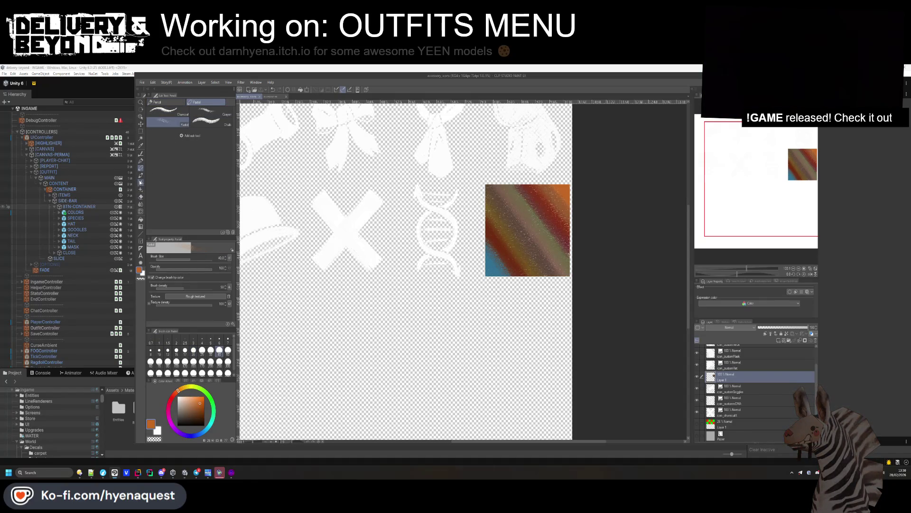
pyautogui.click(141, 197)
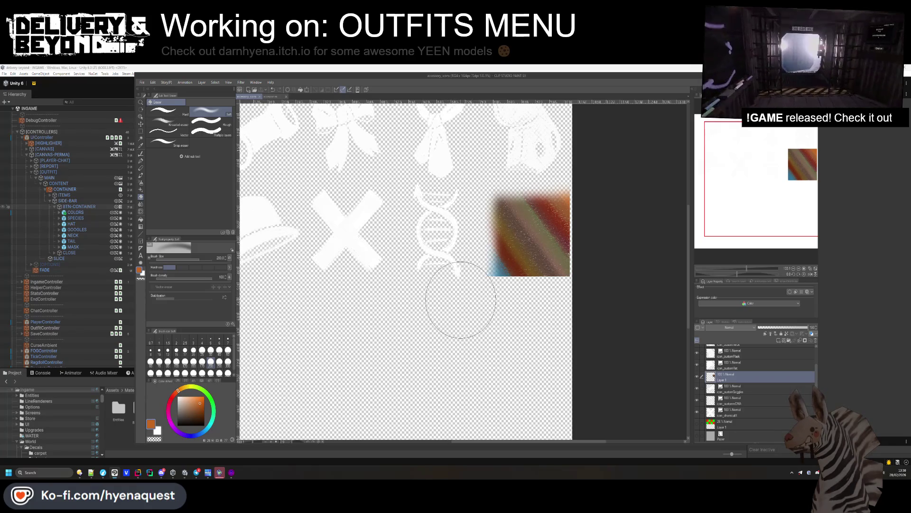
pyautogui.moveTo(464, 301)
pyautogui.mouseDown()
pyautogui.moveTo(539, 315)
pyautogui.moveTo(584, 297)
pyautogui.moveTo(602, 200)
pyautogui.mouseUp()
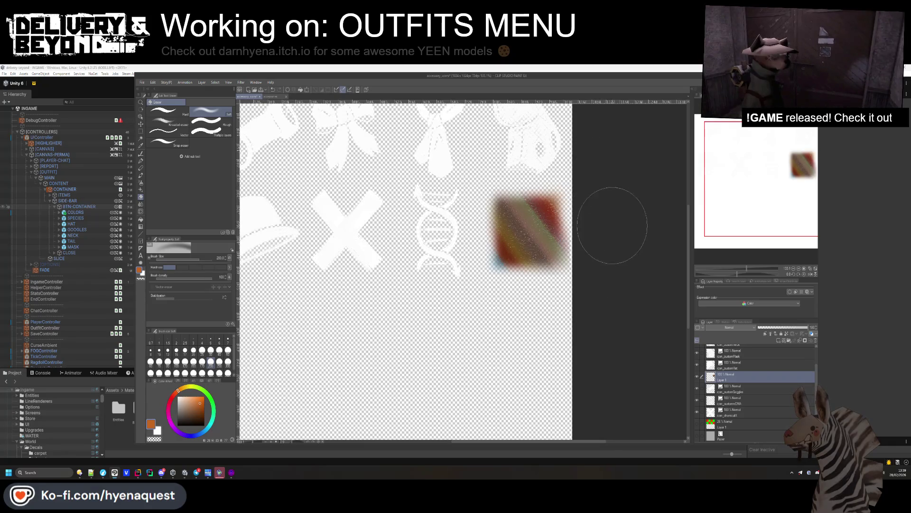
pyautogui.scroll(-3, 555, 333)
pyautogui.scroll(2, 584, 349)
# Export the icon sheet as a PNG into Assets/Materials, then check the project browser in Unity.
pyautogui.click(142, 82)
pyautogui.moveTo(190, 157)
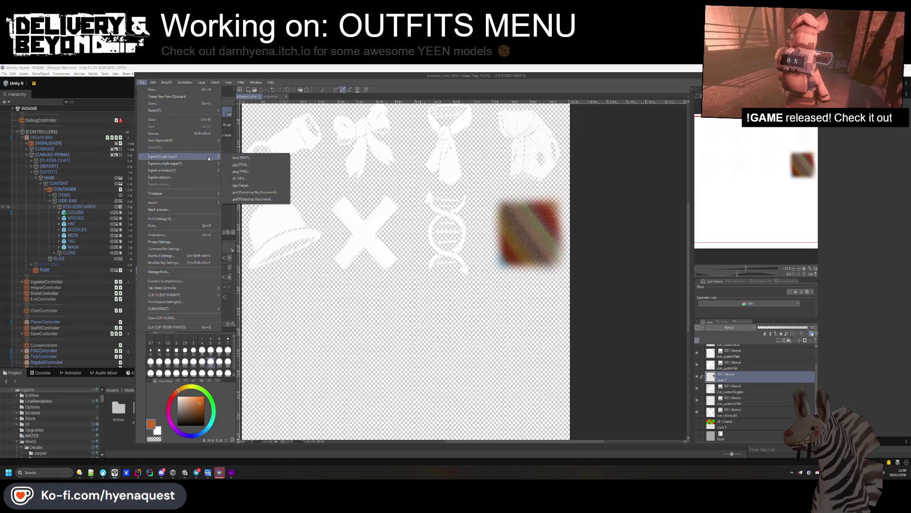
pyautogui.click(242, 166)
pyautogui.click(239, 89)
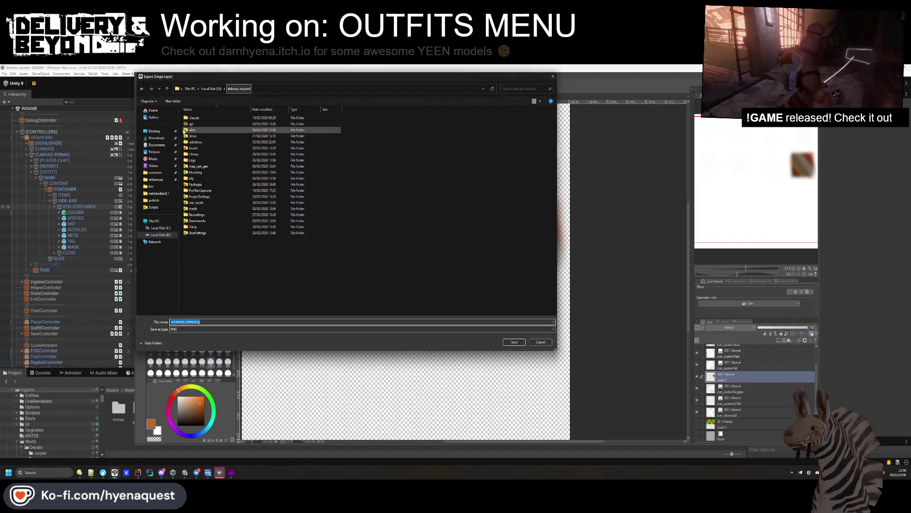
pyautogui.doubleClick(202, 150)
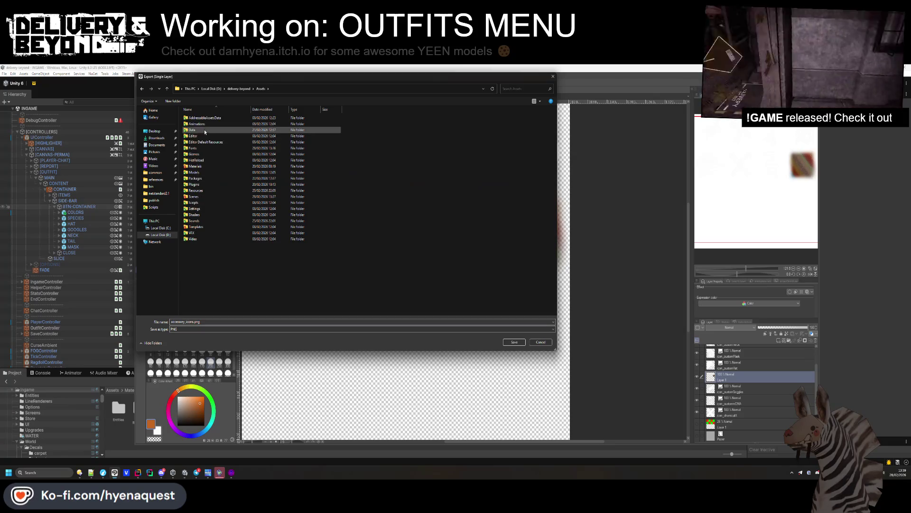
pyautogui.doubleClick(202, 167)
pyautogui.click(514, 342)
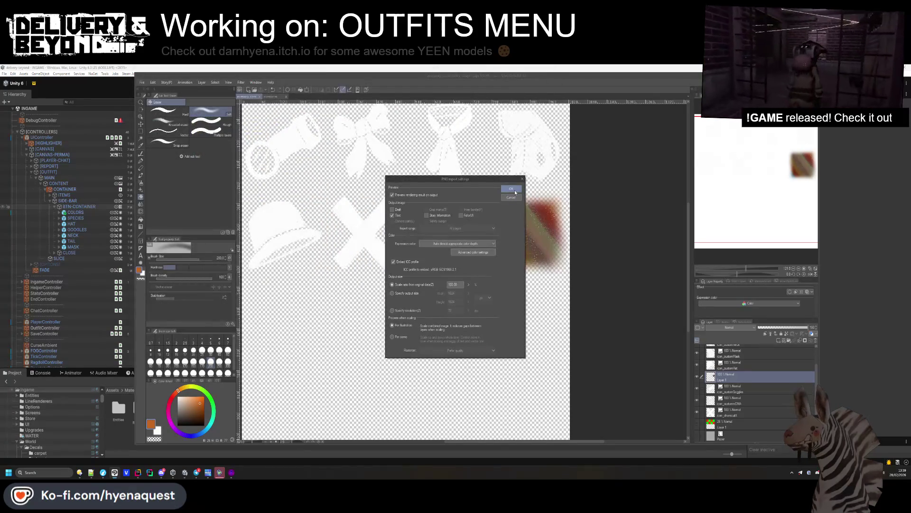
pyautogui.click(462, 216)
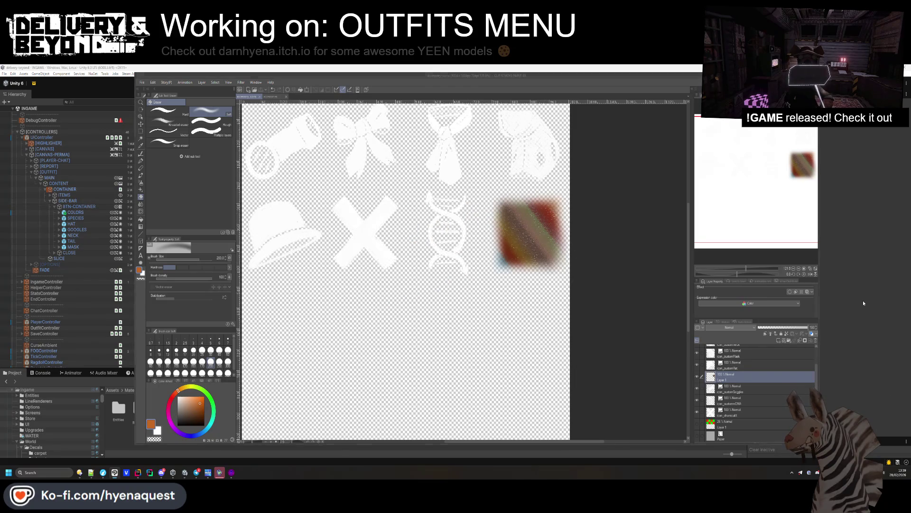
pyautogui.click(863, 301)
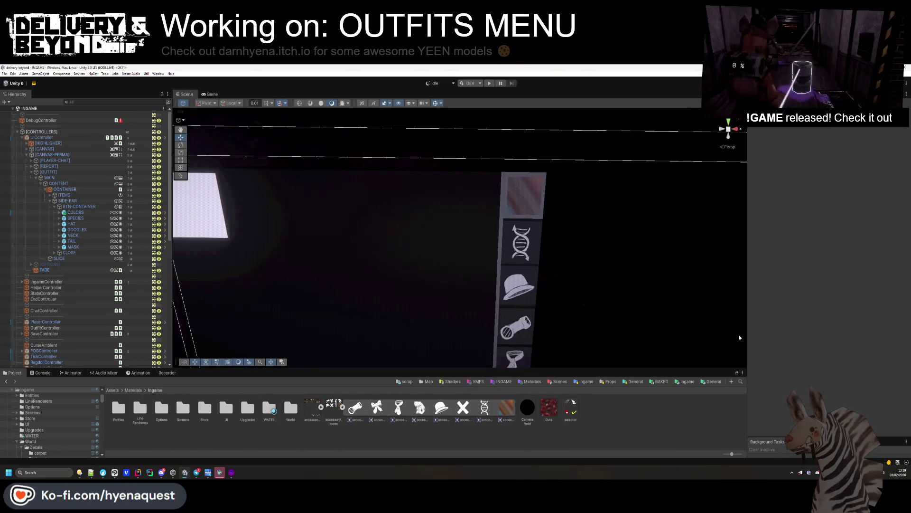
pyautogui.rightClick(334, 432)
pyautogui.click(422, 412)
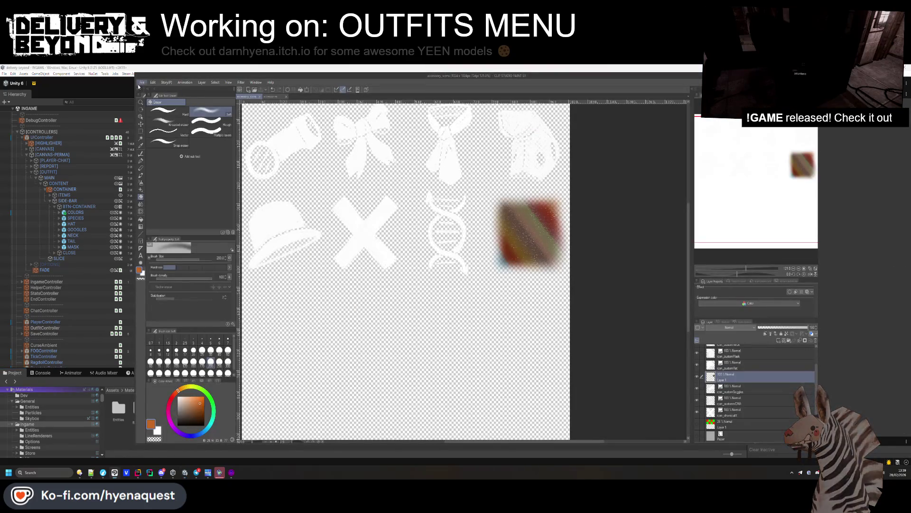
# Re-export the PNG over the existing file in Assets/Materials, confirming the overwrite, and return to Unity.
pyautogui.click(142, 83)
pyautogui.moveTo(183, 157)
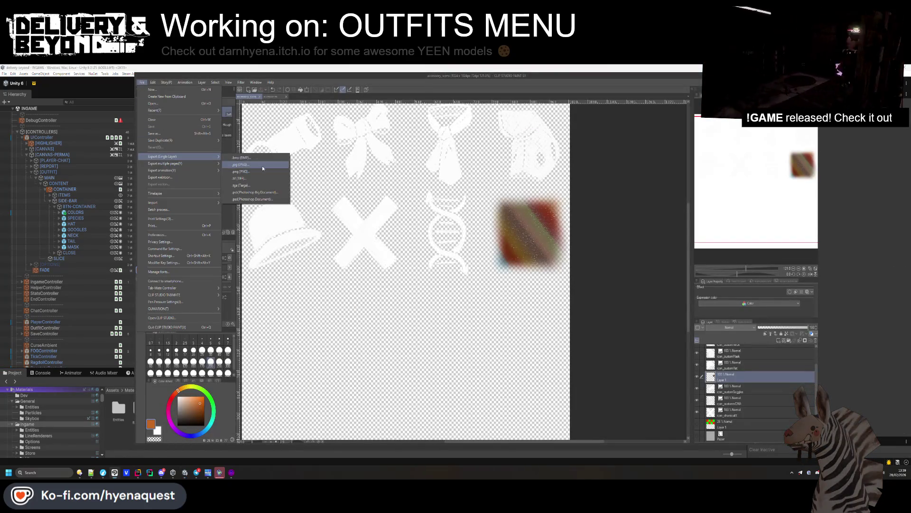
pyautogui.click(258, 171)
pyautogui.doubleClick(203, 149)
pyautogui.doubleClick(203, 160)
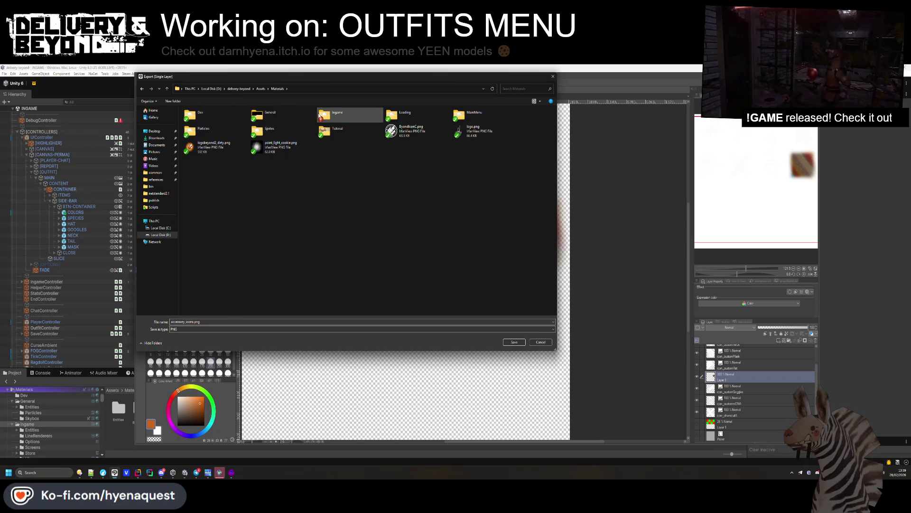
pyautogui.click(515, 342)
pyautogui.click(468, 266)
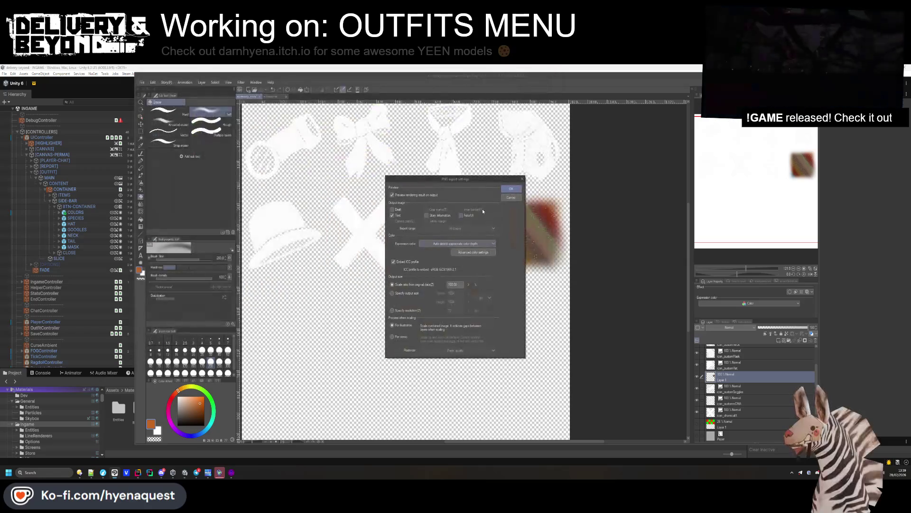
pyautogui.click(510, 188)
pyautogui.press('Return')
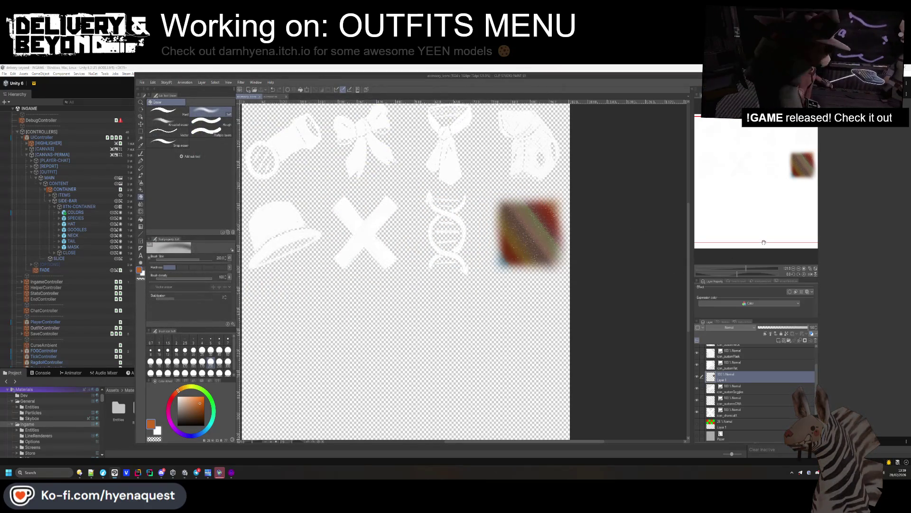
pyautogui.click(837, 209)
pyautogui.moveTo(627, 268)
pyautogui.mouseDown()
pyautogui.moveTo(571, 270)
pyautogui.moveTo(581, 263)
pyautogui.mouseUp()
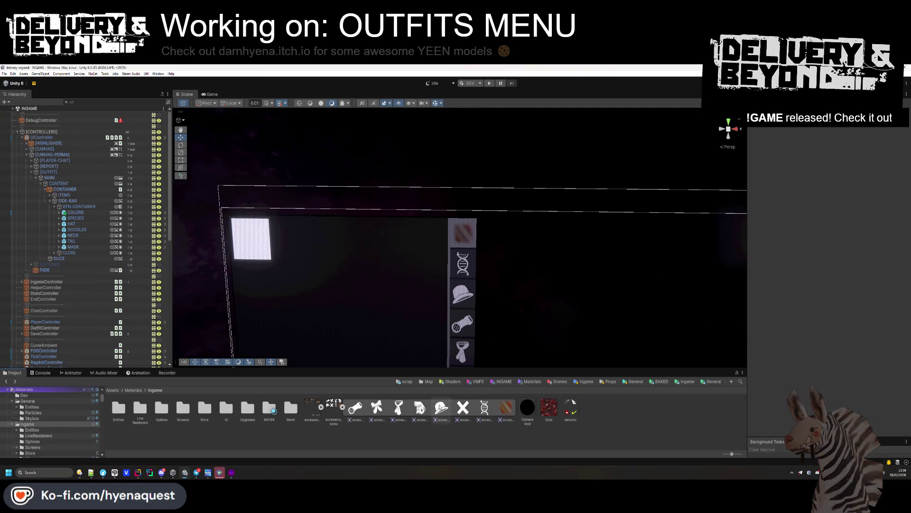
pyautogui.click(480, 282)
pyautogui.moveTo(480, 283)
pyautogui.mouseDown()
pyautogui.moveTo(466, 284)
pyautogui.moveTo(503, 280)
pyautogui.mouseUp()
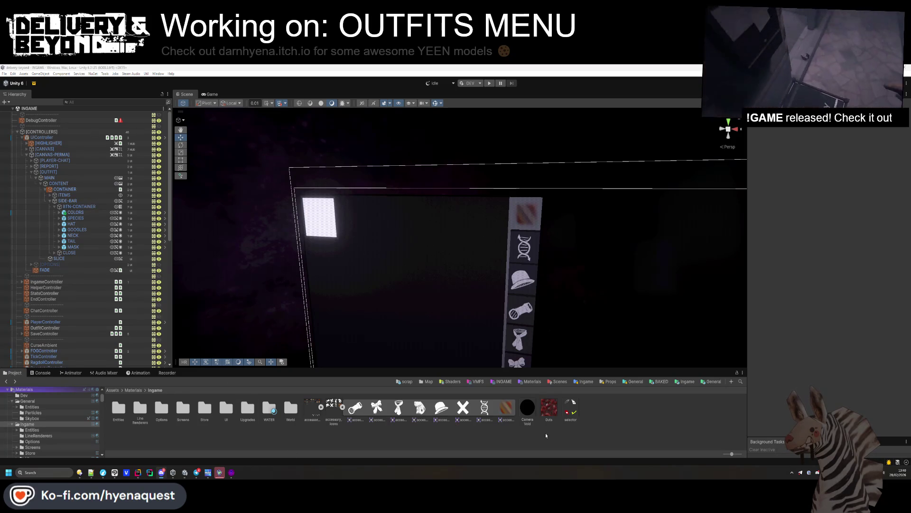
pyautogui.moveTo(523, 228)
pyautogui.mouseDown()
pyautogui.moveTo(460, 235)
pyautogui.moveTo(178, 192)
pyautogui.mouseUp()
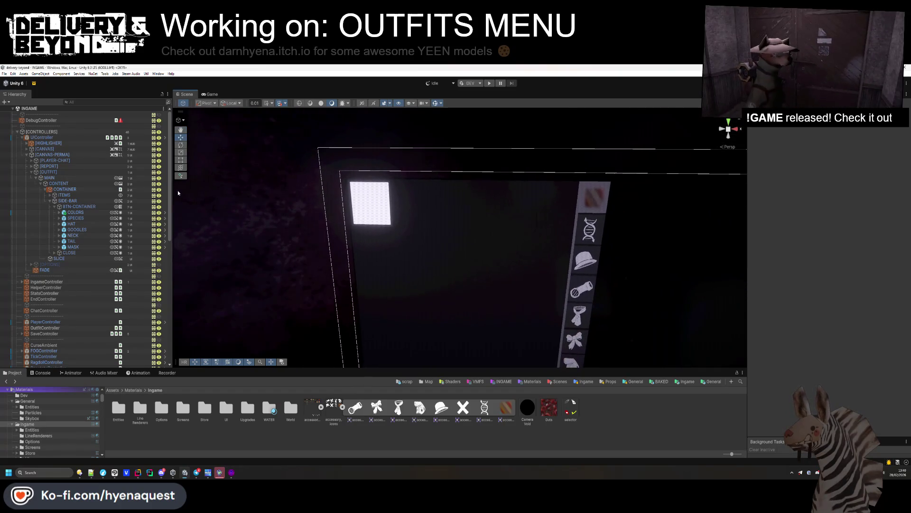
pyautogui.click(688, 381)
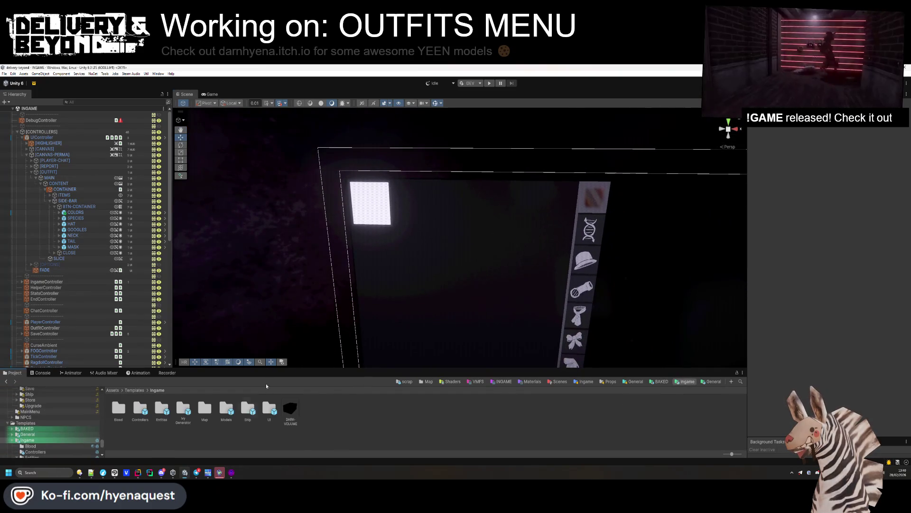
# Browse into Templates/Ingame/Entities/Player and scroll the entity_player Inspector down toward Accessories.
pyautogui.doubleClick(162, 410)
pyautogui.doubleClick(182, 418)
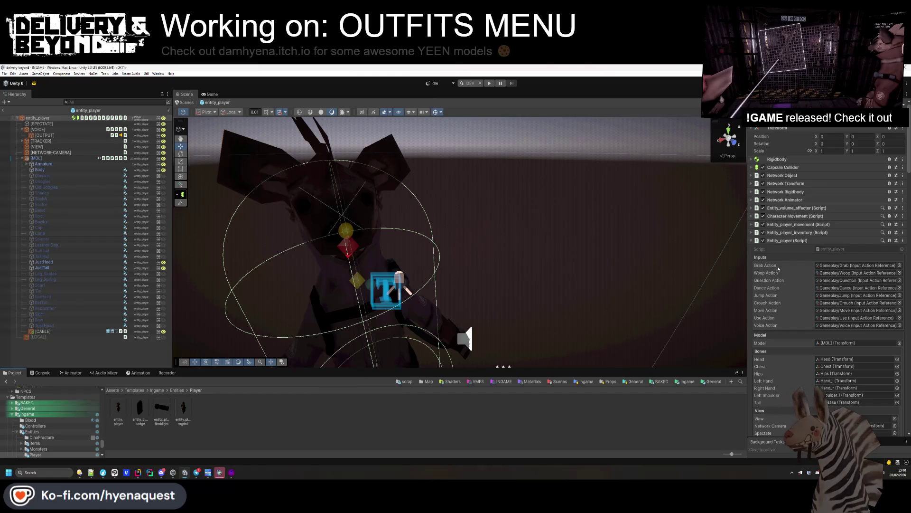
pyautogui.scroll(-10, 783, 279)
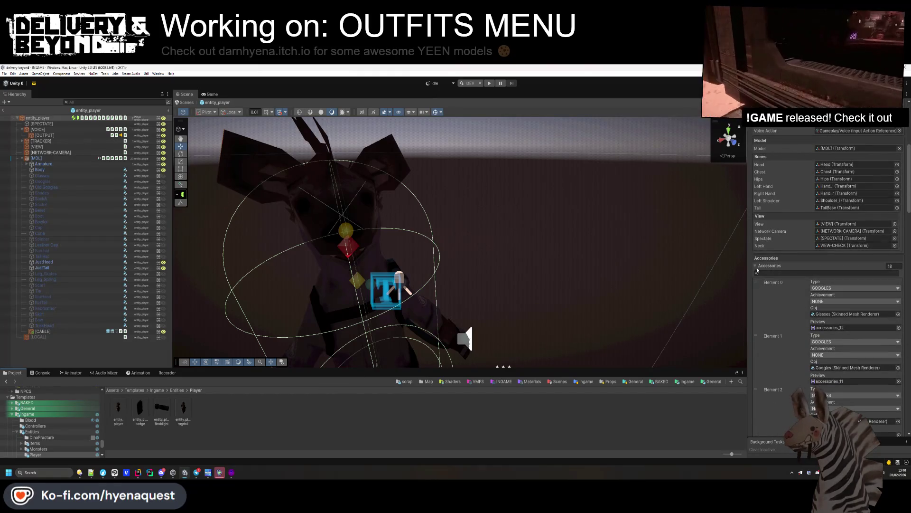
# Collapse Accessories, expand Jumpsuit Materials and add its first element.
pyautogui.click(756, 266)
pyautogui.click(756, 290)
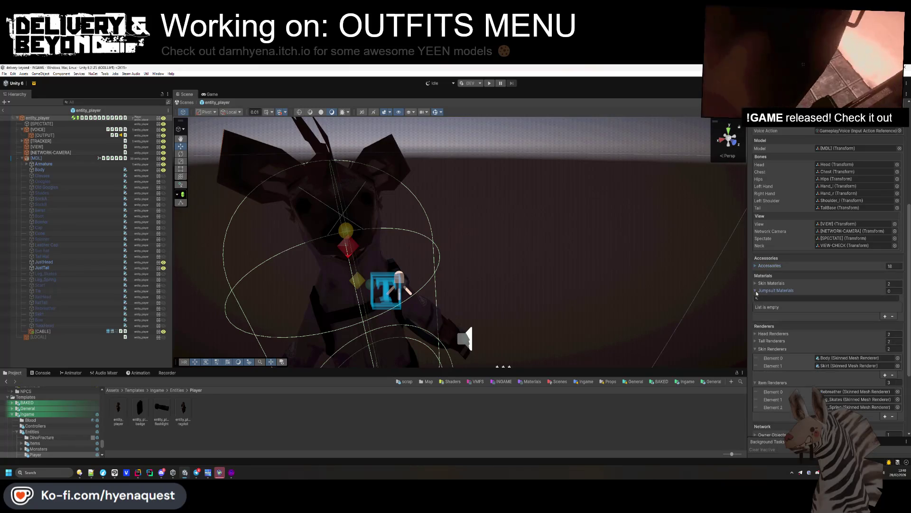
pyautogui.click(756, 284)
pyautogui.click(756, 284)
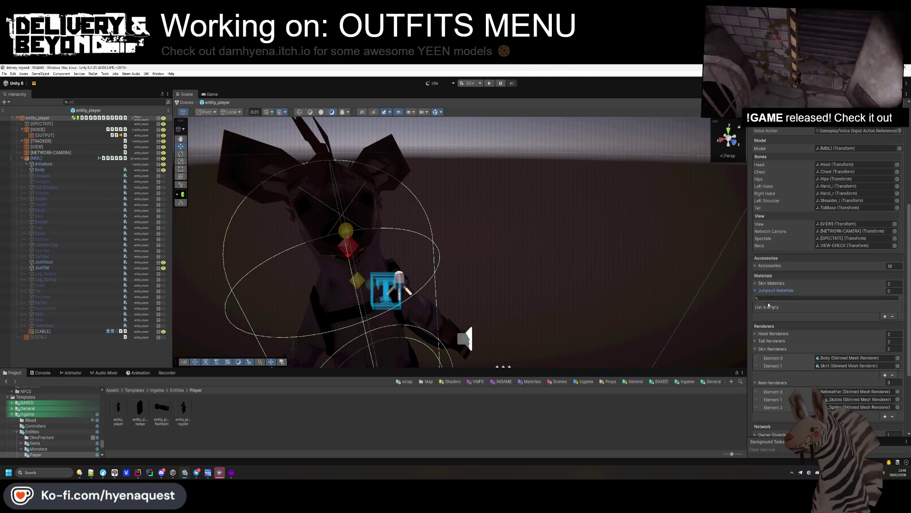
pyautogui.click(885, 316)
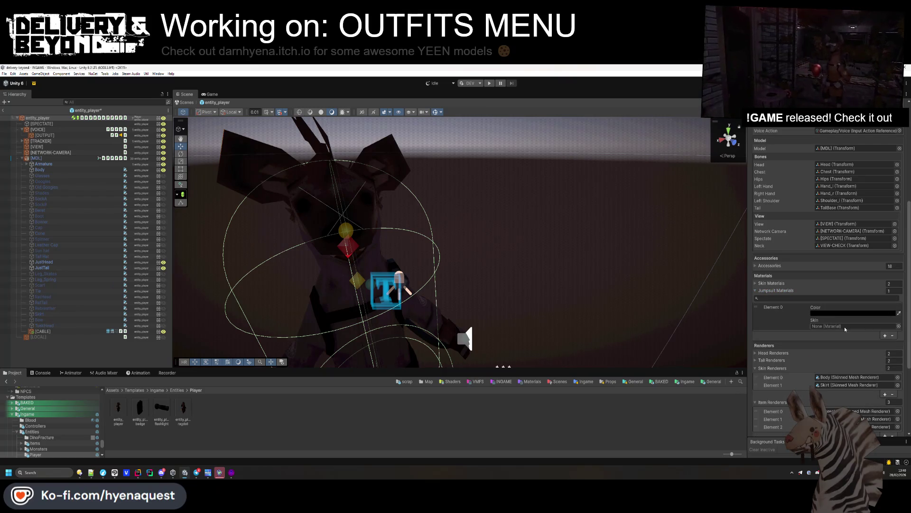
# Ping the skin material assets to show the CackleWorker player materials folder.
pyautogui.click(584, 381)
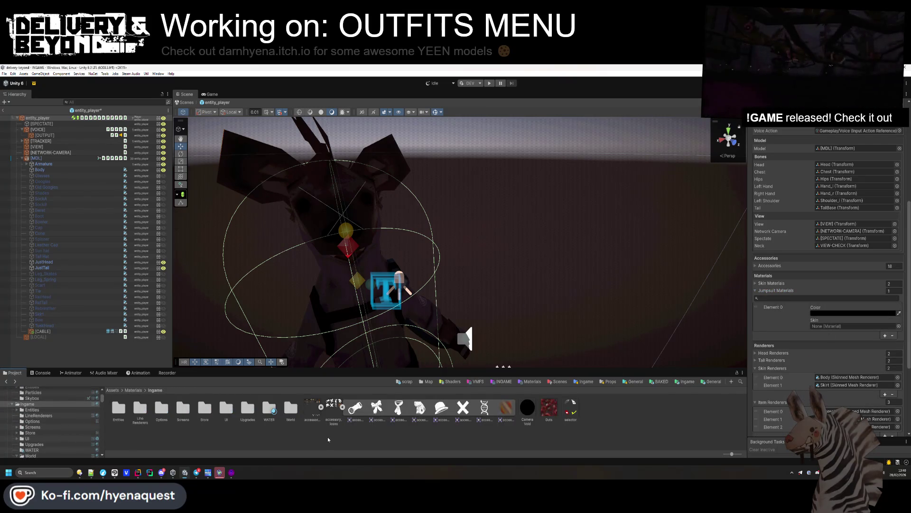
pyautogui.click(688, 381)
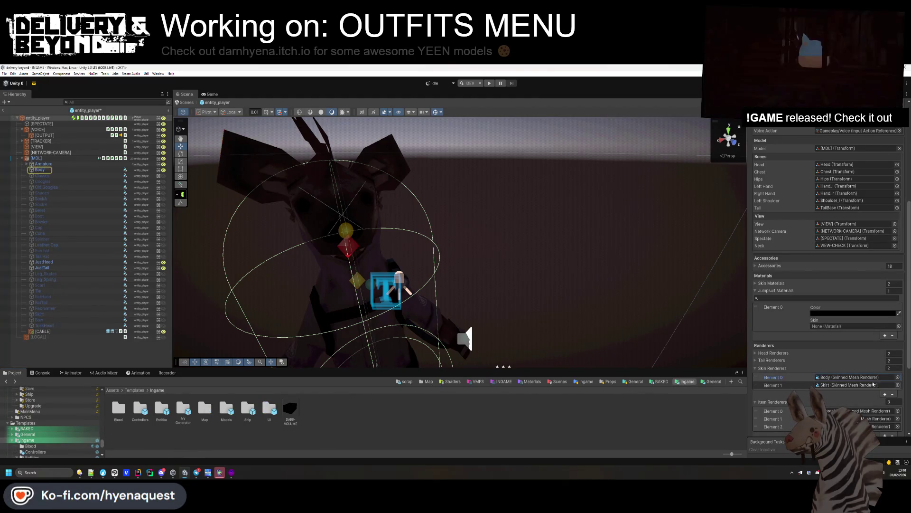
pyautogui.scroll(-1, 850, 361)
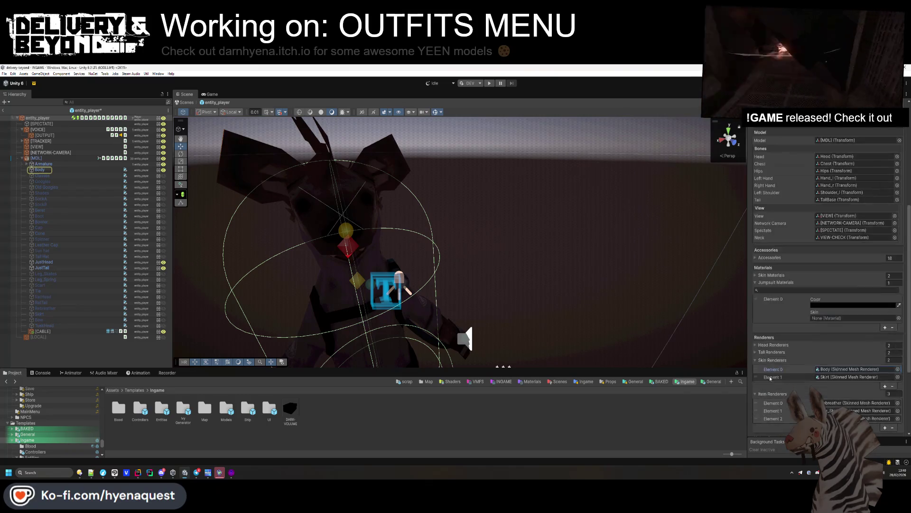
pyautogui.click(771, 275)
pyautogui.click(834, 319)
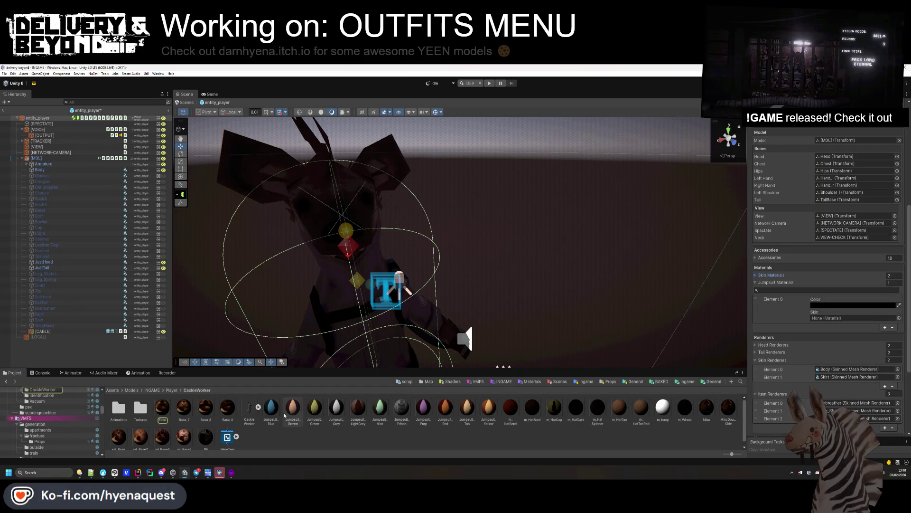
# Assign Jumpsuit_Blue to Element 0's Skin and paste its screen-sampled hex colour.
pyautogui.moveTo(290, 409); pyautogui.dragTo(816, 322)
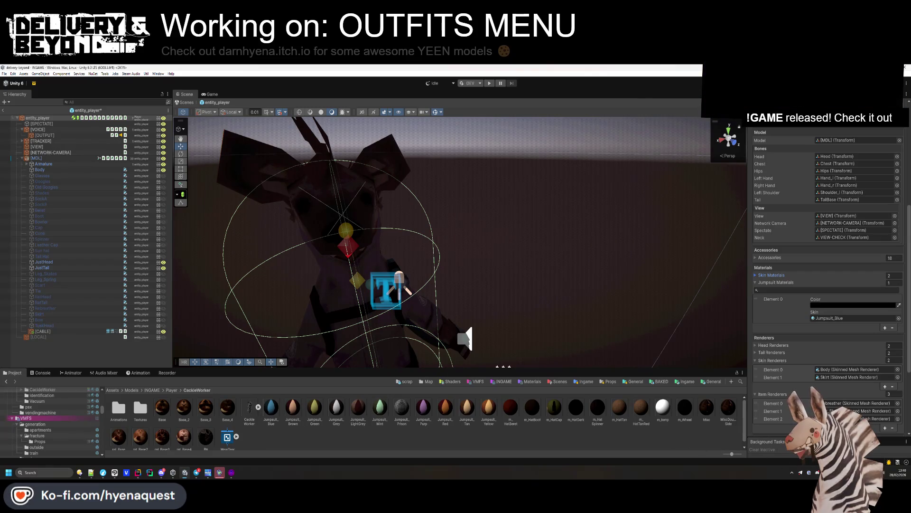
pyautogui.rightClick(800, 472)
pyautogui.click(865, 361)
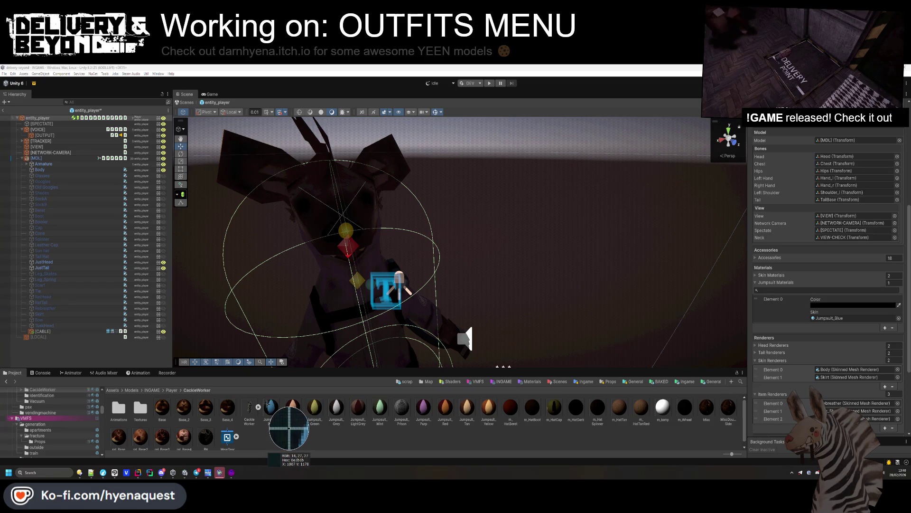
pyautogui.click(289, 428)
pyautogui.click(852, 305)
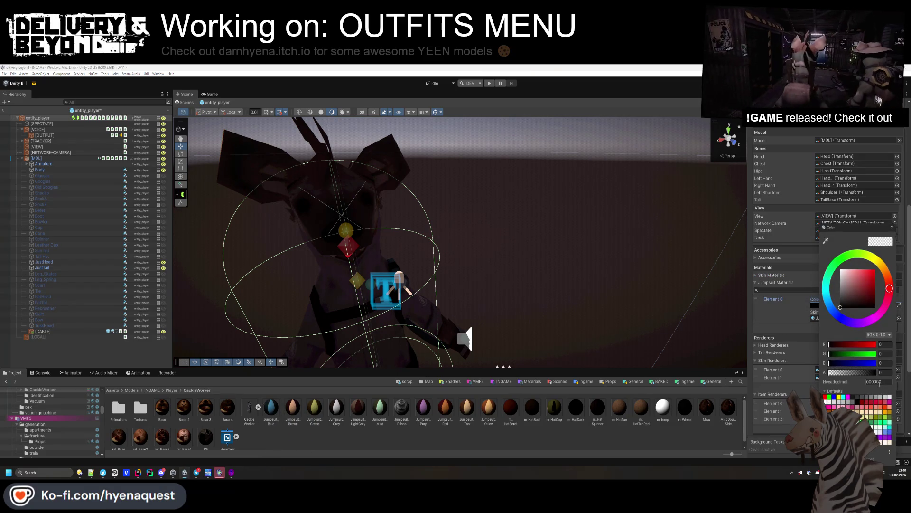
pyautogui.write('0E1B1B')
# Add a second entry with a fully opaque colour, then select the Jumpsuit_Brown material.
pyautogui.click(892, 229)
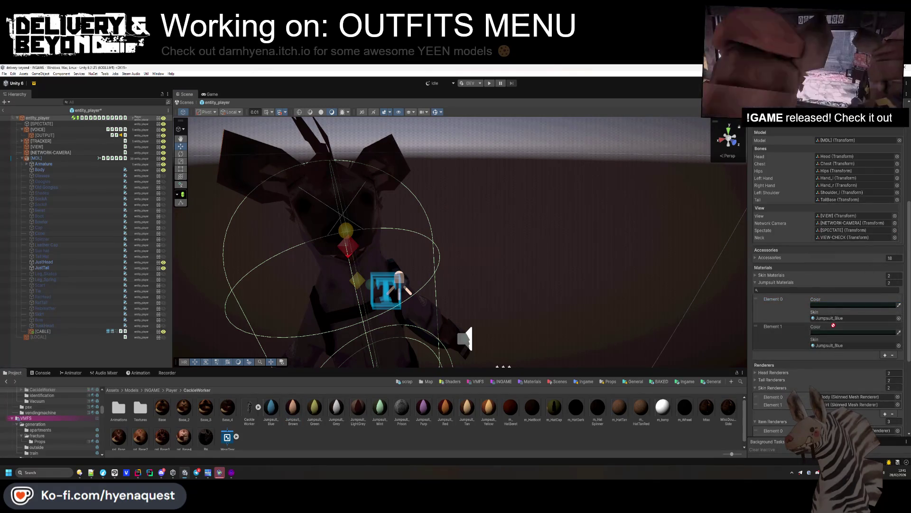
pyautogui.click(846, 306)
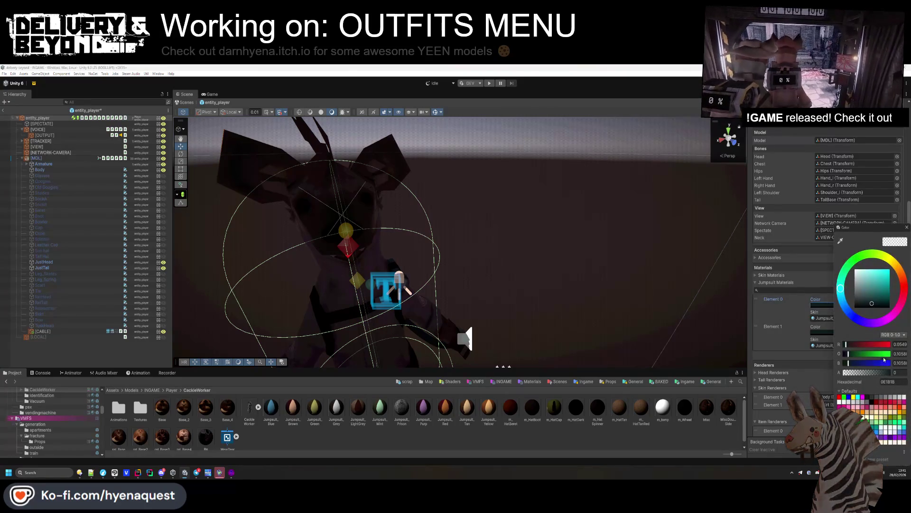
pyautogui.moveTo(891, 373); pyautogui.dragTo(895, 373)
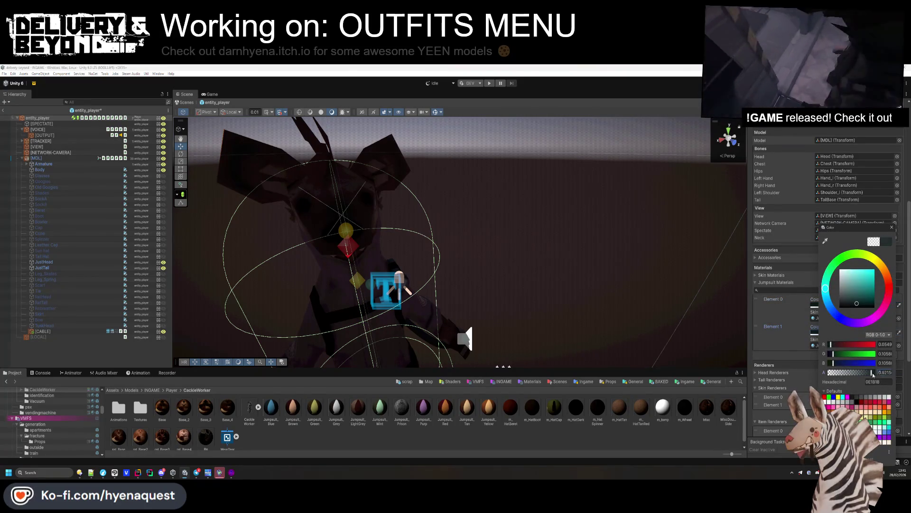
pyautogui.click(790, 349)
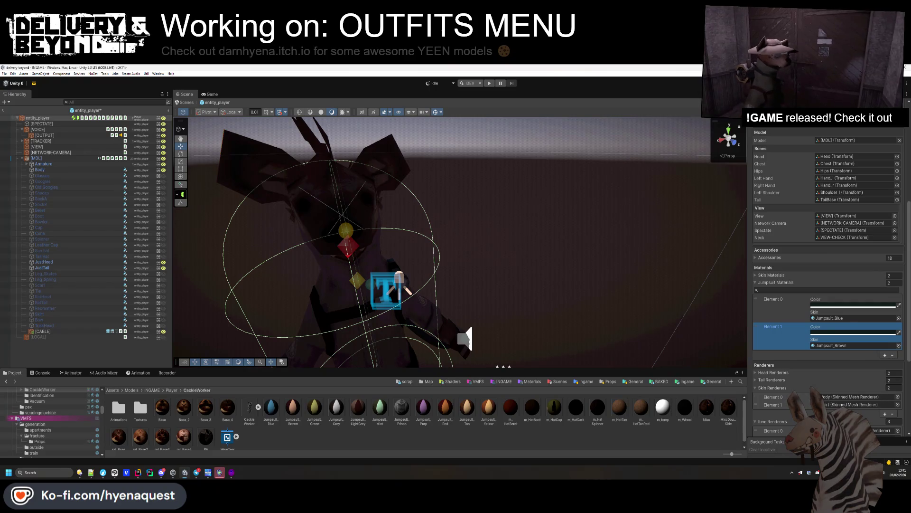
pyautogui.rightClick(789, 339)
pyautogui.moveTo(815, 348)
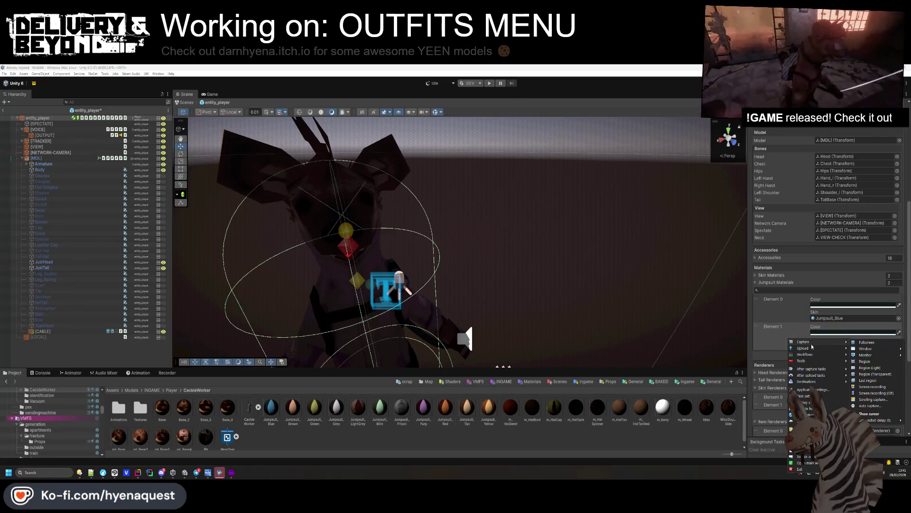
pyautogui.click(293, 408)
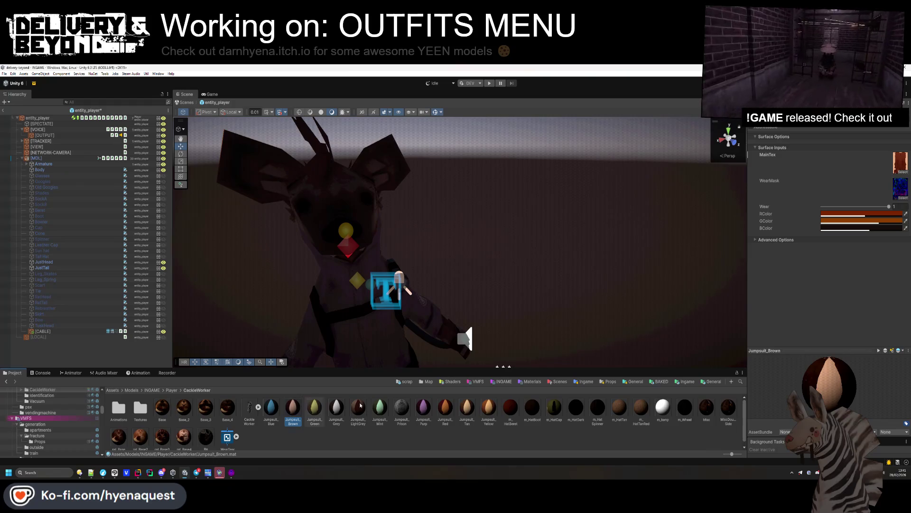
# Ping T_Coat_Brown in the Textures folder, then select Element 0's Color in entity_player.
pyautogui.click(901, 166)
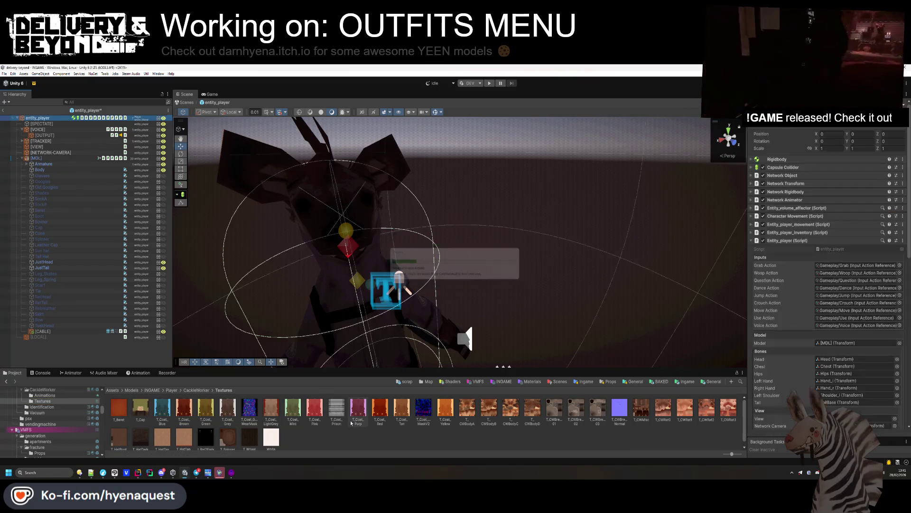
pyautogui.scroll(-10, 826, 316)
pyautogui.click(774, 229)
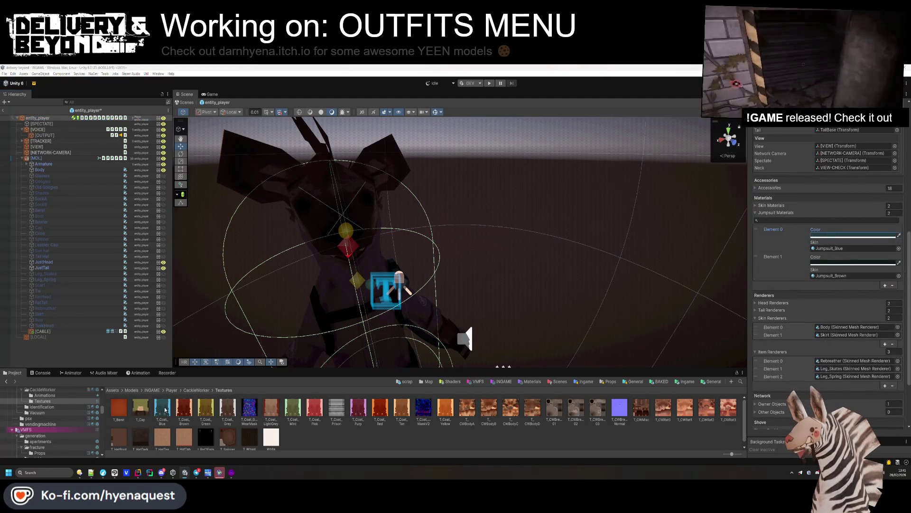
# Eyedrop T_Coat_Blue and T_Coat_Brown colours into the first two entries' Colors.
pyautogui.click(885, 236)
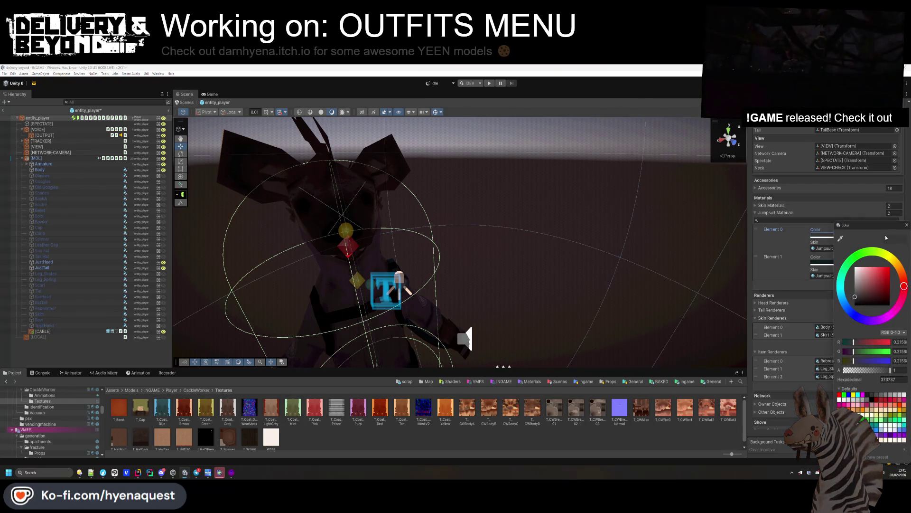
pyautogui.click(839, 239)
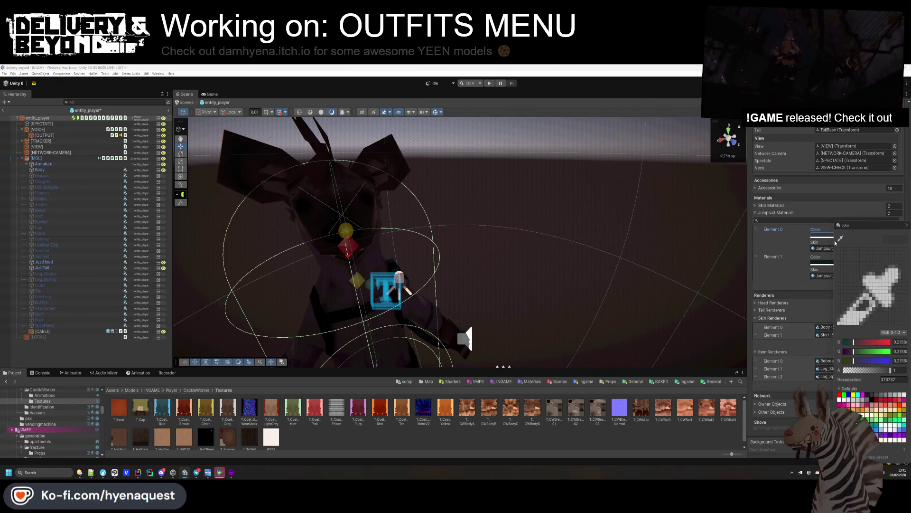
pyautogui.click(161, 407)
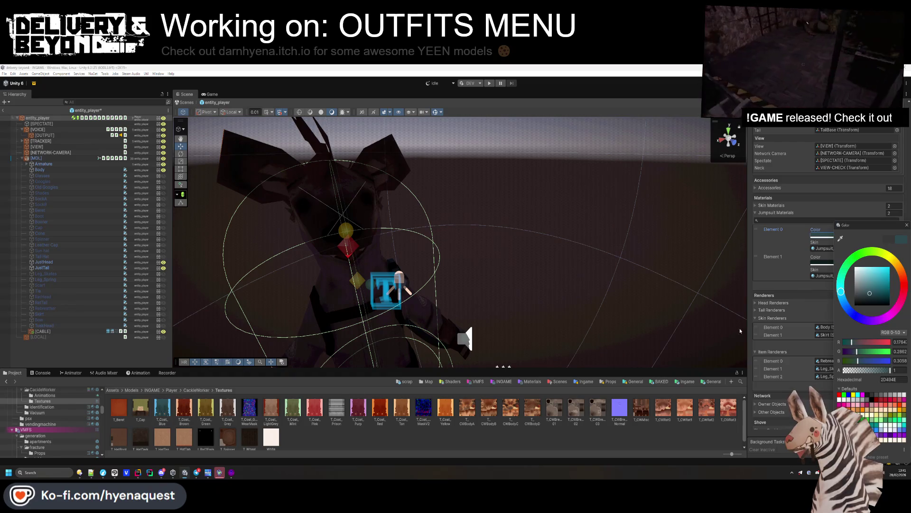
pyautogui.click(823, 262)
pyautogui.click(832, 240)
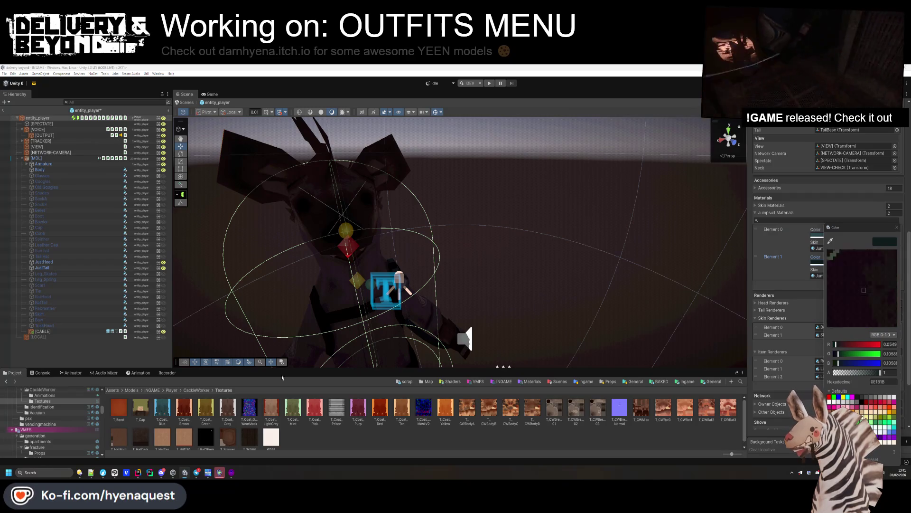
pyautogui.click(186, 404)
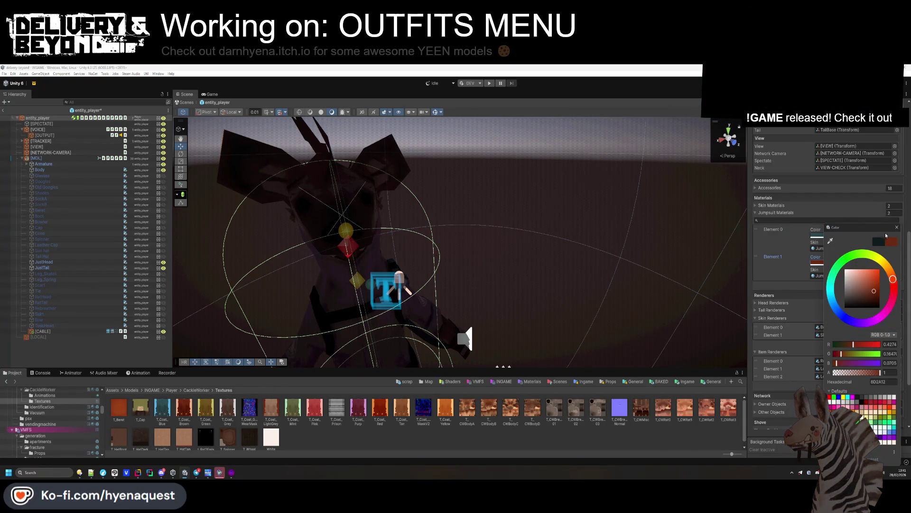
# Add a third jumpsuit entry and give it a brown sampled from a texture thumbnail.
pyautogui.click(896, 228)
pyautogui.click(885, 285)
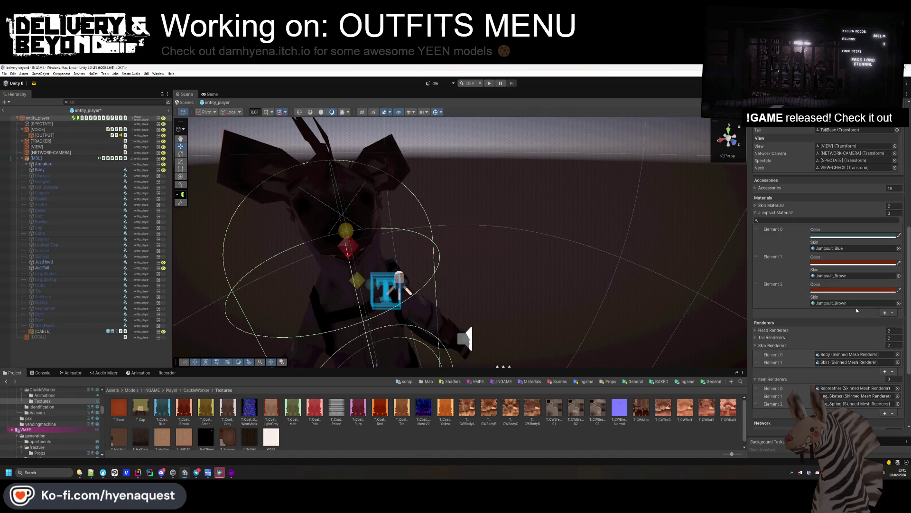
pyautogui.click(899, 290)
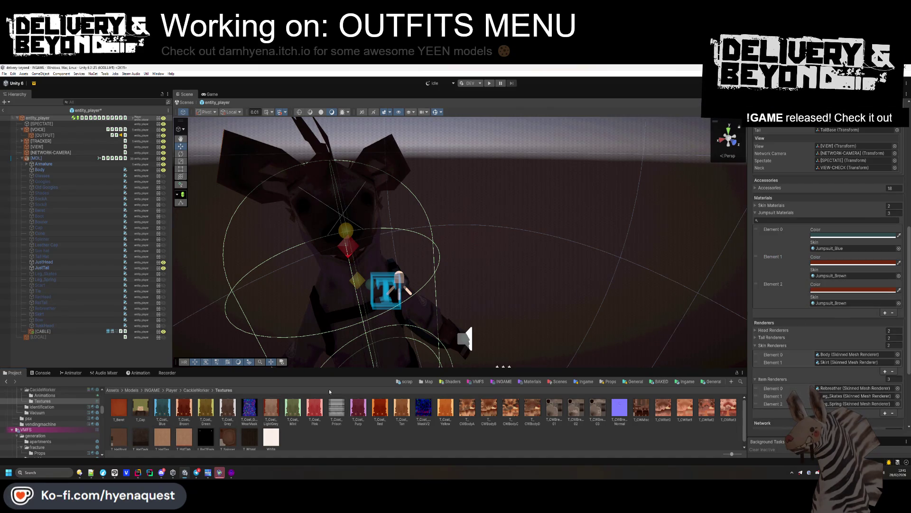
pyautogui.click(892, 290)
pyautogui.click(231, 420)
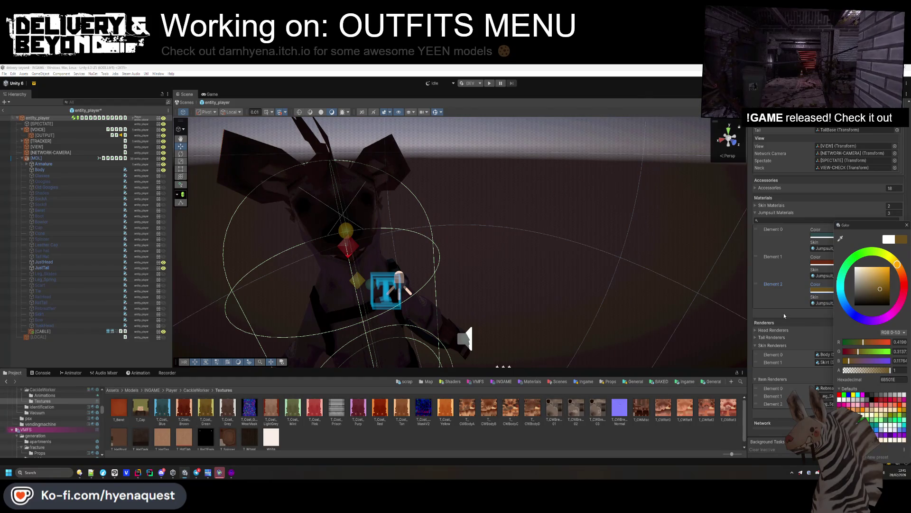
# Add Element 3 with a coat-texture brown colour, then add Element 4.
pyautogui.click(884, 314)
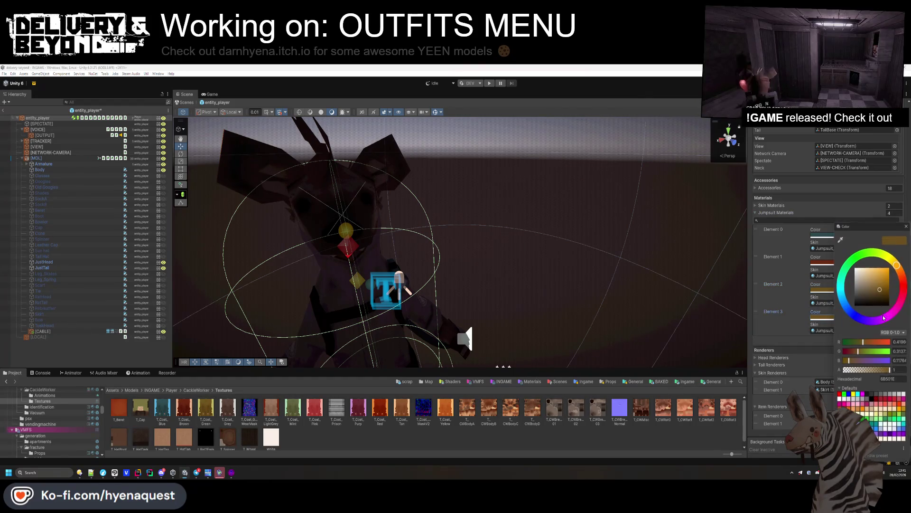
pyautogui.click(841, 240)
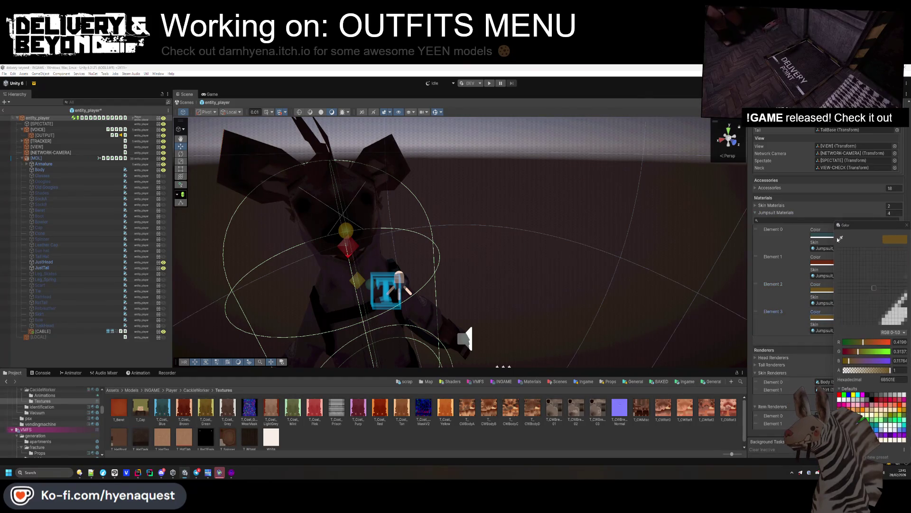
pyautogui.click(232, 408)
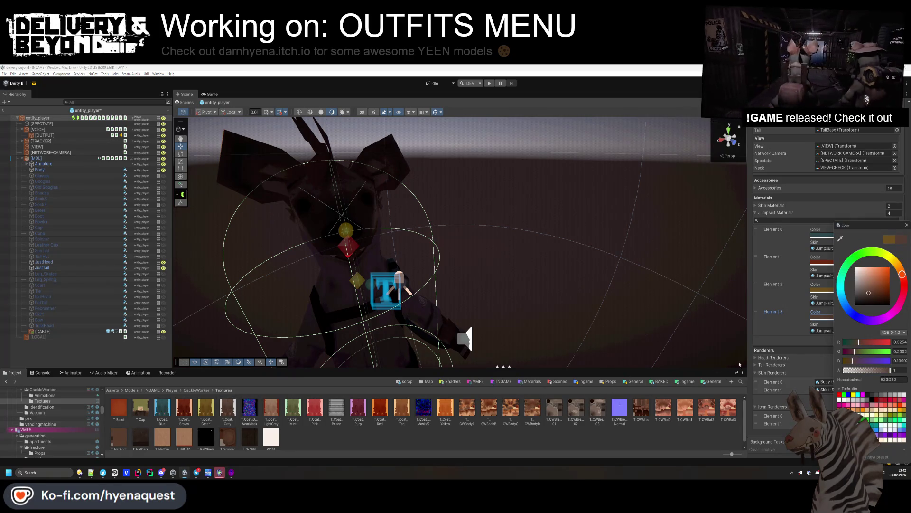
pyautogui.click(802, 343)
pyautogui.click(885, 340)
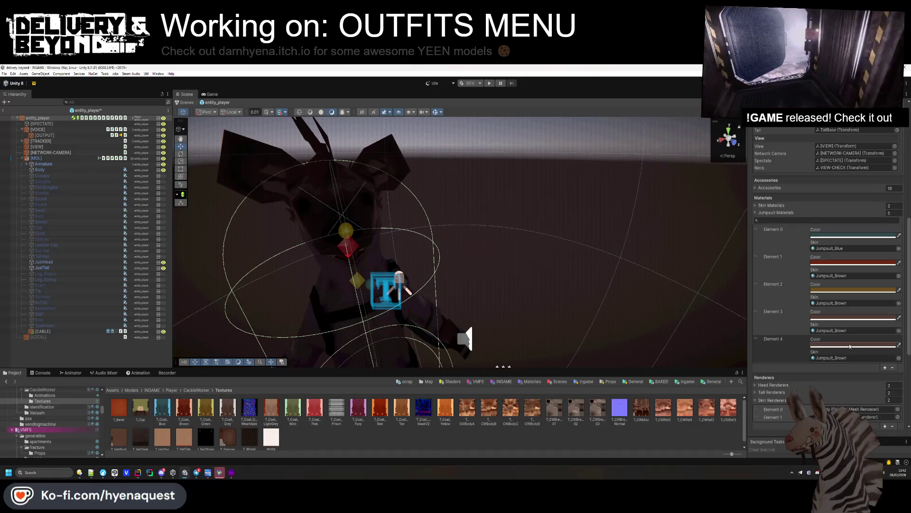
# Colour Elements 4–6 tan, olive and red from coat textures, adding Elements 5 and 6.
pyautogui.click(853, 345)
pyautogui.click(840, 239)
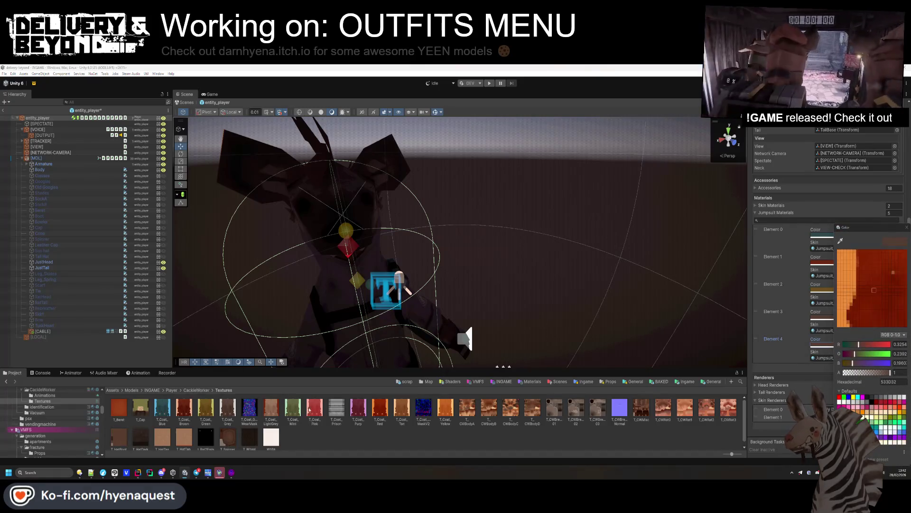
pyautogui.click(273, 406)
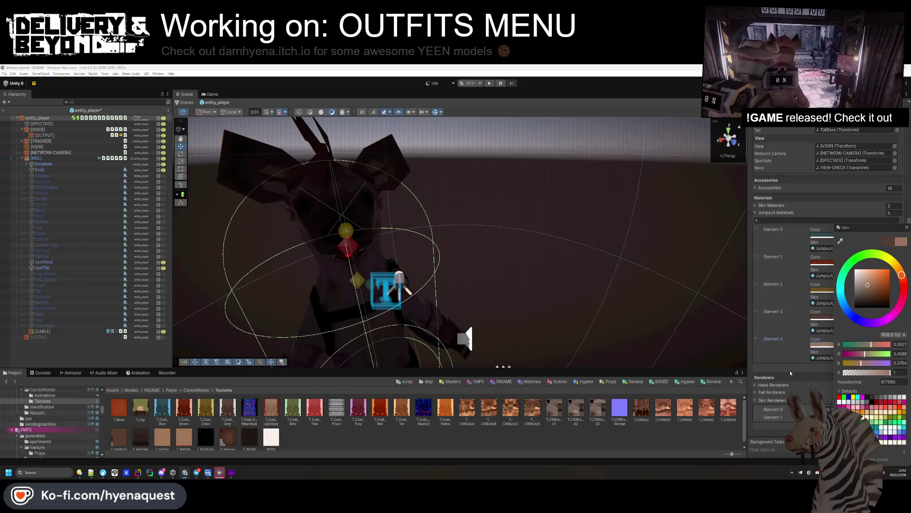
pyautogui.click(786, 371)
pyautogui.click(885, 367)
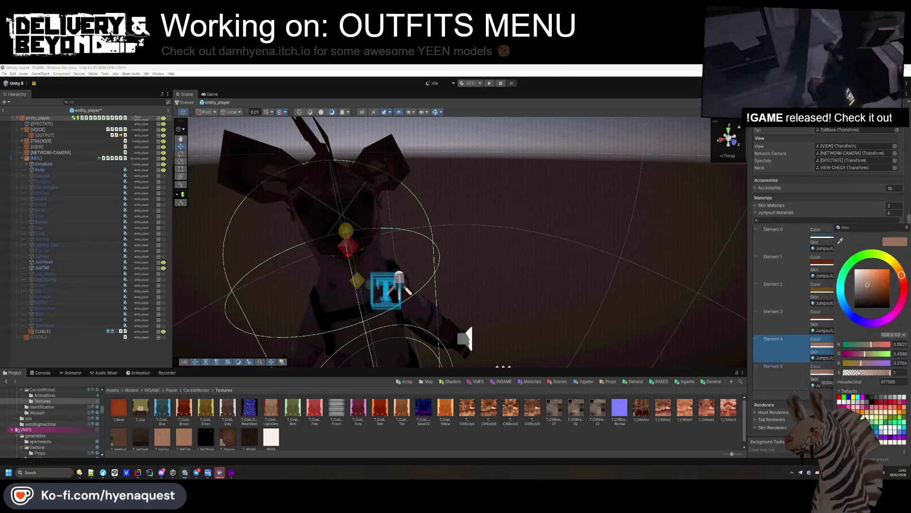
pyautogui.click(853, 372)
pyautogui.click(840, 241)
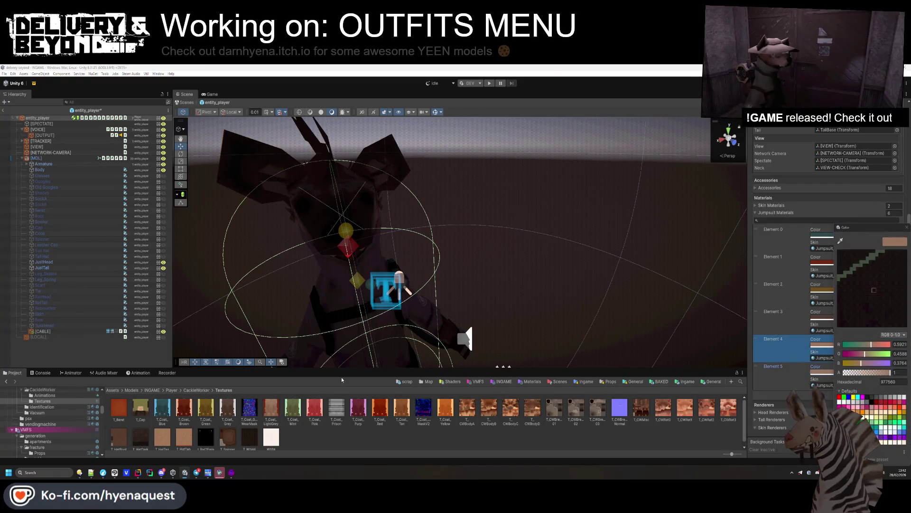
pyautogui.click(296, 405)
pyautogui.click(808, 395)
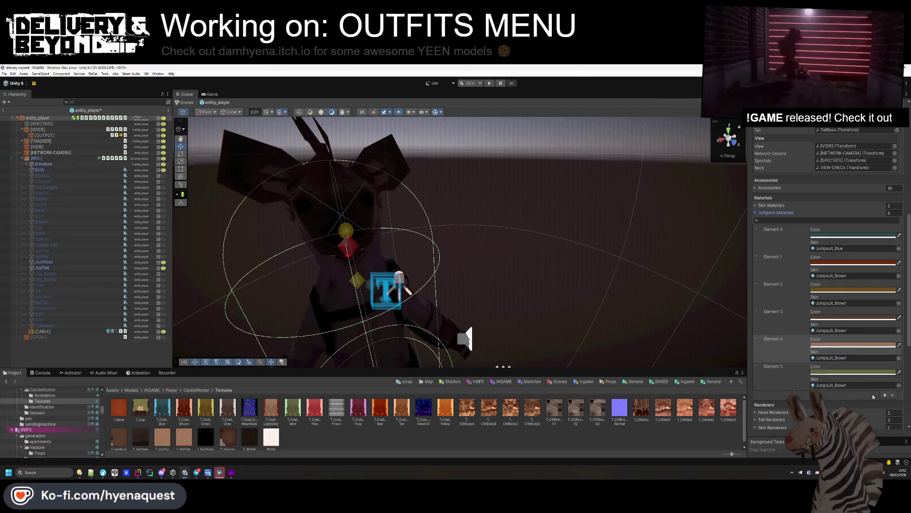
pyautogui.click(883, 395)
pyautogui.click(854, 401)
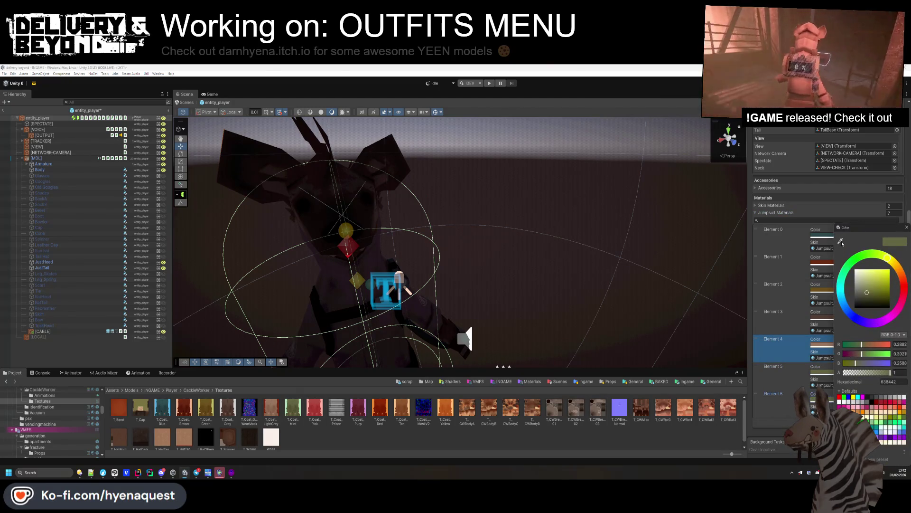
pyautogui.click(841, 241)
pyautogui.click(317, 404)
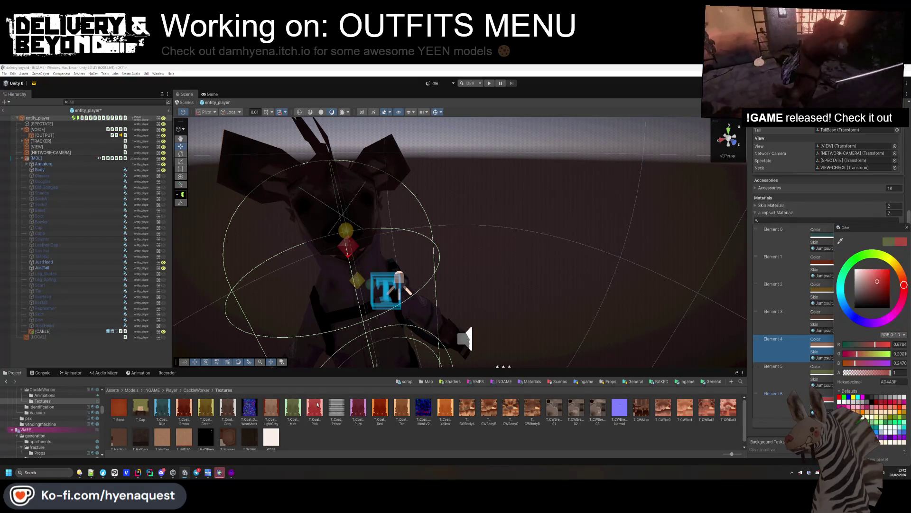
pyautogui.press('Return')
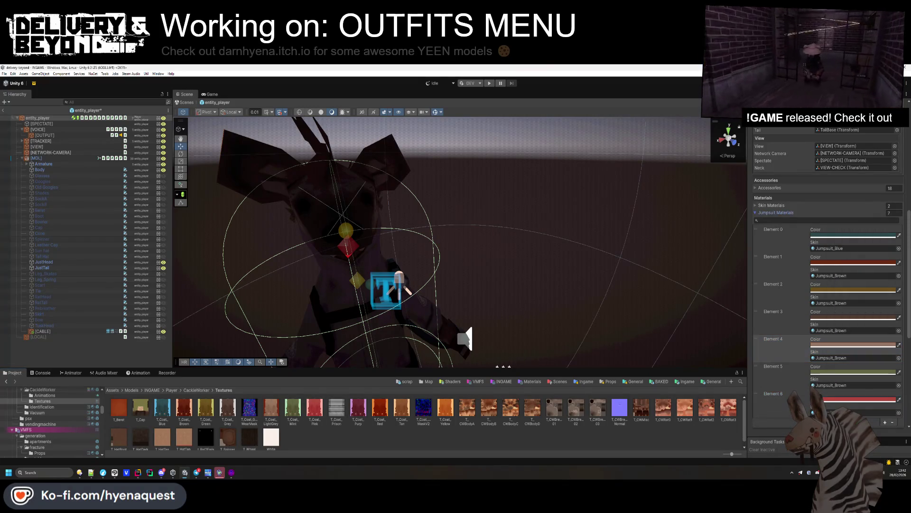
# Colour Element 7 dark red and Element 8 deep red 8F2804, adding Elements 8 and 9.
pyautogui.scroll(-3, 830, 308)
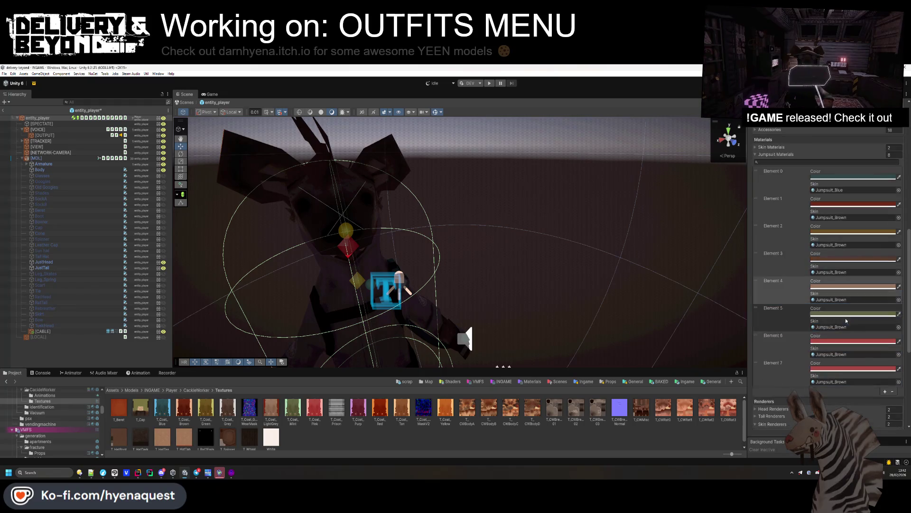
pyautogui.click(846, 369)
pyautogui.click(841, 241)
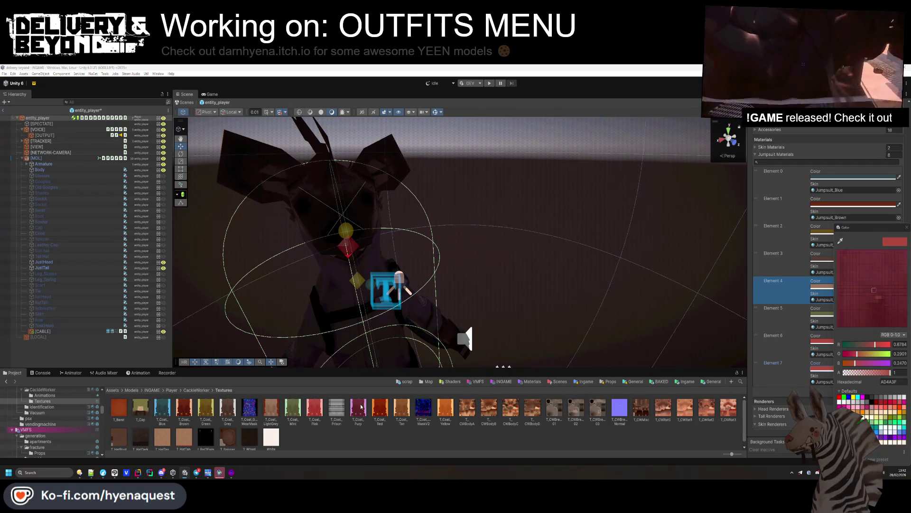
pyautogui.click(184, 407)
pyautogui.click(783, 409)
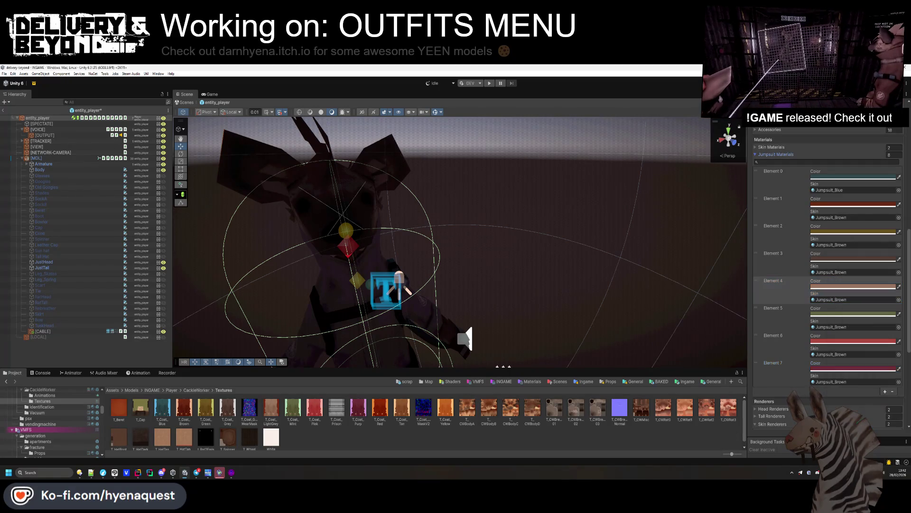
pyautogui.click(885, 392)
pyautogui.click(899, 398)
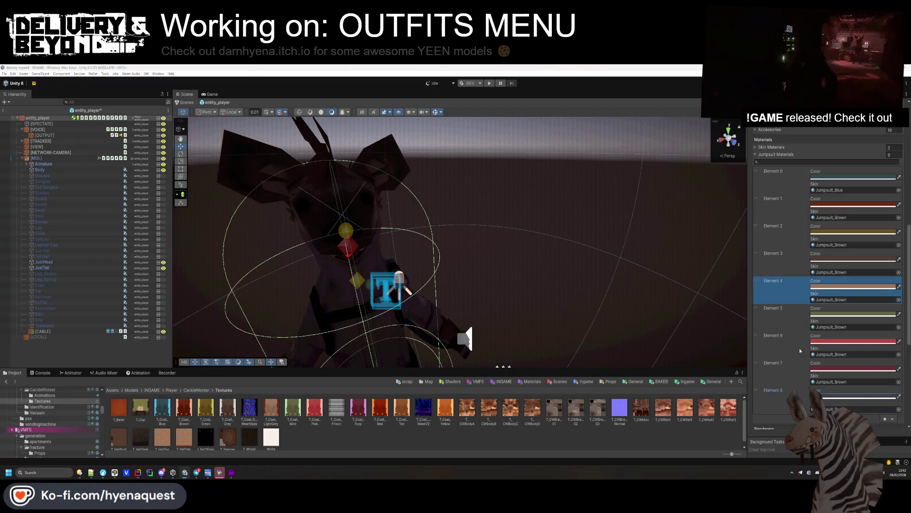
pyautogui.click(852, 398)
pyautogui.click(840, 241)
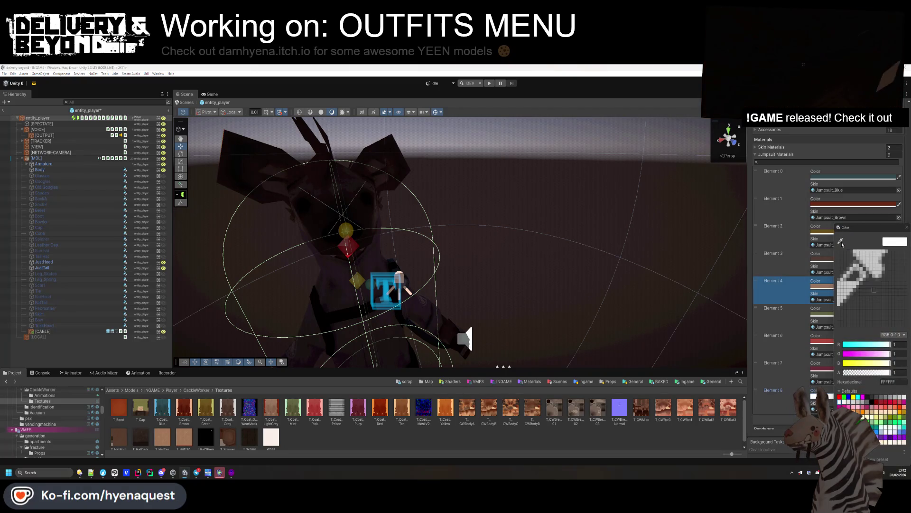
pyautogui.click(380, 408)
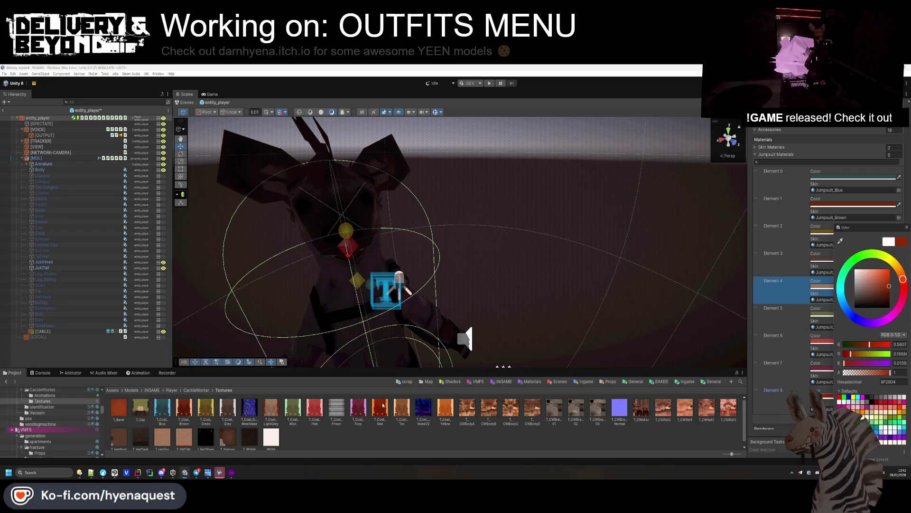
pyautogui.click(875, 426)
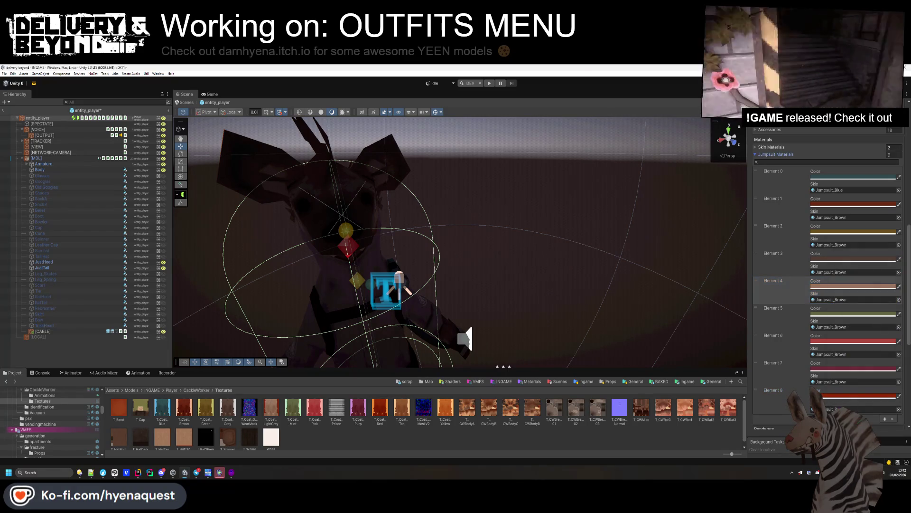
# Colour Element 9 orange-brown and new Element 10 orange, then ping the Jumpsuit_Blue material.
pyautogui.scroll(-3, 874, 426)
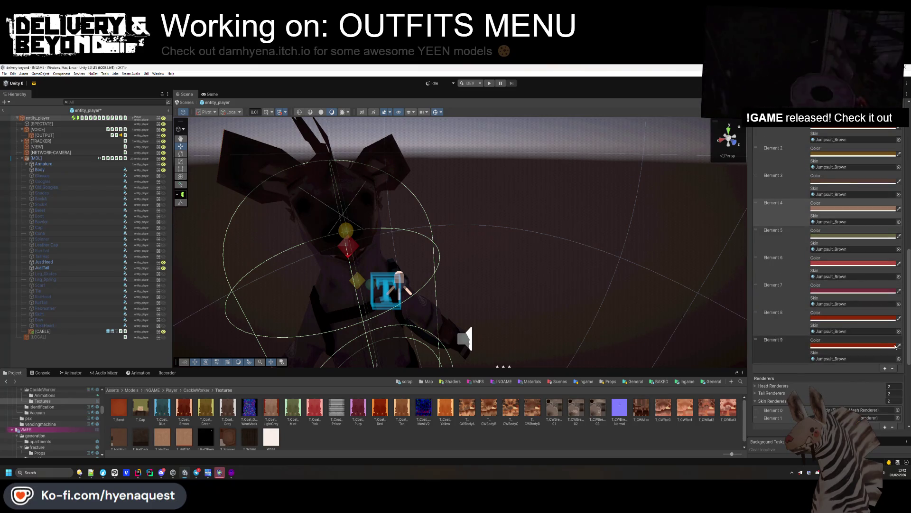
pyautogui.click(854, 345)
pyautogui.click(840, 238)
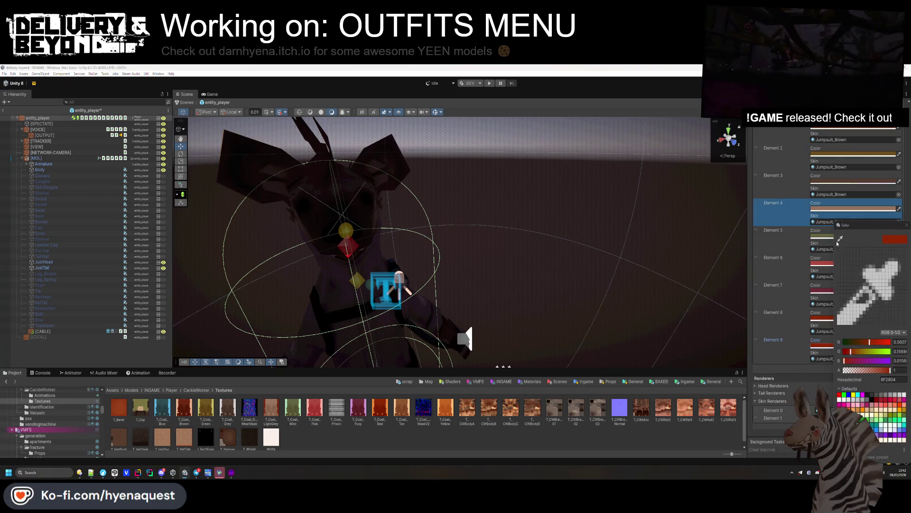
pyautogui.click(404, 406)
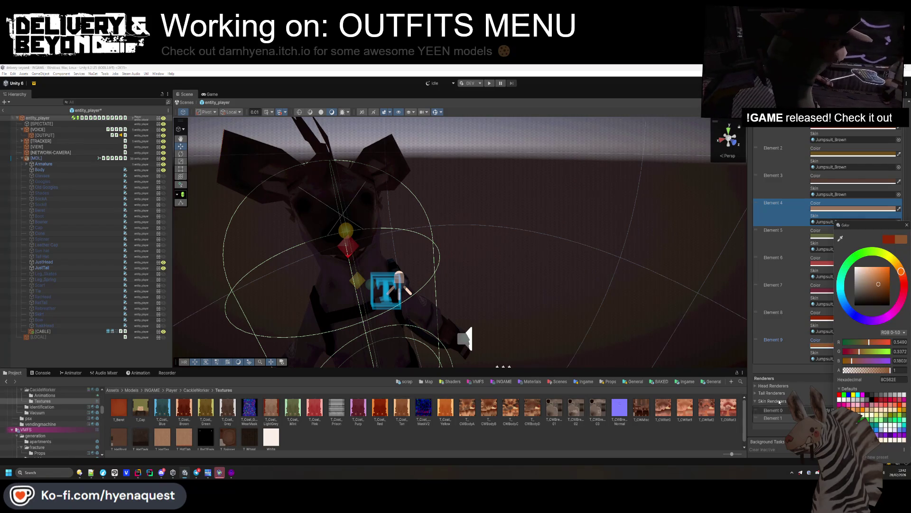
pyautogui.click(842, 371)
pyautogui.click(885, 369)
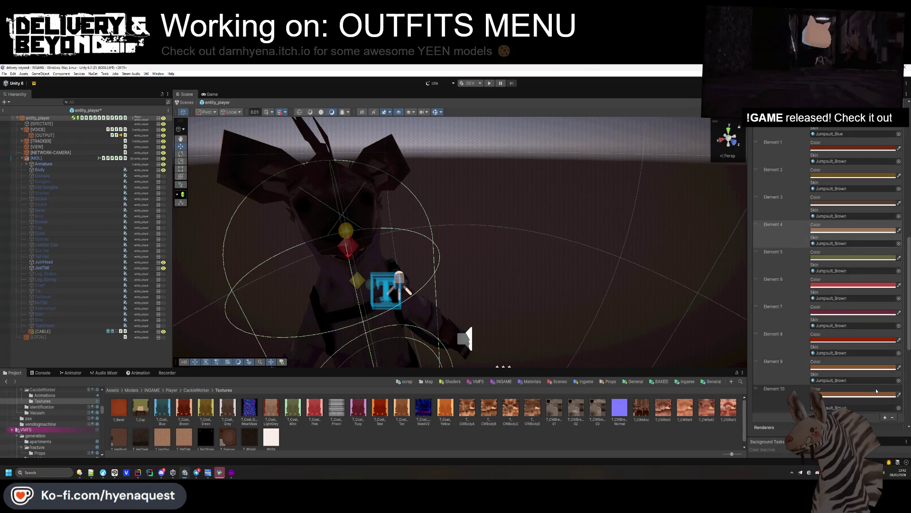
pyautogui.click(865, 397)
pyautogui.click(841, 241)
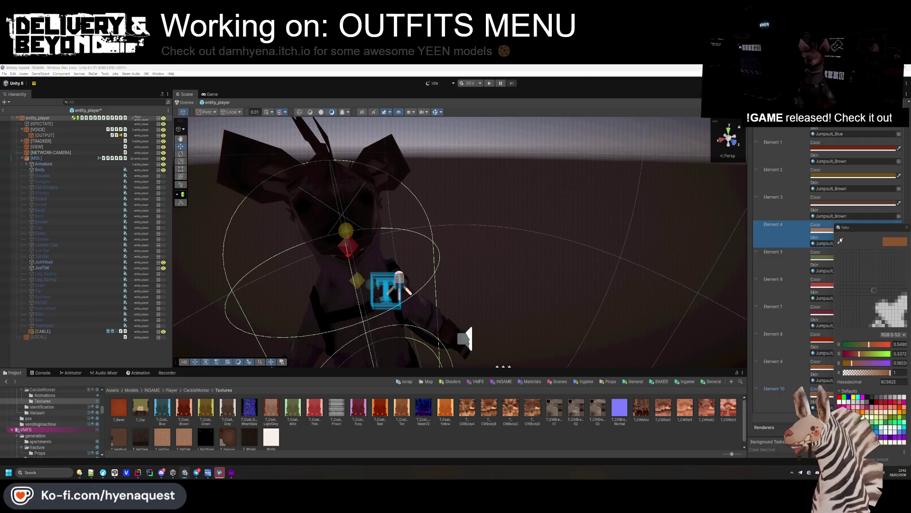
pyautogui.click(444, 407)
pyautogui.click(838, 370)
pyautogui.scroll(5, 838, 366)
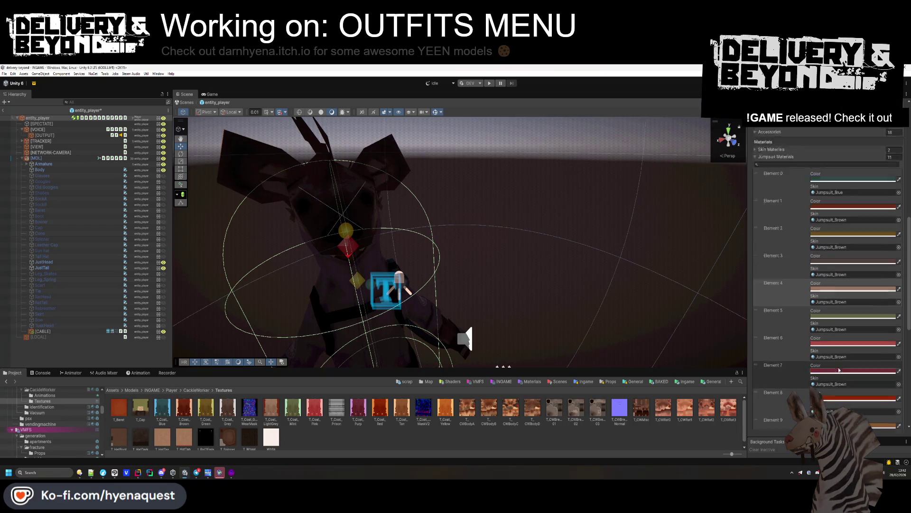
pyautogui.click(850, 270)
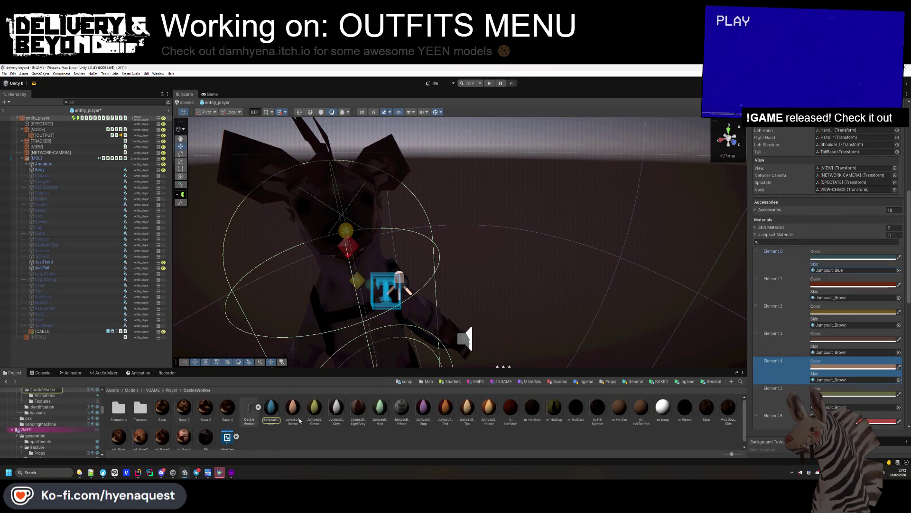
# Assign Jumpsuit_Brown, Green, Grey and LightGrey to Elements 1–4's Skin, plus the next entry.
pyautogui.moveTo(298, 419)
pyautogui.mouseDown()
pyautogui.moveTo(820, 291)
pyautogui.moveTo(844, 300)
pyautogui.mouseUp()
pyautogui.moveTo(314, 414)
pyautogui.mouseDown()
pyautogui.moveTo(835, 344)
pyautogui.moveTo(836, 325)
pyautogui.mouseUp()
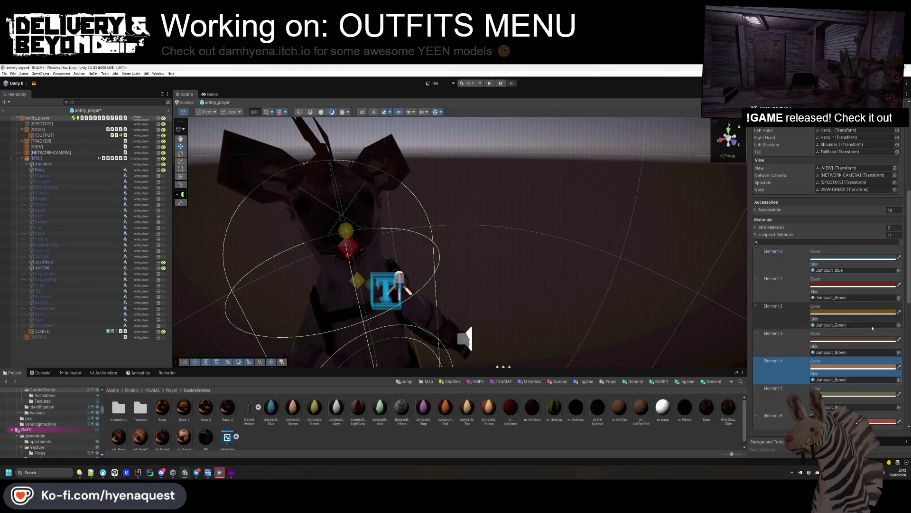
pyautogui.moveTo(343, 416)
pyautogui.mouseDown()
pyautogui.moveTo(872, 350)
pyautogui.moveTo(860, 354)
pyautogui.mouseUp()
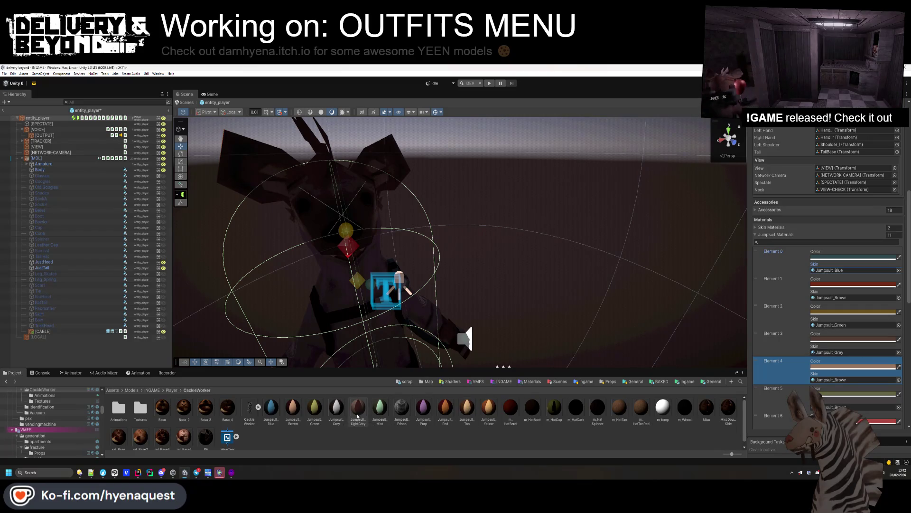
pyautogui.moveTo(369, 417)
pyautogui.mouseDown()
pyautogui.moveTo(407, 285)
pyautogui.moveTo(847, 375)
pyautogui.mouseUp()
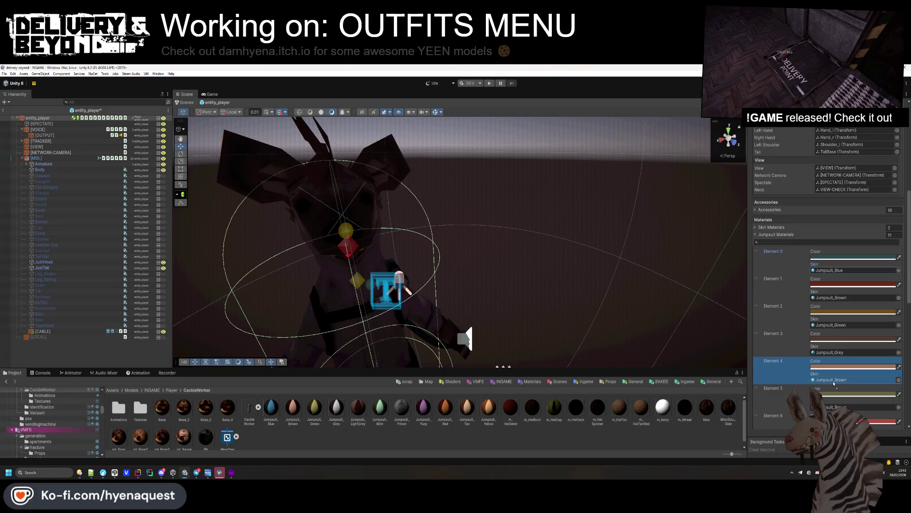
pyautogui.moveTo(374, 415); pyautogui.dragTo(854, 407)
# Remove an extra Element 6, then assign Jumpsuit_Purp, Red, Tan and Yellow to Elements 6–9.
pyautogui.scroll(-3, 843, 359)
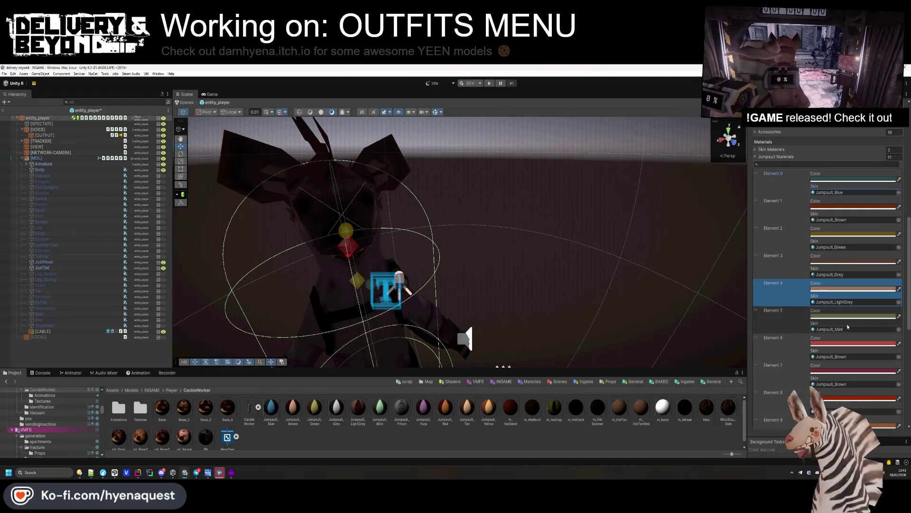
pyautogui.click(777, 349)
pyautogui.scroll(-1, 859, 351)
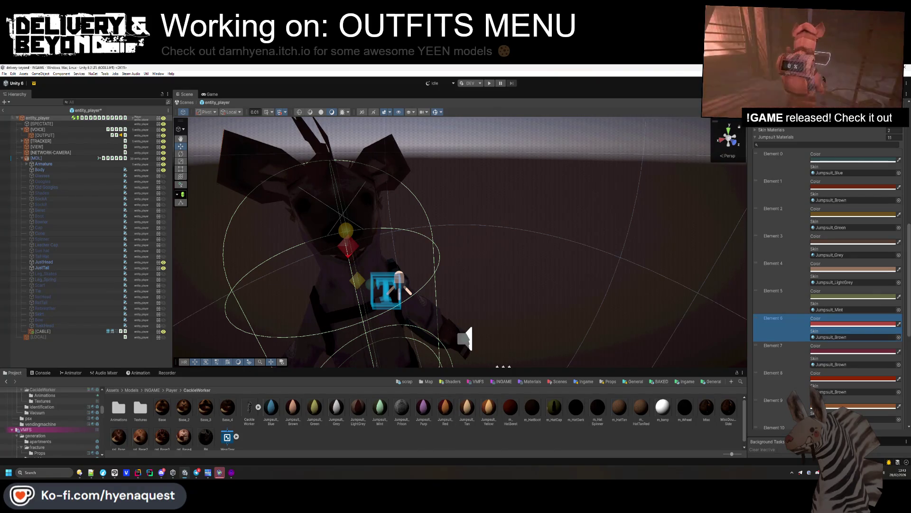
pyautogui.scroll(-2, 819, 307)
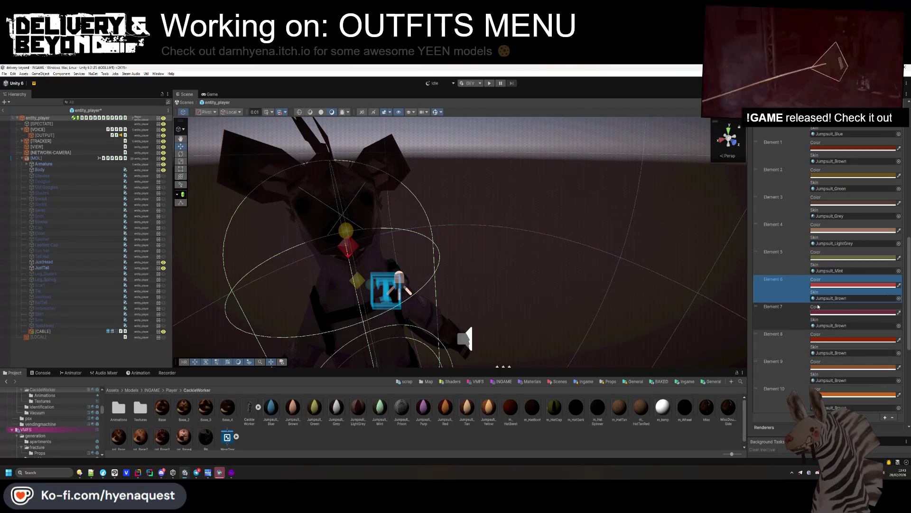
pyautogui.scroll(-2, 818, 306)
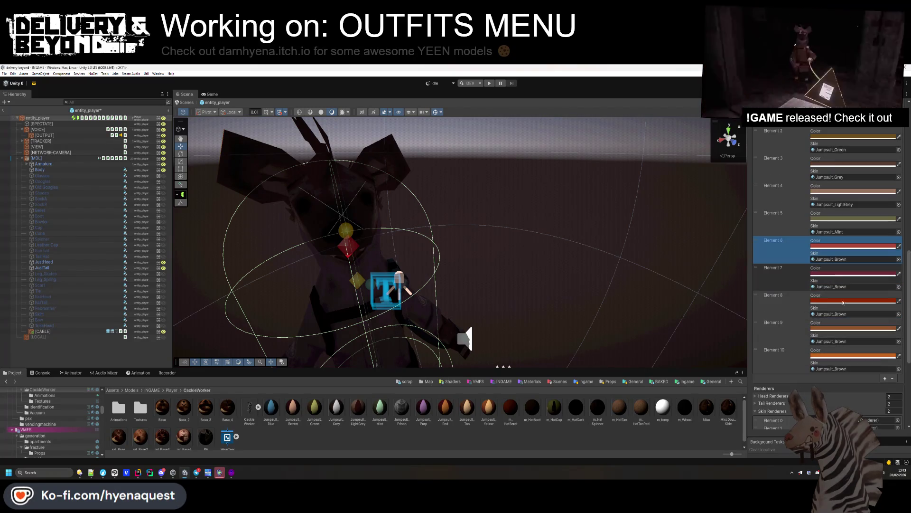
pyautogui.click(892, 379)
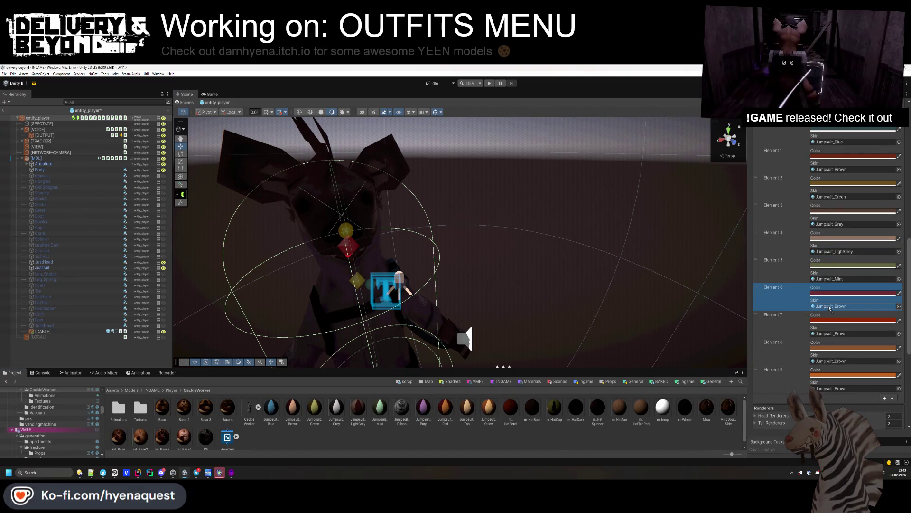
pyautogui.moveTo(830, 307); pyautogui.dragTo(830, 307)
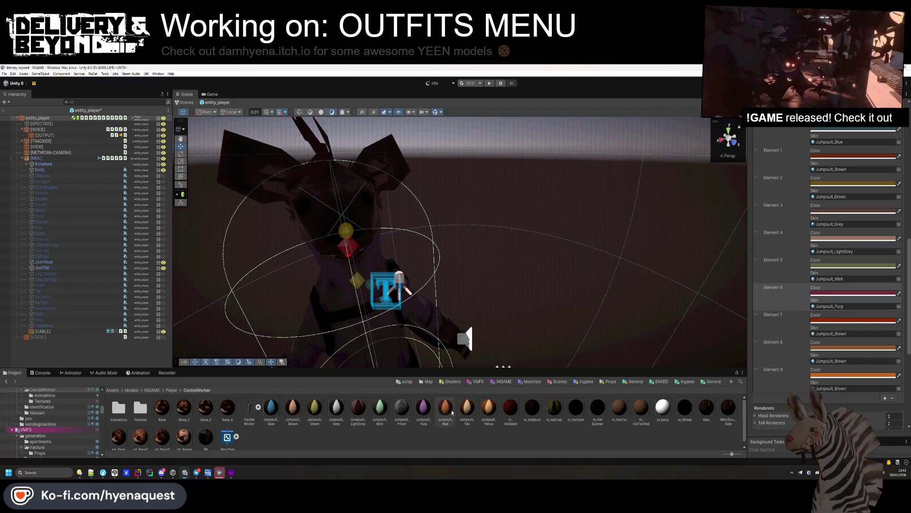
pyautogui.moveTo(802, 355); pyautogui.dragTo(831, 334)
pyautogui.moveTo(470, 418)
pyautogui.mouseDown()
pyautogui.moveTo(831, 370)
pyautogui.moveTo(831, 361)
pyautogui.mouseUp()
pyautogui.moveTo(711, 386); pyautogui.dragTo(821, 390)
# Leave the entity_player prefab for the INGAME scene and switch to the code editor.
pyautogui.scroll(-2, 847, 338)
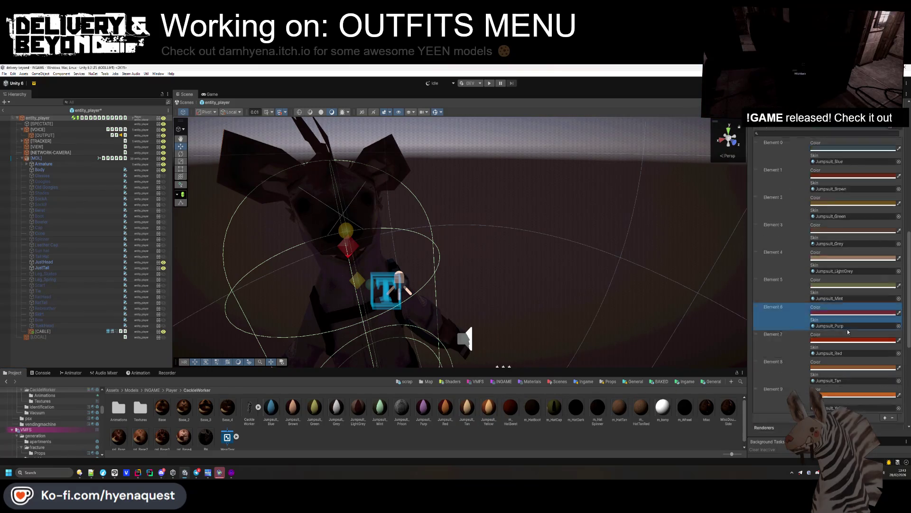
pyautogui.scroll(-3, 848, 338)
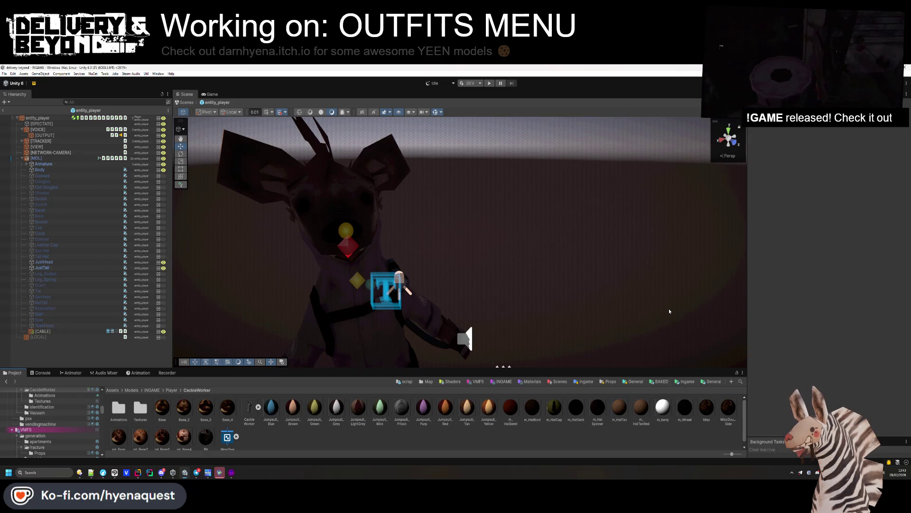
pyautogui.click(3, 110)
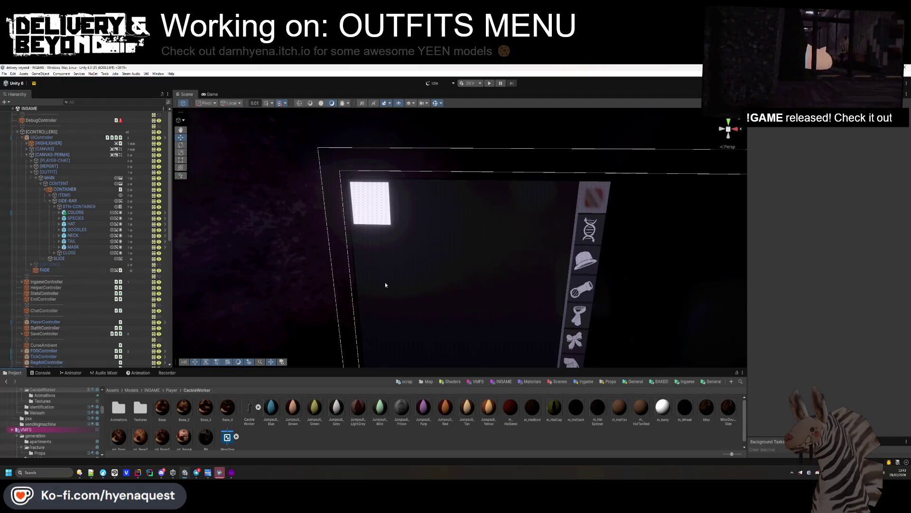
pyautogui.hotkey('alt', 'Tab')
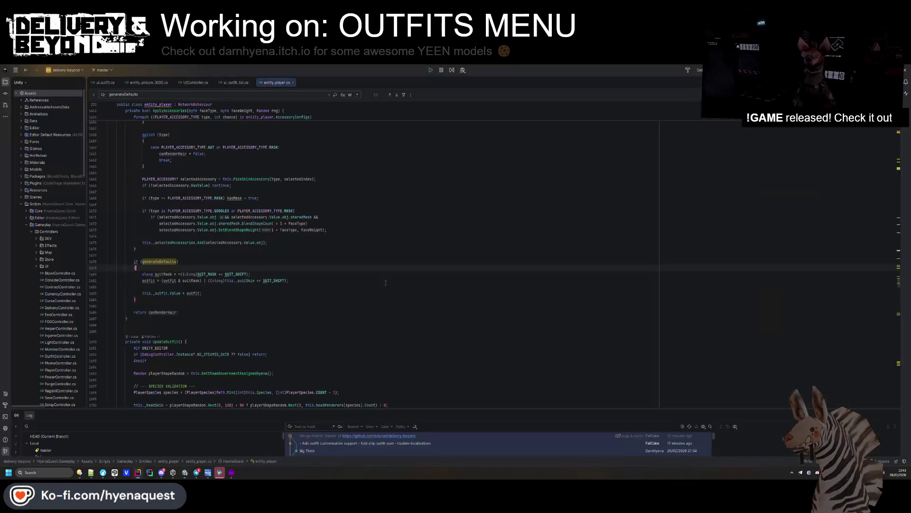
# Open ui_outfit_list.cs in Rider and go to the speciesButton field declaration.
pyautogui.click(386, 283)
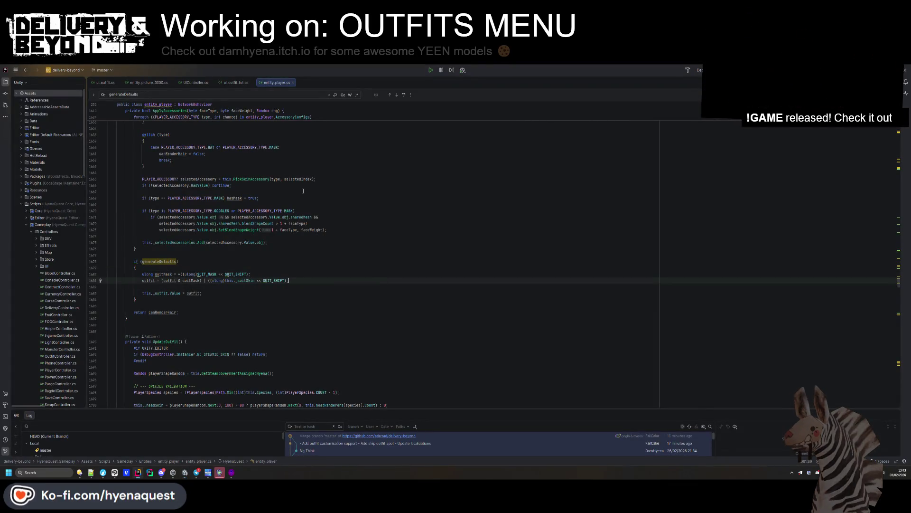
pyautogui.click(228, 84)
pyautogui.scroll(10, 241, 169)
pyautogui.scroll(5, 242, 169)
pyautogui.click(247, 283)
pyautogui.moveTo(183, 183); pyautogui.dragTo(339, 177)
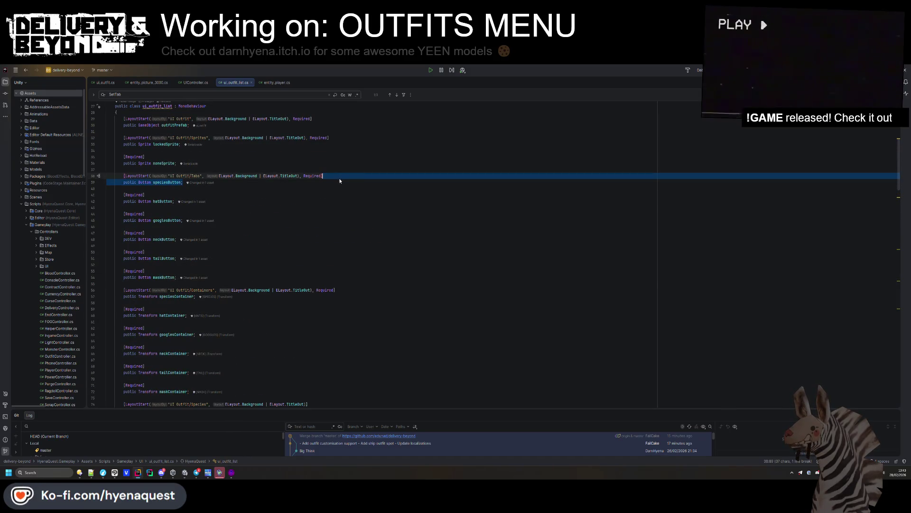
pyautogui.click(339, 175)
pyautogui.click(337, 183)
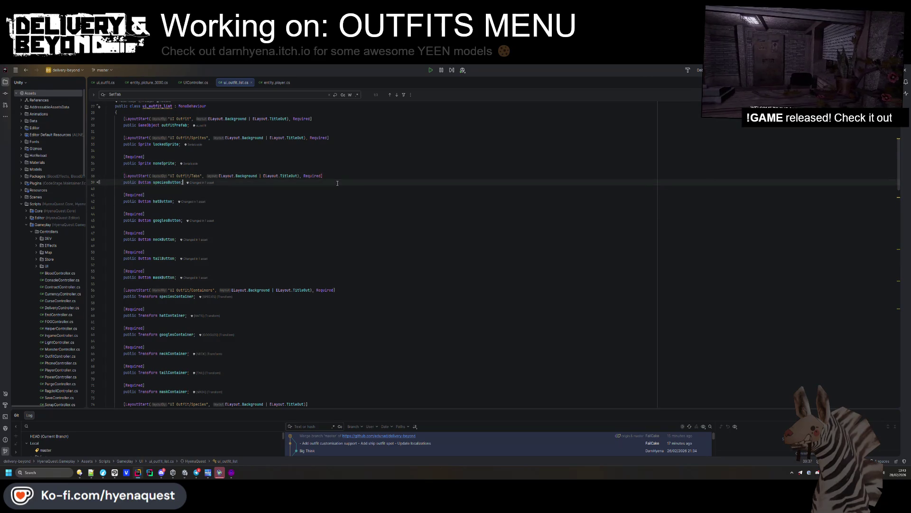
# Add a [Required] suitsButton field copied from the speciesButton declaration.
pyautogui.write('public Button speciesButton;')
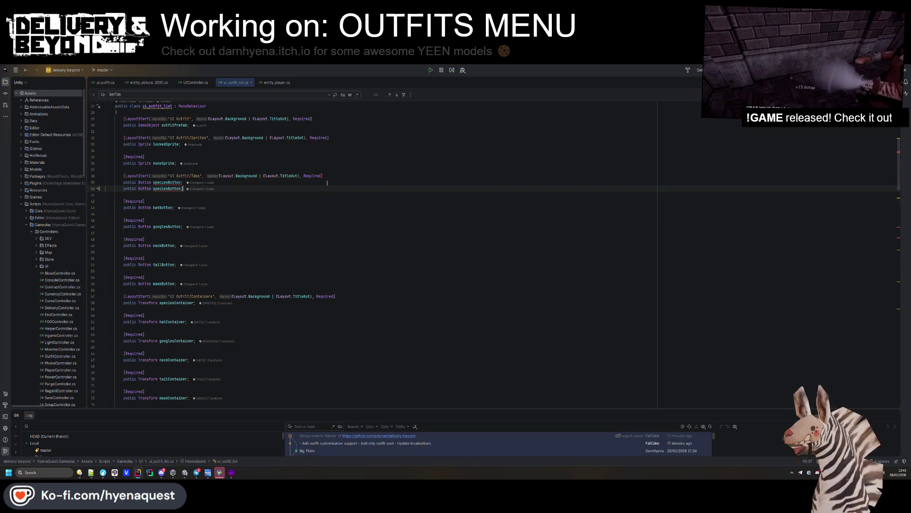
pyautogui.hotkey('ctrl', 'alt', 'Return')
pyautogui.write('[Required')
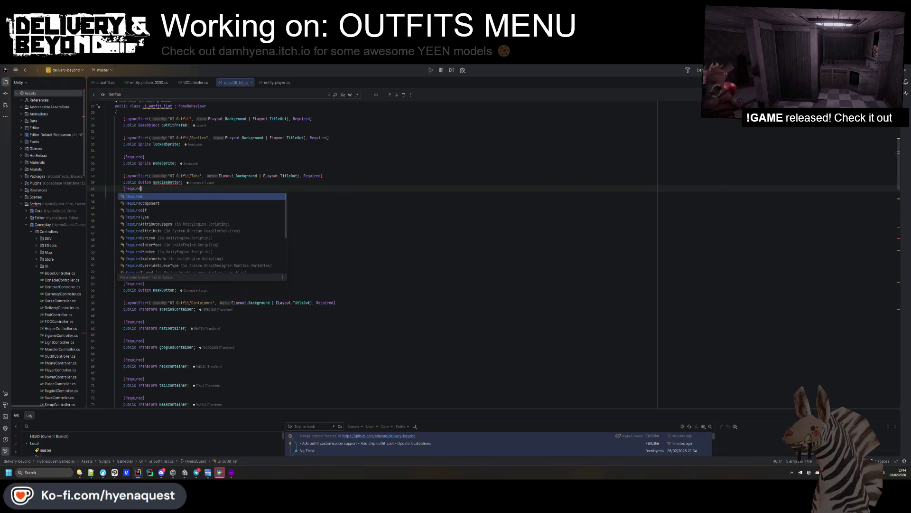
pyautogui.press('Return')
pyautogui.hotkey('ctrl', 'alt', 'Return')
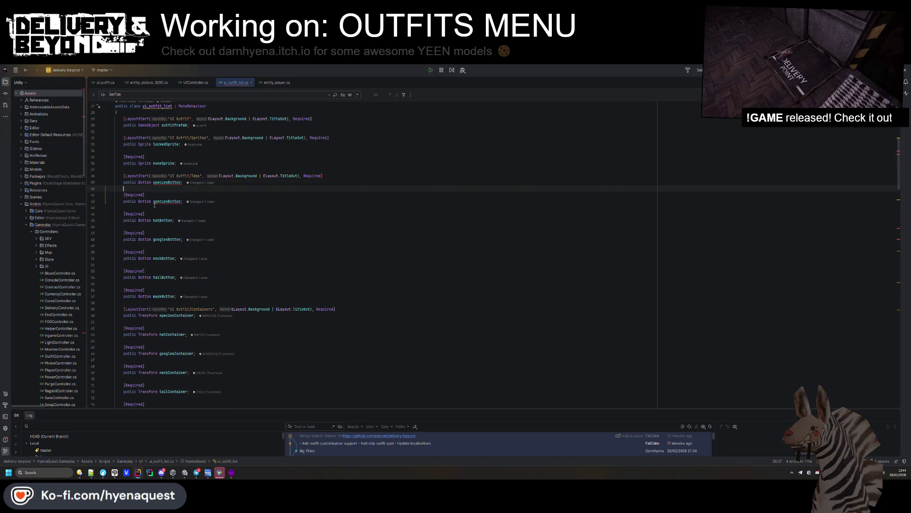
pyautogui.click(153, 201)
pyautogui.hotkey('ctrl', 'Delete')
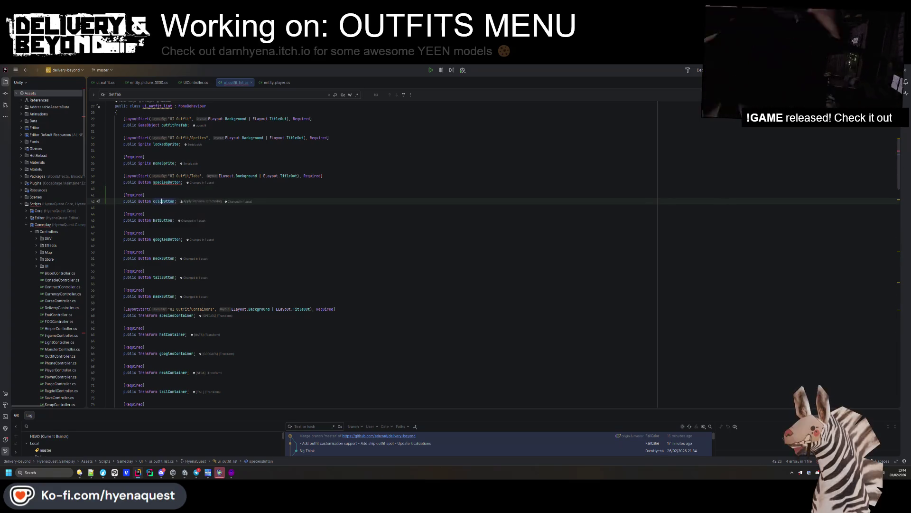
pyautogui.write('suits')
# Duplicate the speciesContainer declaration to create a suitsContainer Transform field.
pyautogui.click(366, 254)
pyautogui.scroll(-2, 365, 254)
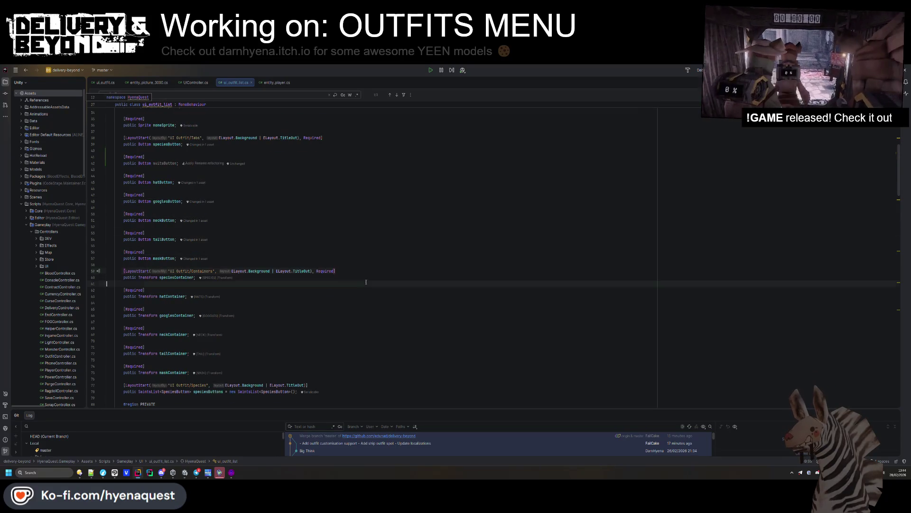
pyautogui.click(368, 279)
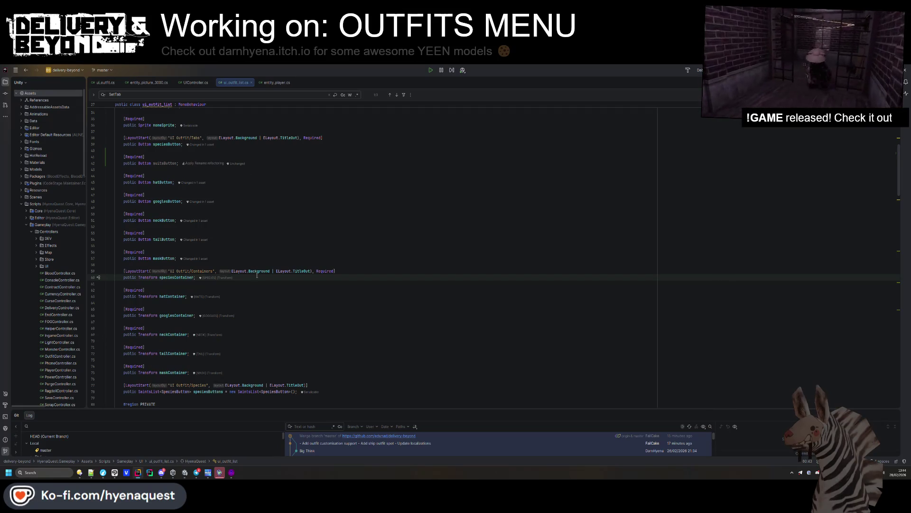
pyautogui.hotkey('ctrl', 'd')
pyautogui.write('suits')
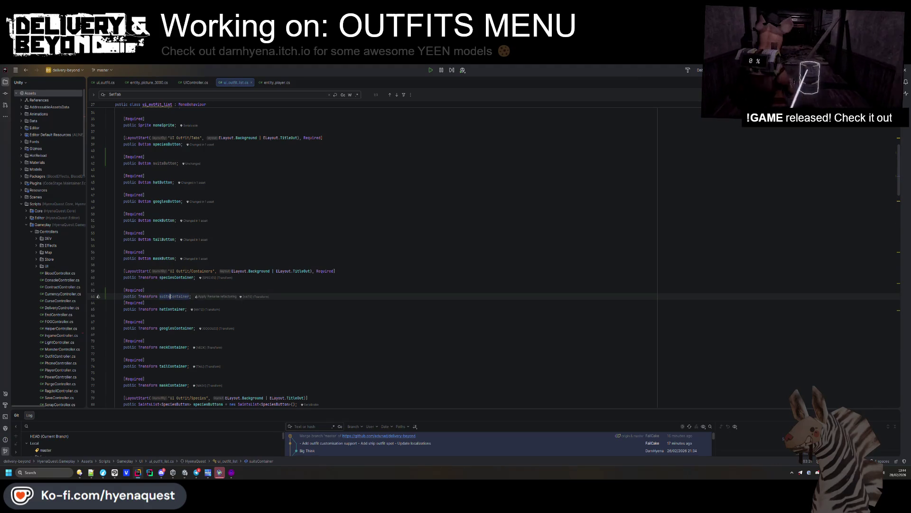
pyautogui.press('Return')
pyautogui.press('Up')
pyautogui.press('Up')
pyautogui.press('Up')
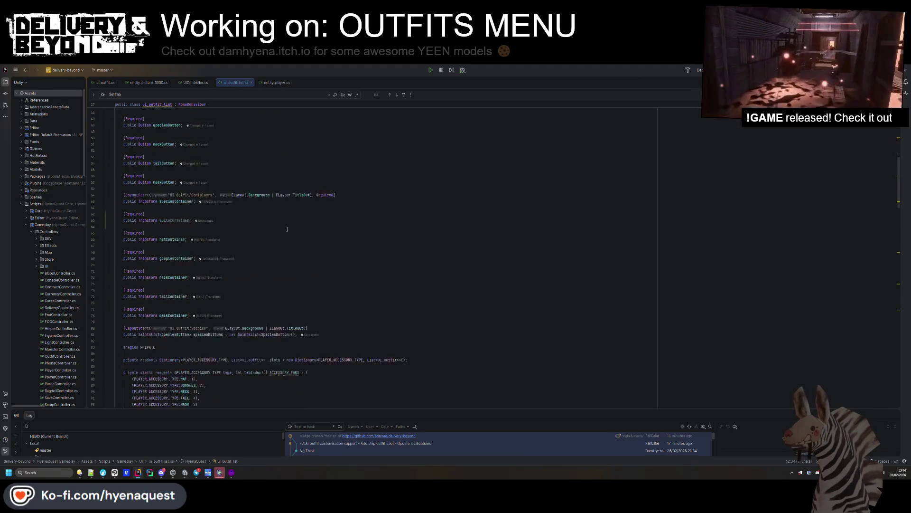
pyautogui.scroll(-10, 287, 227)
pyautogui.moveTo(339, 288); pyautogui.dragTo(339, 284)
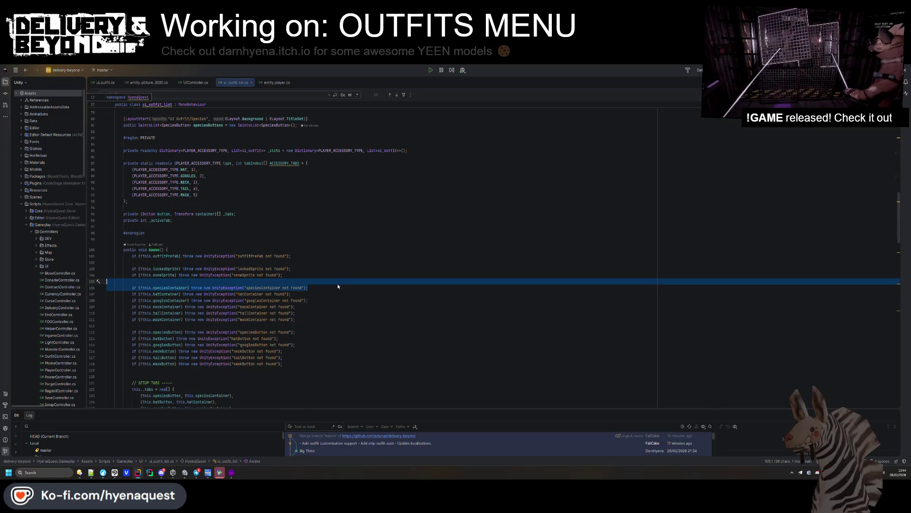
# Copy the species null checks in Awake() as checks for suitsContainer and suitsButton.
pyautogui.hotkey('ctrl', 'd')
pyautogui.doubleClick(255, 294)
pyautogui.write('suits')
pyautogui.click(188, 293)
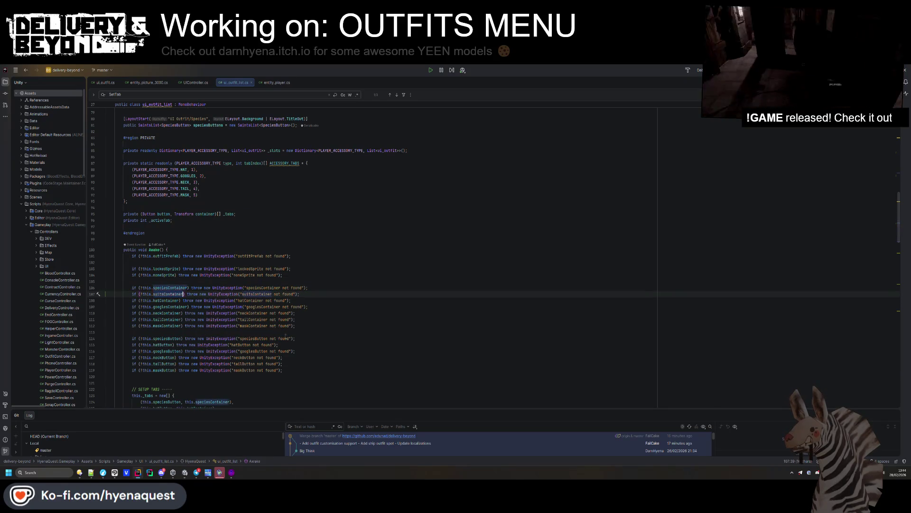
pyautogui.scroll(7, 300, 338)
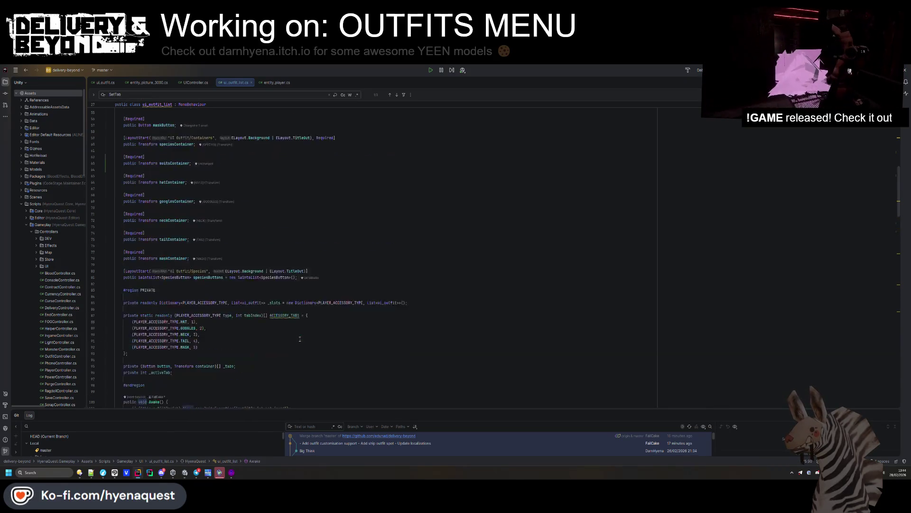
pyautogui.scroll(-8, 300, 339)
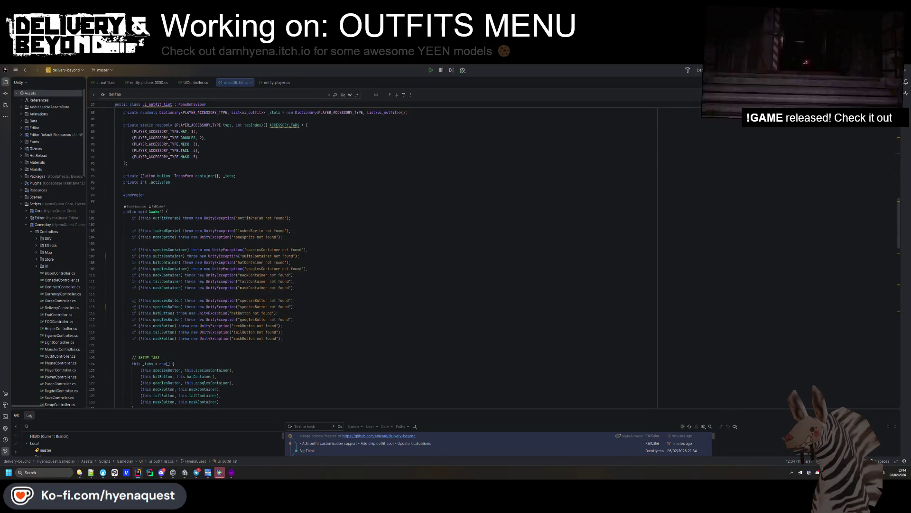
pyautogui.doubleClick(161, 306)
pyautogui.write('suits')
pyautogui.doubleClick(236, 307)
pyautogui.write('suits')
pyautogui.scroll(-5, 212, 278)
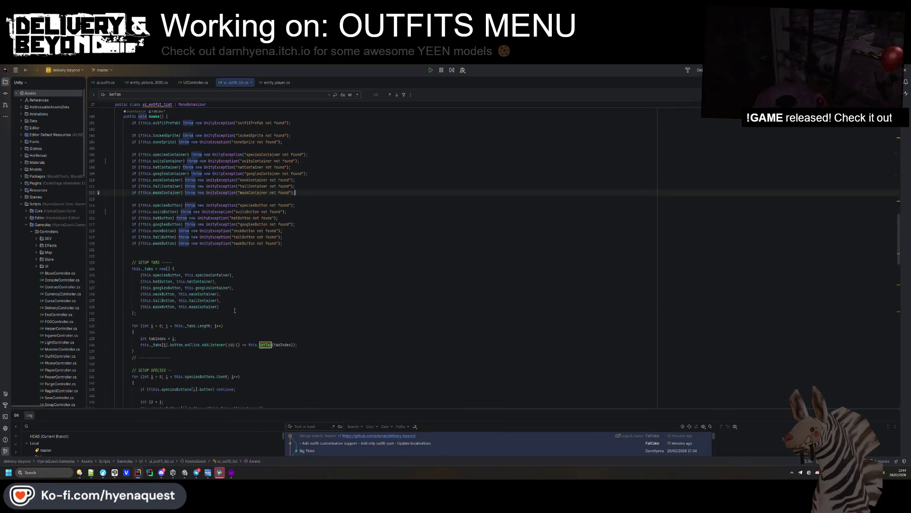
# Copy the species tab entry into a suitsButton/suitsContainer entry in the tabs array.
pyautogui.click(234, 275)
pyautogui.hotkey('ctrl', 'd')
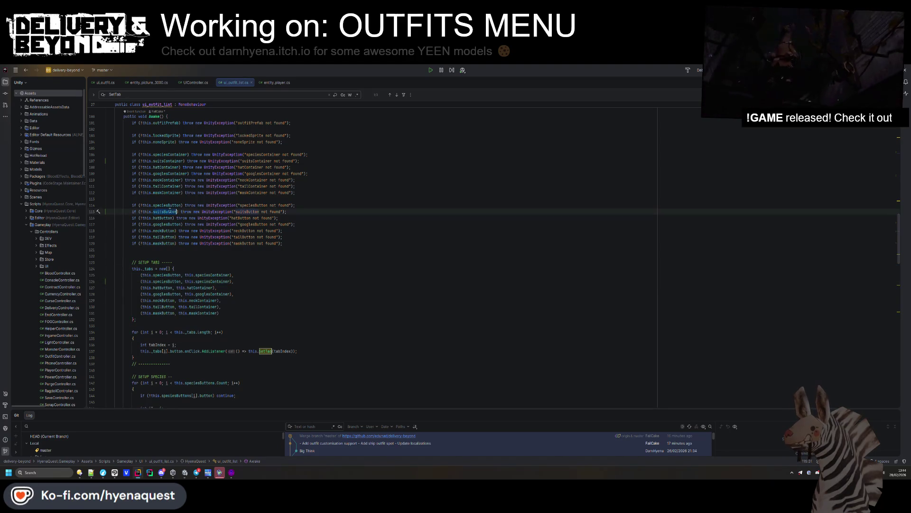
pyautogui.doubleClick(159, 281)
pyautogui.write('suits')
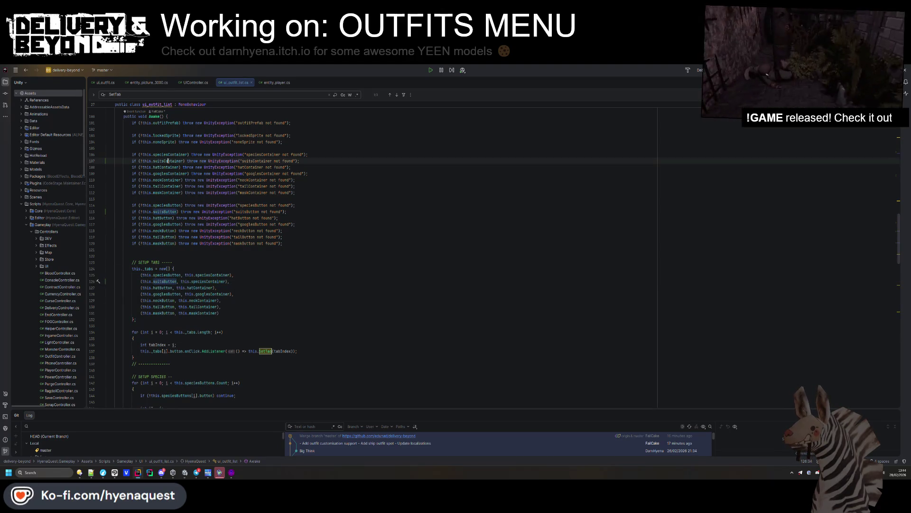
pyautogui.doubleClick(190, 281)
pyautogui.write('suits')
pyautogui.press('Up')
pyautogui.press('Up')
pyautogui.press('Up')
# Review the tab setup loop, dismiss the documentation popup, and select all the code.
pyautogui.click(295, 295)
pyautogui.scroll(-5, 295, 295)
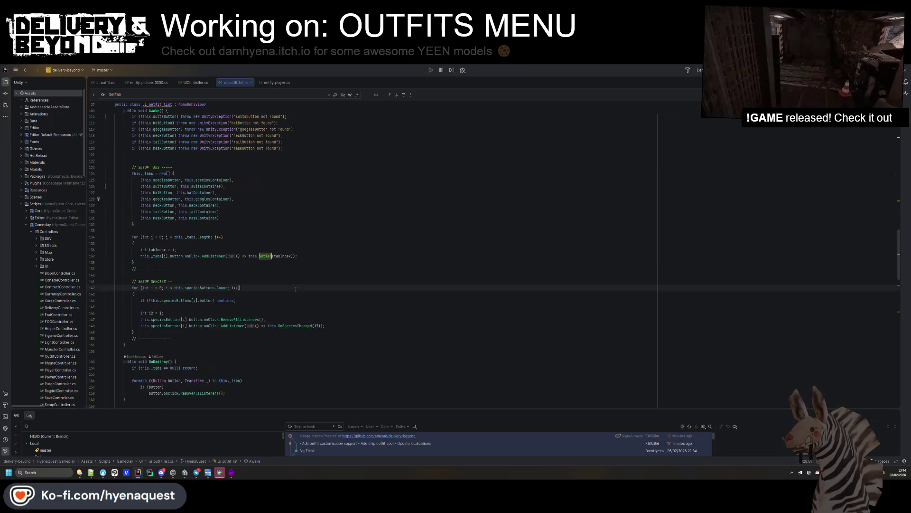
pyautogui.scroll(2, 295, 294)
pyautogui.click(178, 287)
pyautogui.click(195, 378)
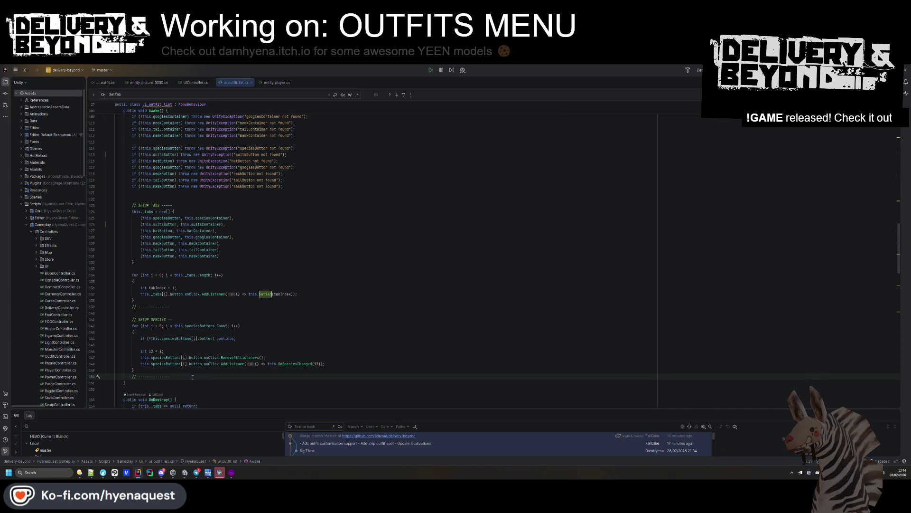
pyautogui.scroll(-1, 126, 315)
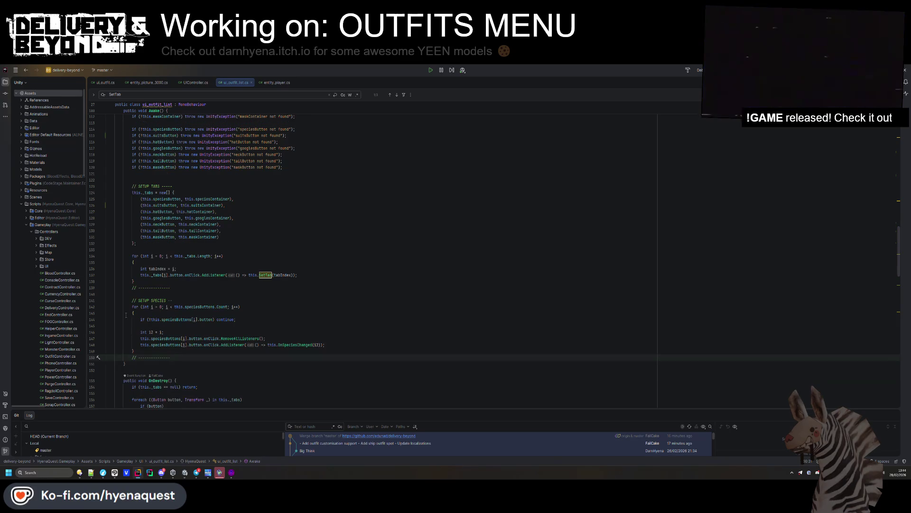
pyautogui.moveTo(195, 307)
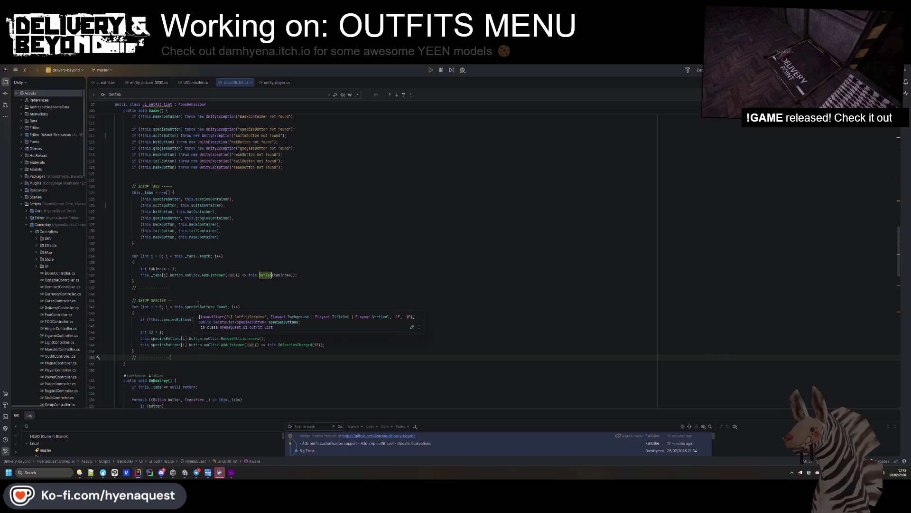
pyautogui.click(546, 249)
pyautogui.hotkey('ctrl', 'a')
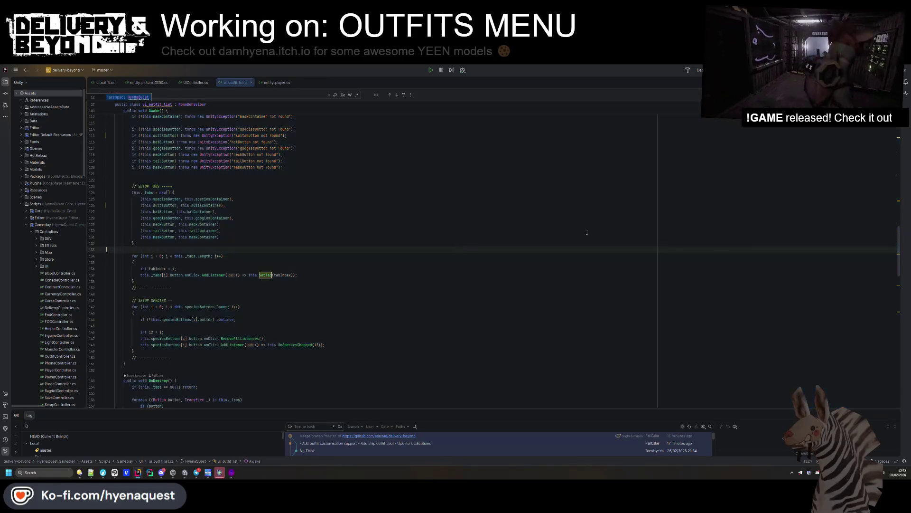
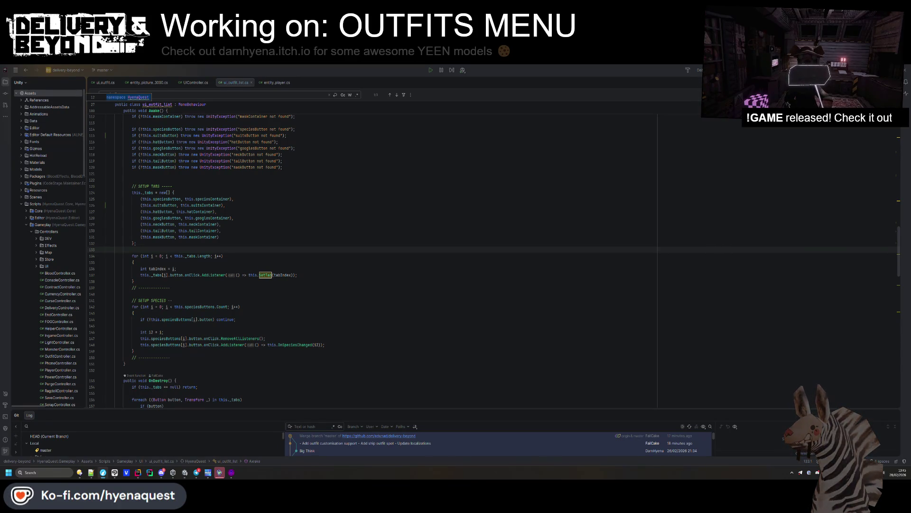
# Review the tab-setup loop in ui_outfit_list.cs, then return to the Unity Editor.
pyautogui.click(188, 281)
pyautogui.scroll(-1, 188, 290)
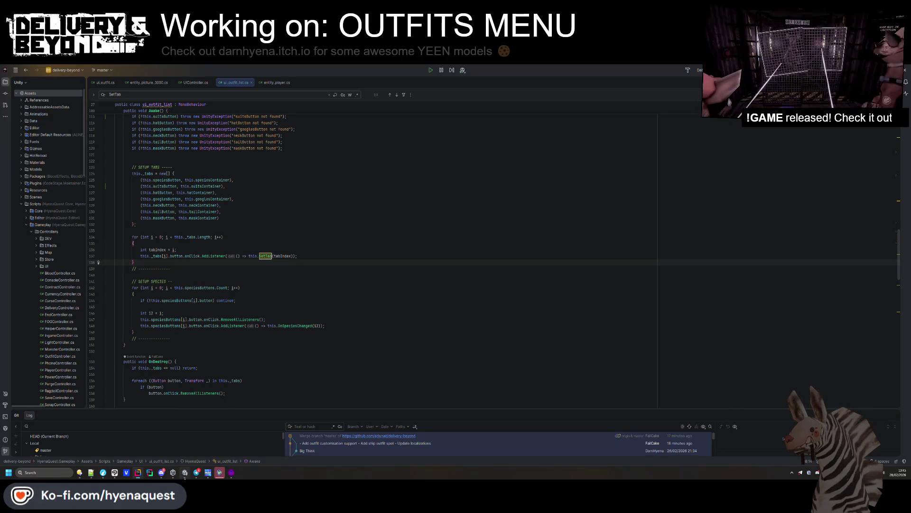
pyautogui.hotkey('alt', 'Tab')
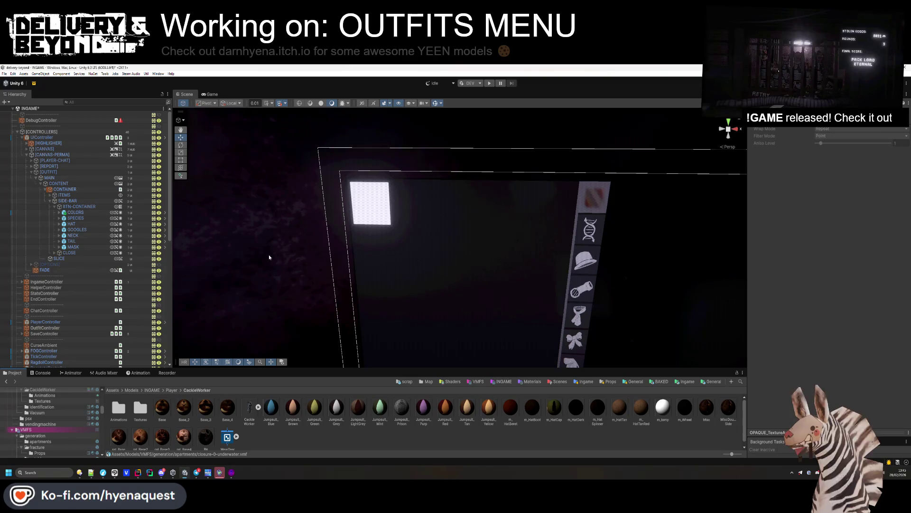
# Open the UIController prefab in Prefab Mode after the restructure warning blocks moving SPECIES.
pyautogui.moveTo(76, 218); pyautogui.dragTo(77, 219)
pyautogui.press('Escape')
pyautogui.click(61, 142)
pyautogui.click(58, 138)
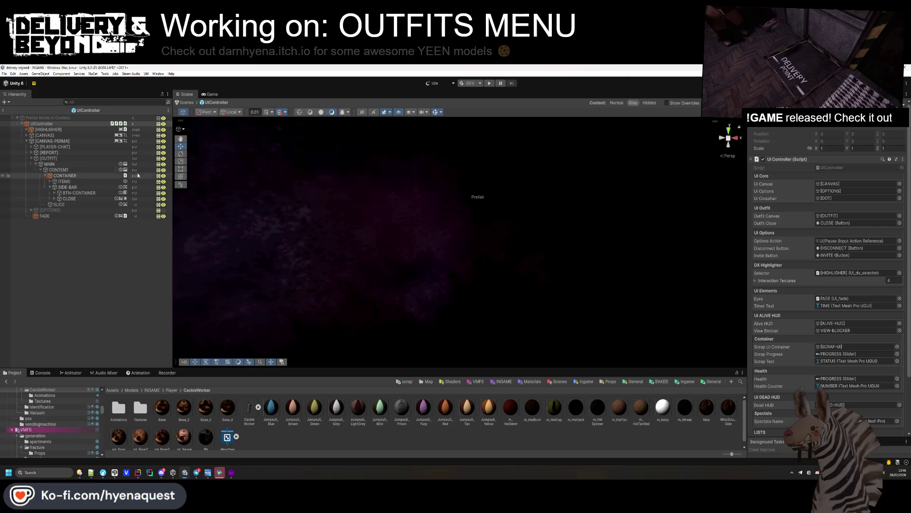
pyautogui.doubleClick(67, 199)
# Expand BTN-CONTAINER and ITEMS, then move [COLORS] directly above [HATS].
pyautogui.click(54, 193)
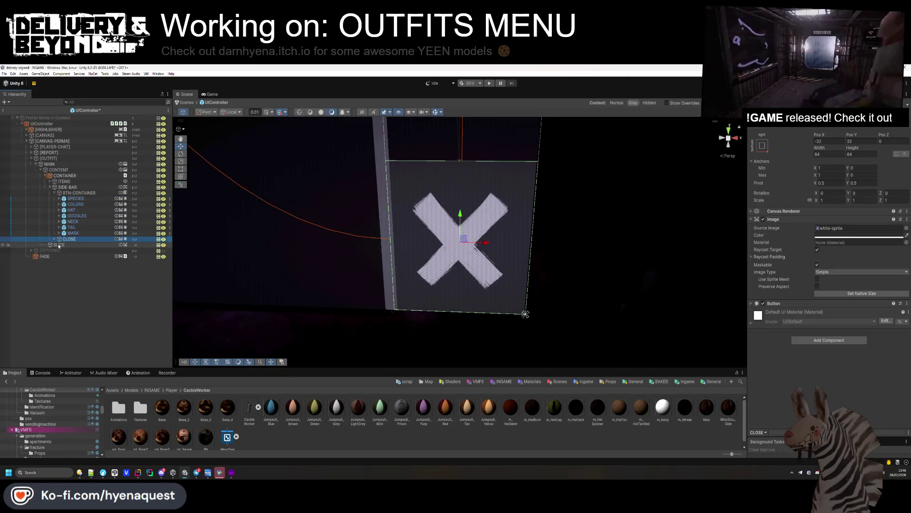
pyautogui.click(50, 182)
pyautogui.click(80, 193)
pyautogui.click(79, 193)
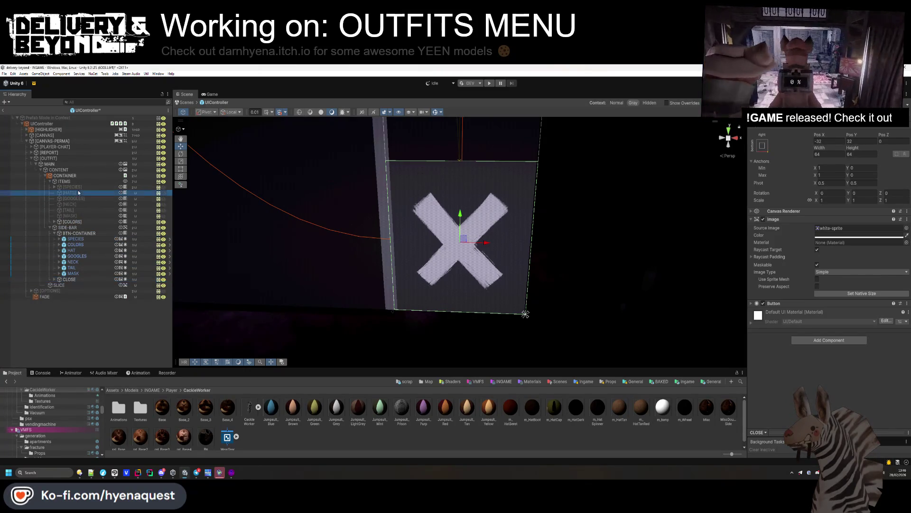
pyautogui.moveTo(72, 221); pyautogui.dragTo(72, 191)
pyautogui.scroll(-3, 423, 285)
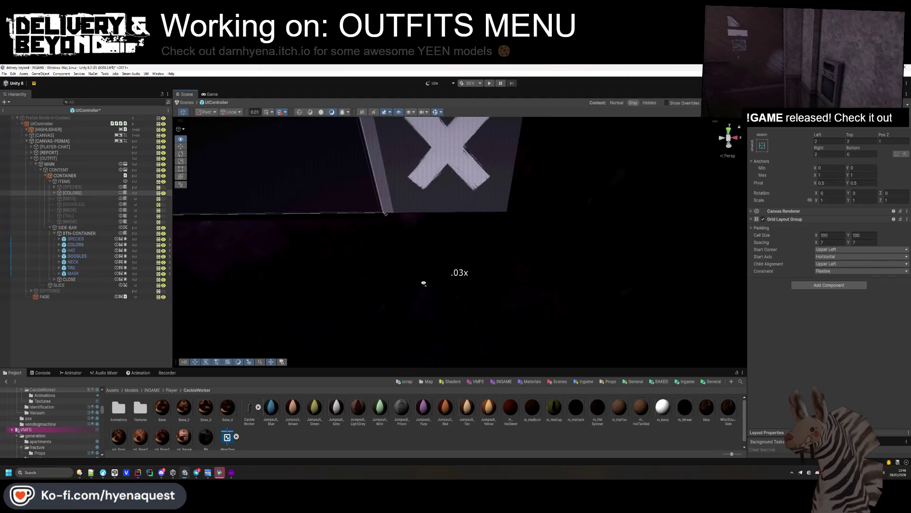
pyautogui.scroll(3, 420, 281)
pyautogui.scroll(3, 420, 280)
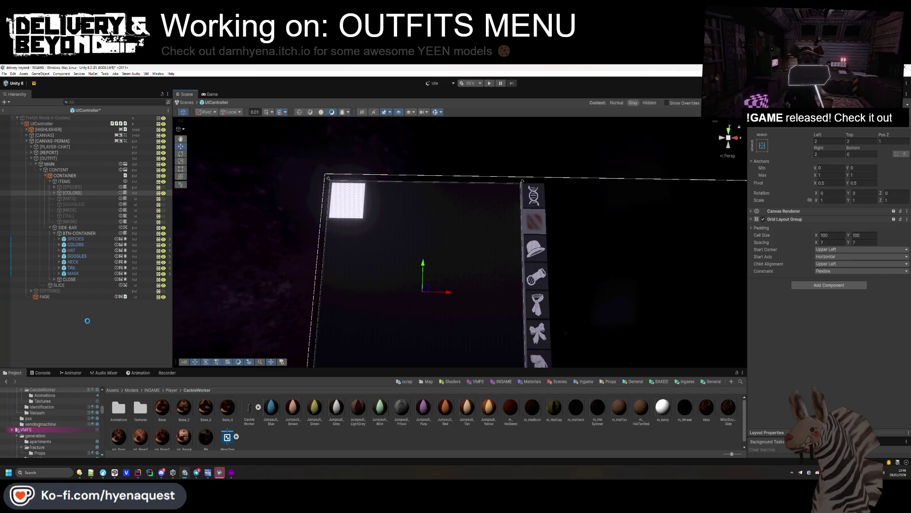
pyautogui.click(88, 323)
# Add a RED outfit entry under [COLORS] and select its ICON child.
pyautogui.moveTo(474, 285); pyautogui.dragTo(524, 268)
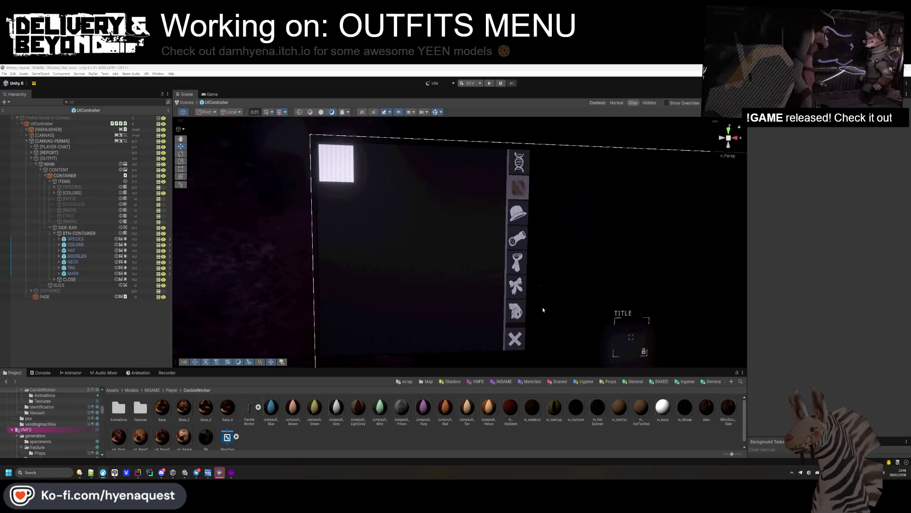
pyautogui.click(55, 193)
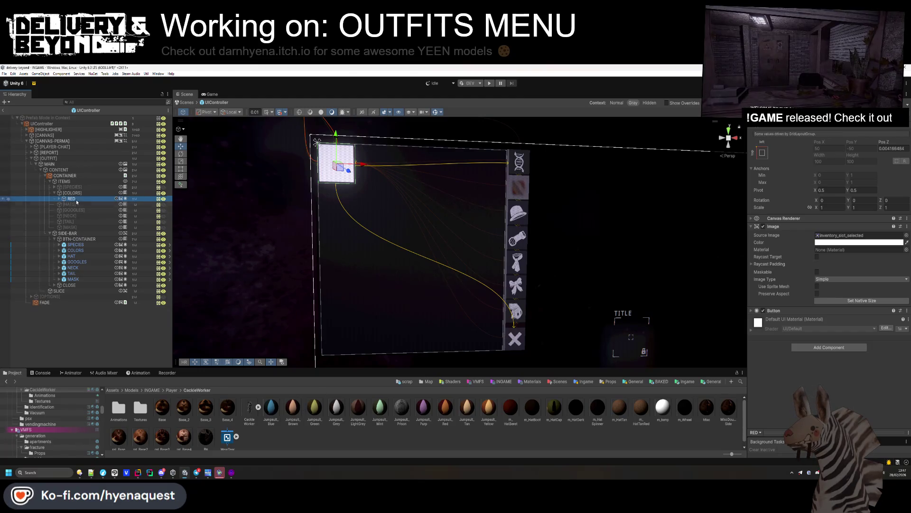
pyautogui.click(54, 187)
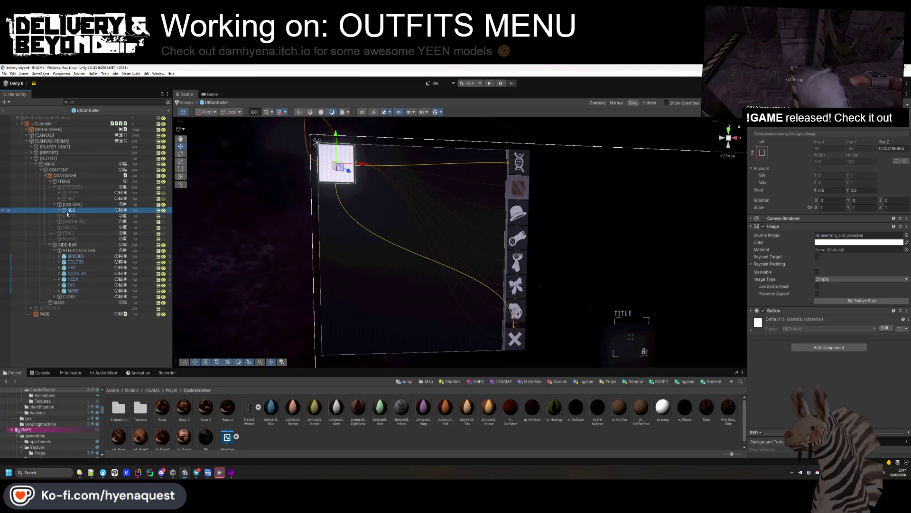
pyautogui.press('Right')
pyautogui.click(75, 217)
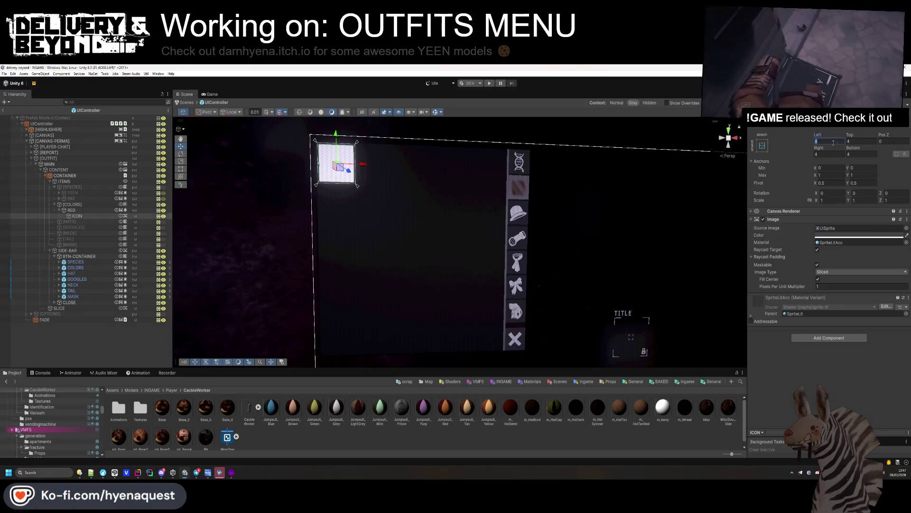
# Inset RED's ICON by 8 on Left/Top/Right/Bottom and tint it a darker grey.
pyautogui.write('8')
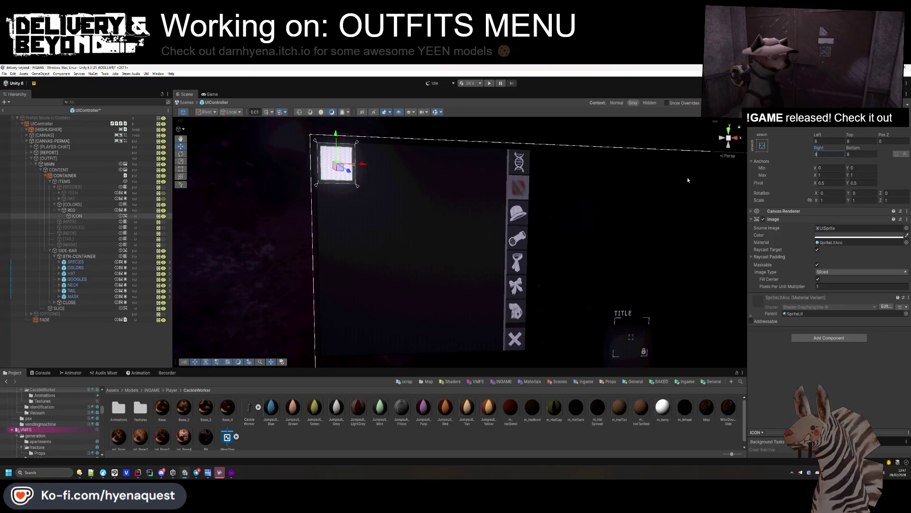
pyautogui.click(851, 236)
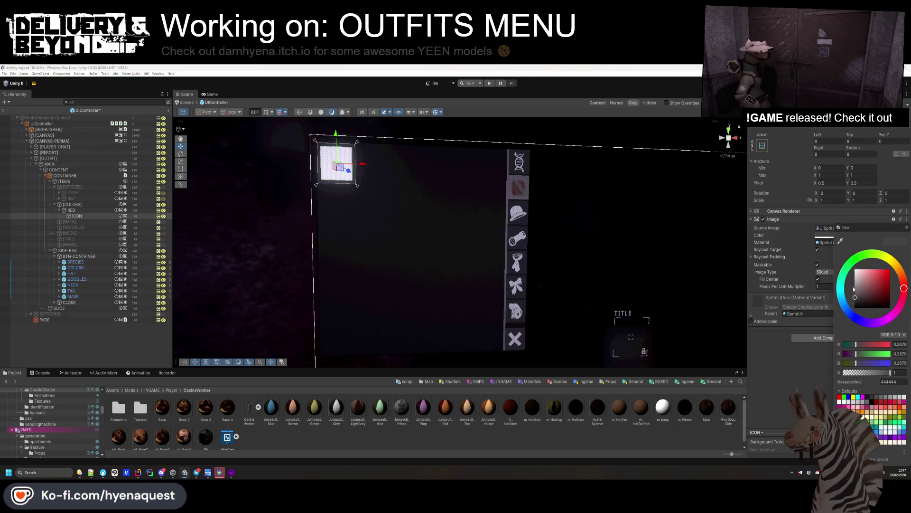
pyautogui.moveTo(854, 301); pyautogui.dragTo(853, 304)
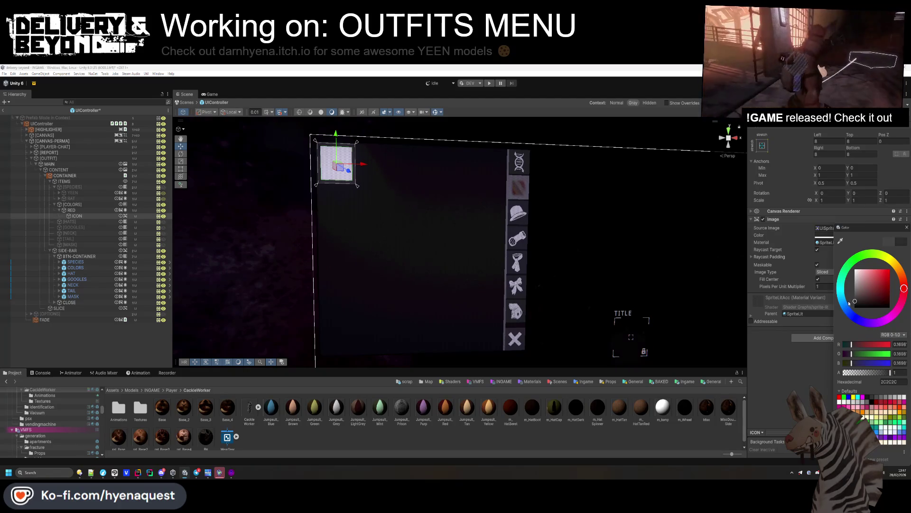
pyautogui.click(782, 378)
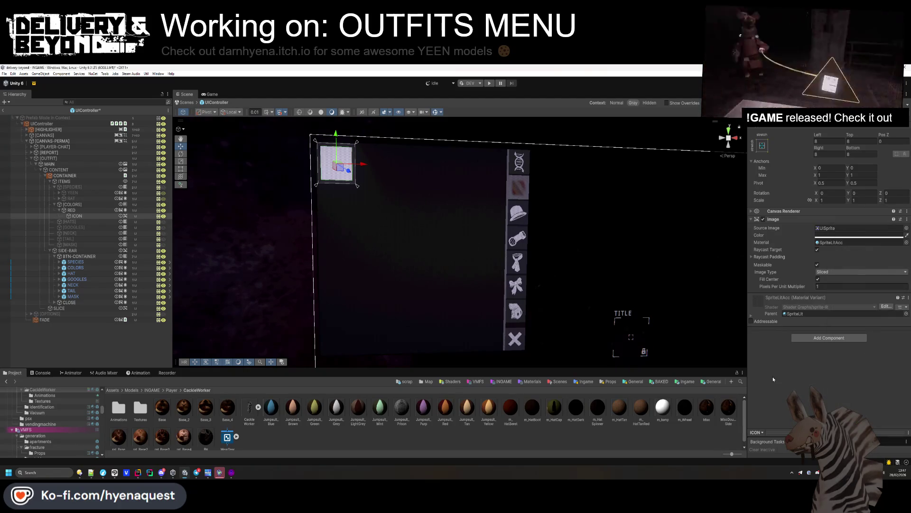
pyautogui.click(137, 366)
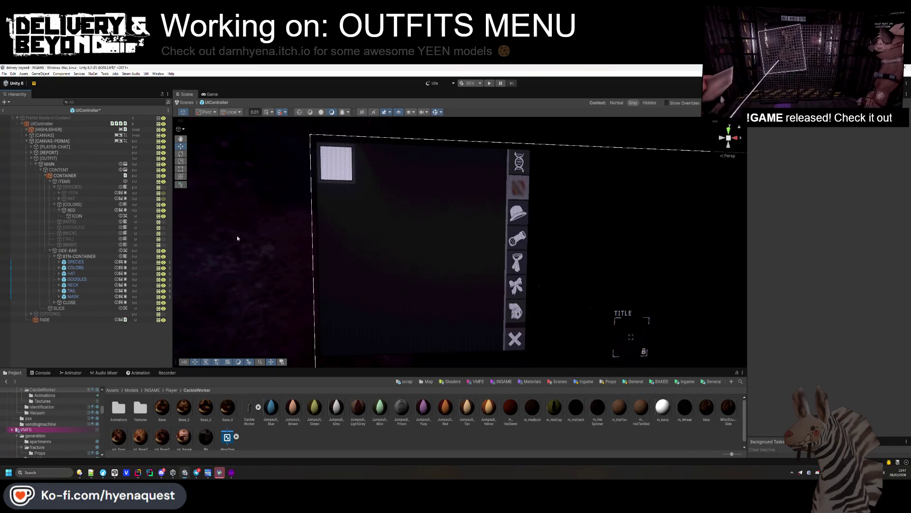
pyautogui.click(106, 212)
# On CONTAINER's ui_outfit_list, assign COLORS as Suits Button and [COLORS] as Suits Container.
pyautogui.click(76, 175)
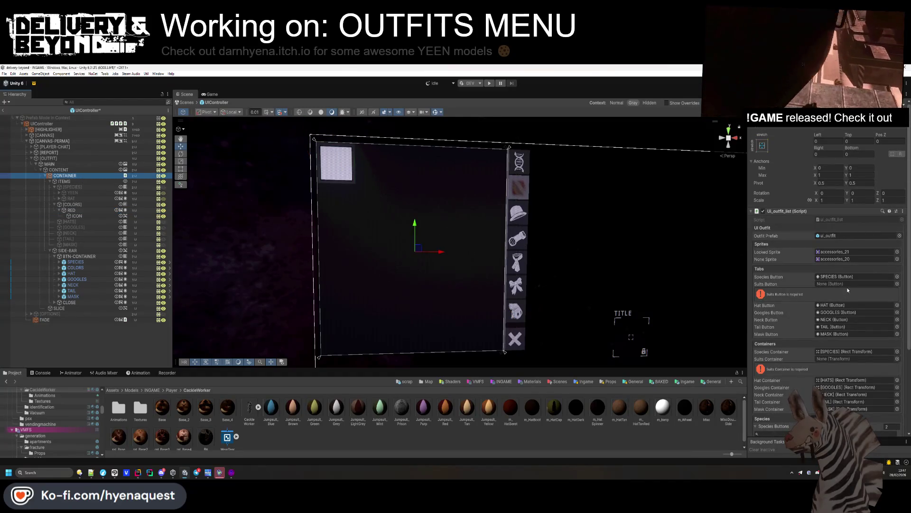
pyautogui.moveTo(69, 205)
pyautogui.mouseDown()
pyautogui.moveTo(829, 292)
pyautogui.moveTo(745, 276)
pyautogui.moveTo(852, 283)
pyautogui.mouseUp()
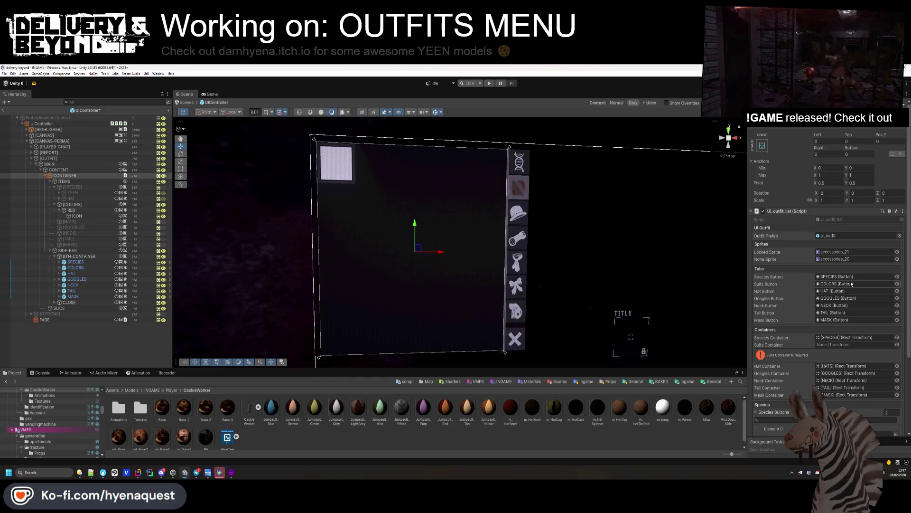
pyautogui.moveTo(70, 204); pyautogui.dragTo(853, 315)
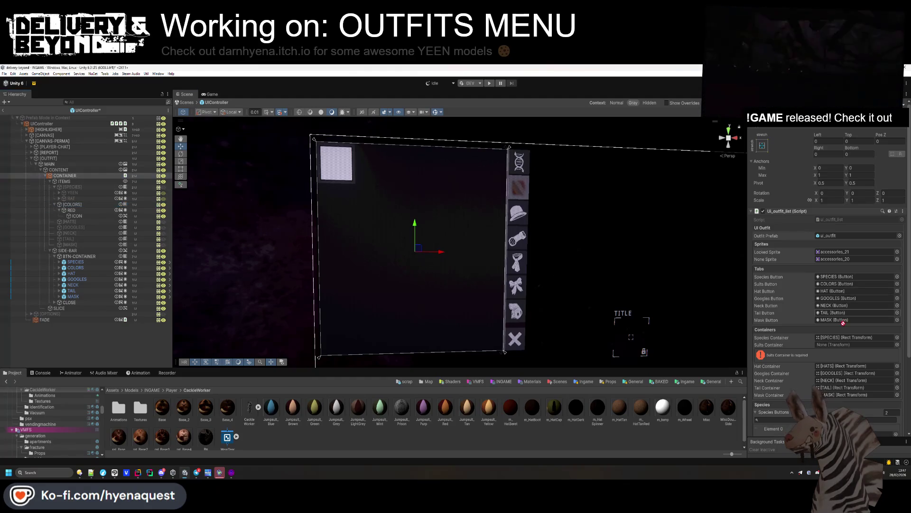
pyautogui.moveTo(832, 343); pyautogui.dragTo(831, 345)
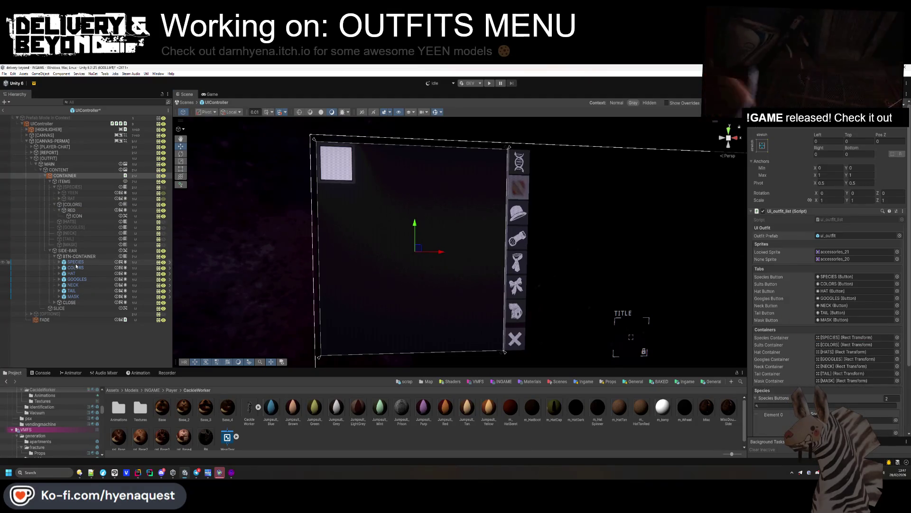
# Rename the COLORS tab button to SUITS and the [COLORS] container to [SUITS].
pyautogui.click(75, 268)
pyautogui.press('F2')
pyautogui.write('SUITS')
pyautogui.press('Return')
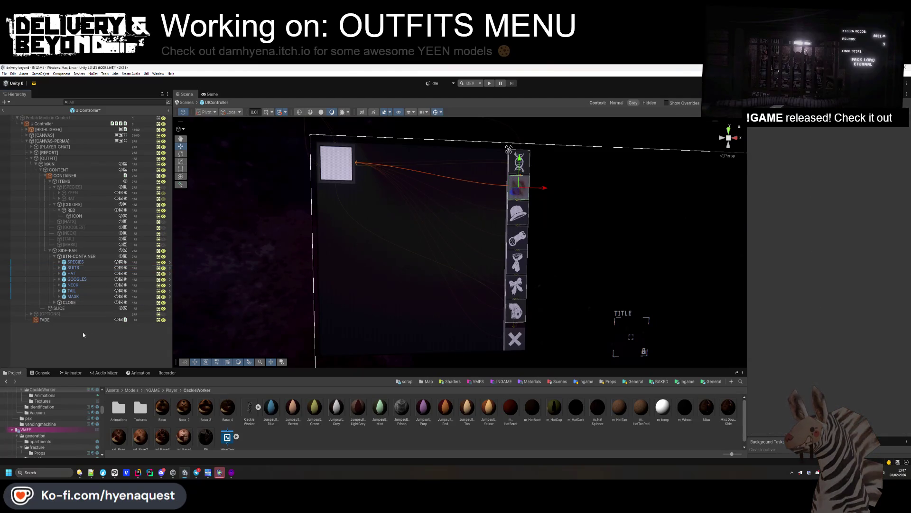
pyautogui.click(73, 204)
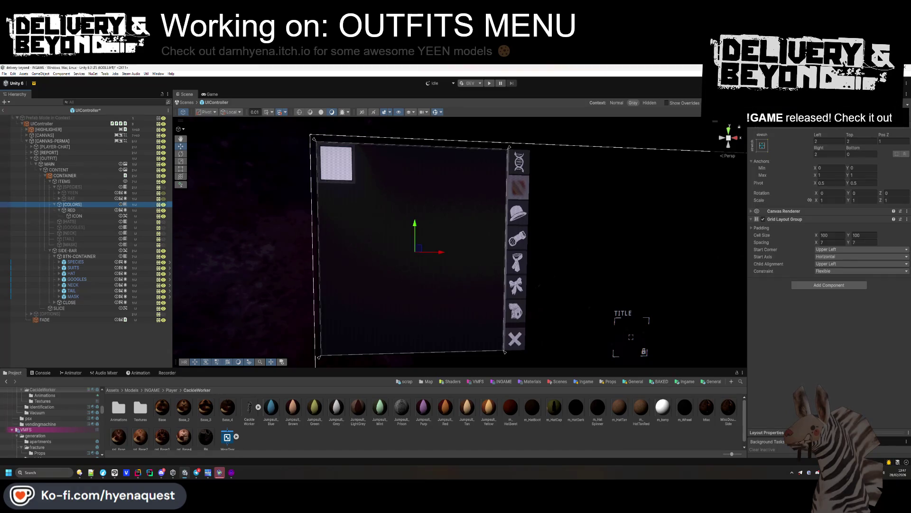
pyautogui.press('F2')
pyautogui.write('[SUITS]')
pyautogui.press('Return')
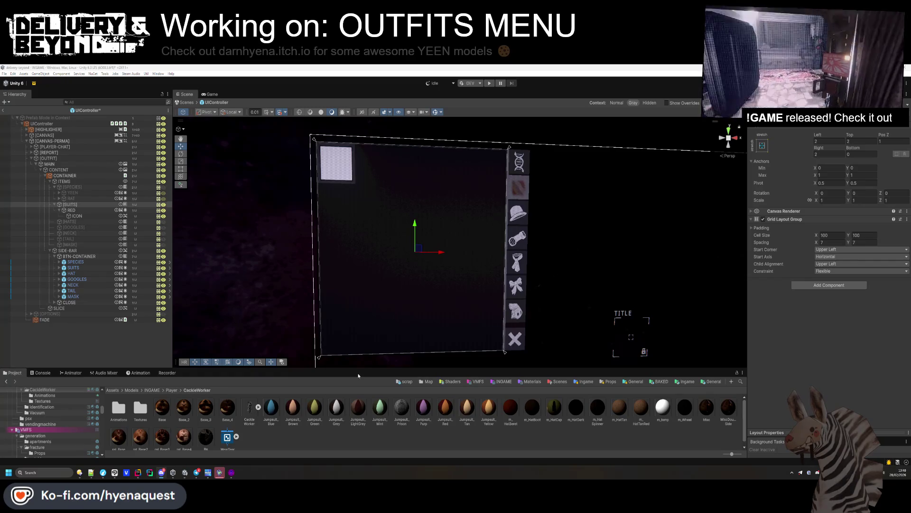
pyautogui.click(117, 340)
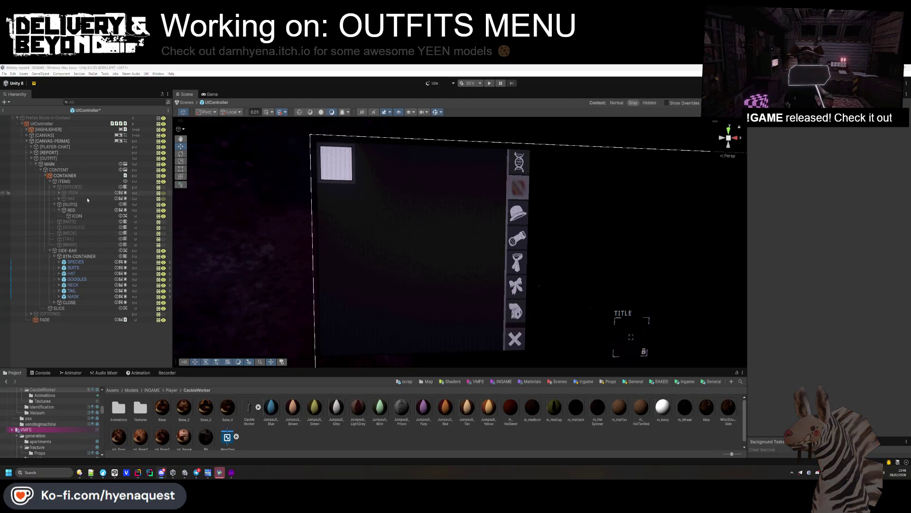
pyautogui.click(82, 211)
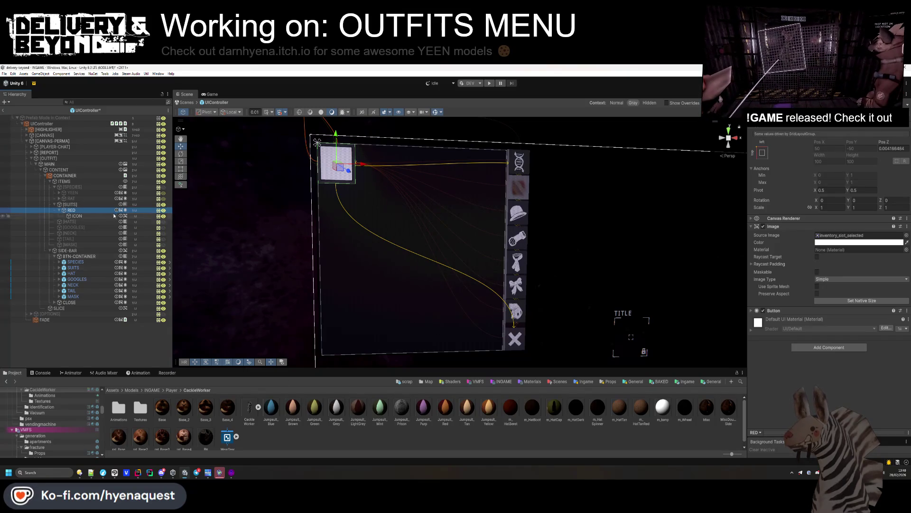
# Save RED as a prefab named ui_outfit_color in Assets/Templates/Ingame/UI.
pyautogui.click(93, 176)
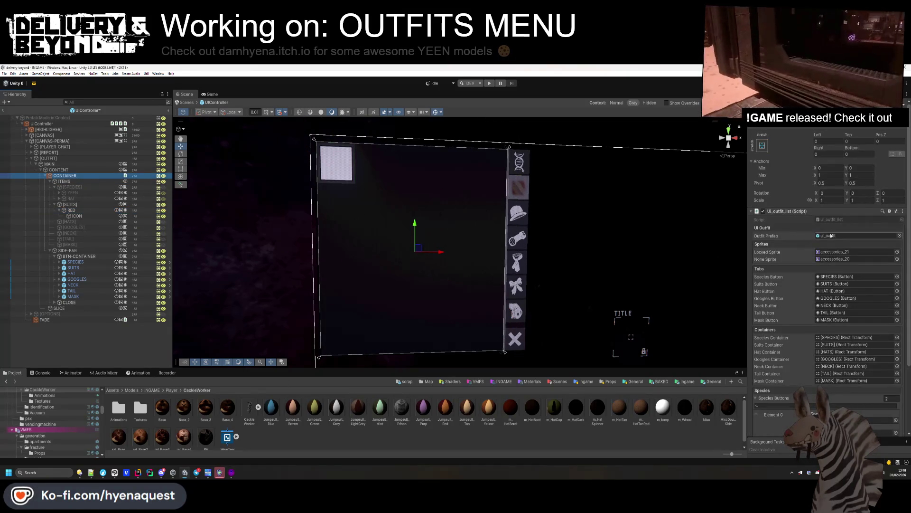
pyautogui.click(831, 236)
pyautogui.moveTo(69, 211)
pyautogui.mouseDown()
pyautogui.moveTo(301, 401)
pyautogui.moveTo(303, 425)
pyautogui.mouseUp()
pyautogui.rightClick(154, 414)
pyautogui.click(192, 239)
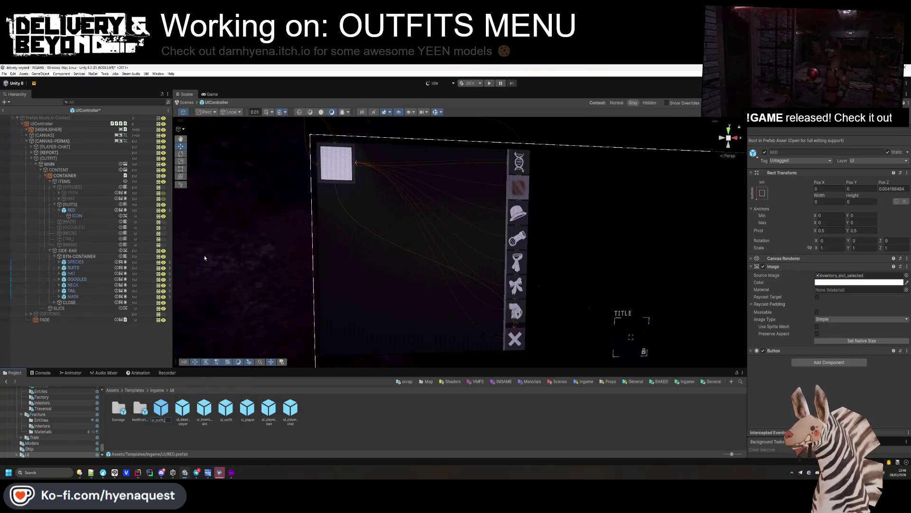
pyautogui.write('_color')
pyautogui.press('Return')
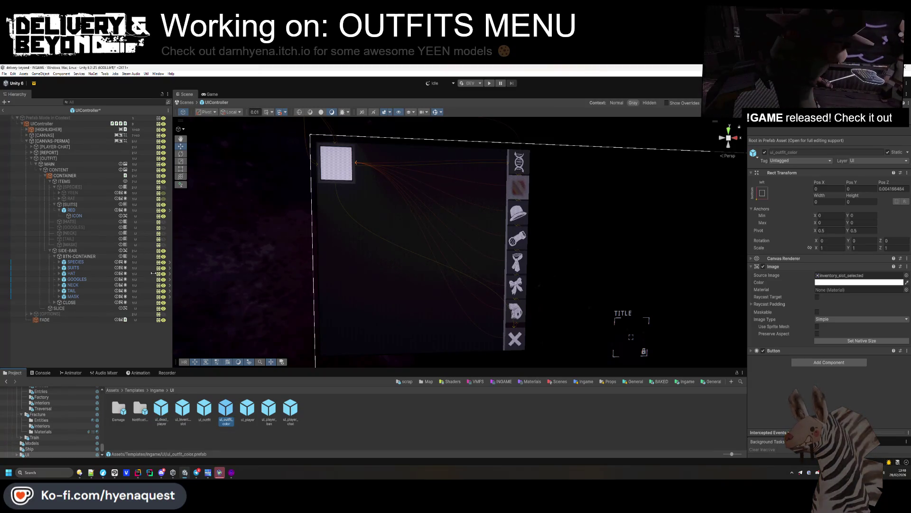
pyautogui.hotkey('alt', 'Tab')
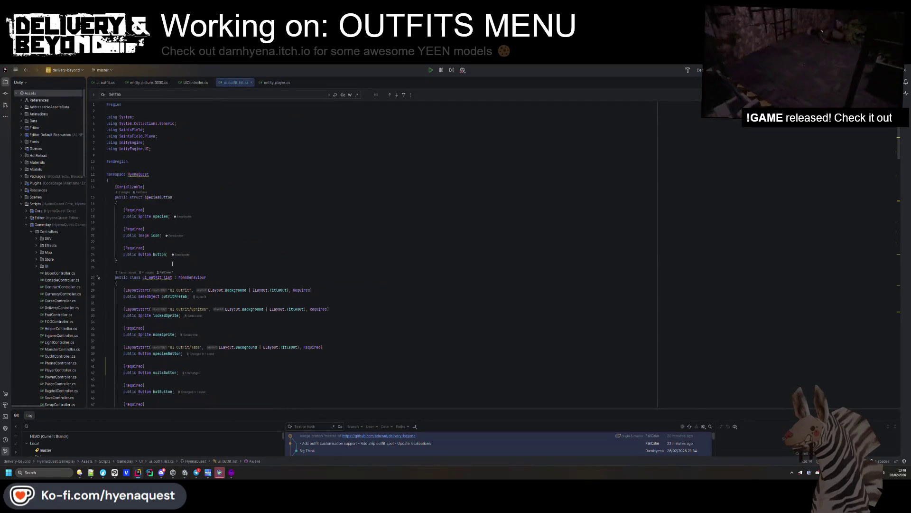
# Add a [Required] GameObject outfitColorPrefab field below outfitPrefab in ui_outfit_list.cs.
pyautogui.scroll(-3, 172, 263)
pyautogui.click(189, 239)
pyautogui.hotkey('ctrl', 'd')
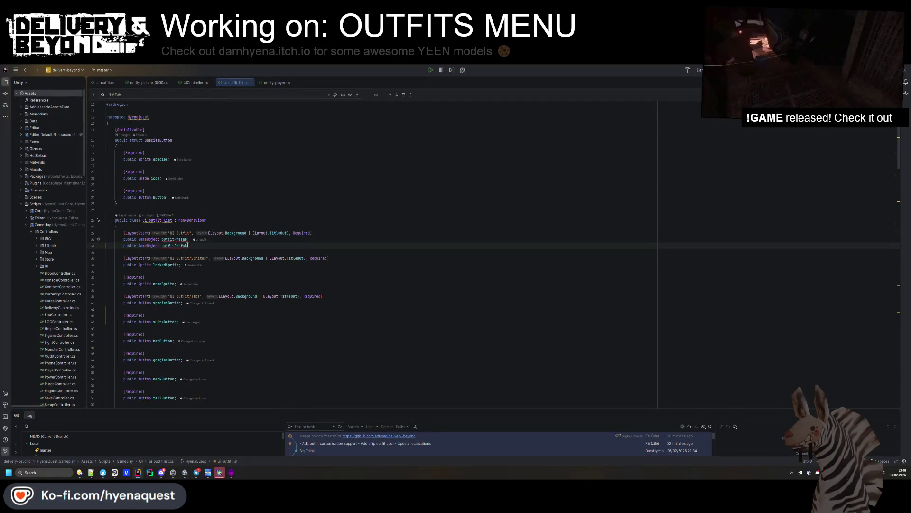
pyautogui.write('Color')
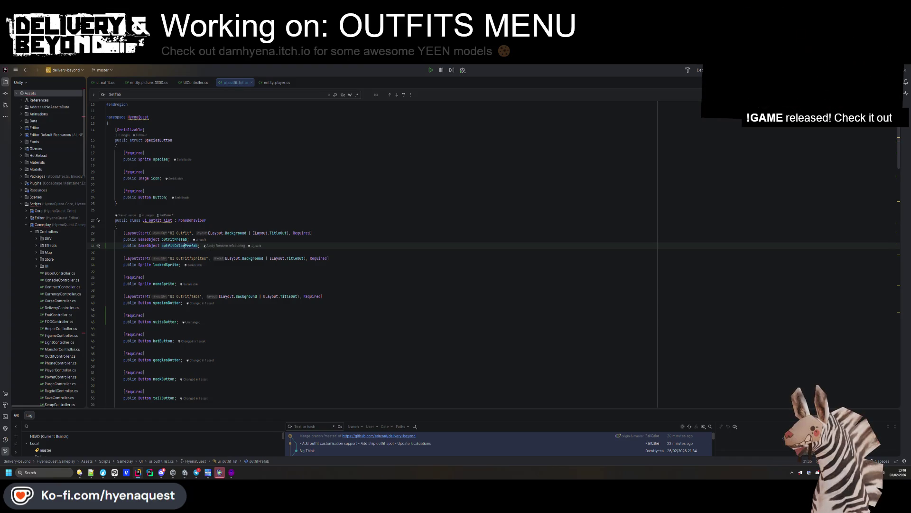
pyautogui.click(262, 239)
pyautogui.press('Return')
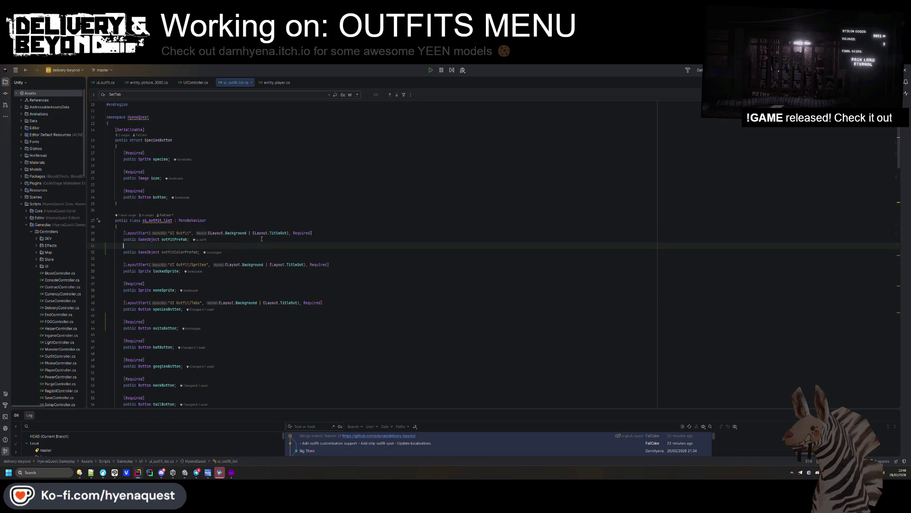
pyautogui.write('[Required')
pyautogui.press('Home')
pyautogui.press('Return')
# Add an outfitColorPrefab null check in Awake, copied from the outfitPrefab check.
pyautogui.doubleClick(197, 258)
pyautogui.hotkey('ctrl', 'c')
pyautogui.scroll(-15, 197, 258)
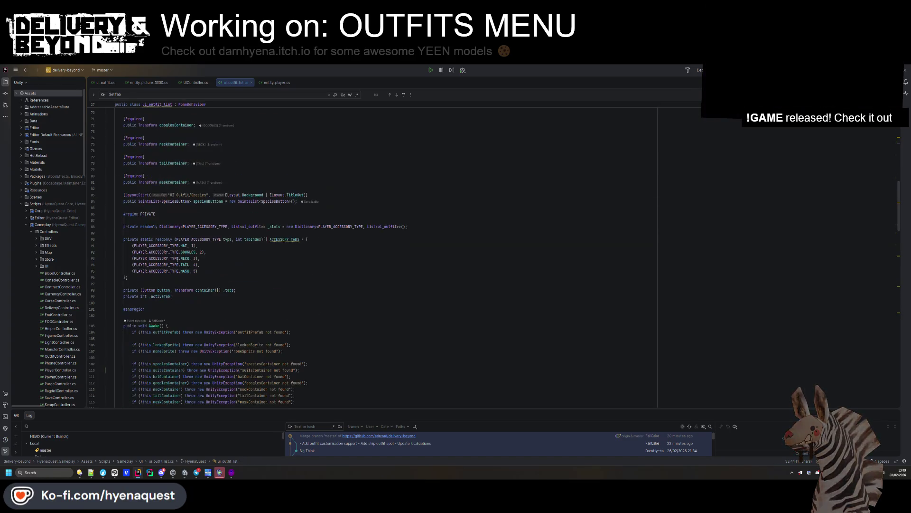
pyautogui.click(301, 294)
pyautogui.press('Return')
pyautogui.press('Return')
pyautogui.press('Up')
pyautogui.press('Up')
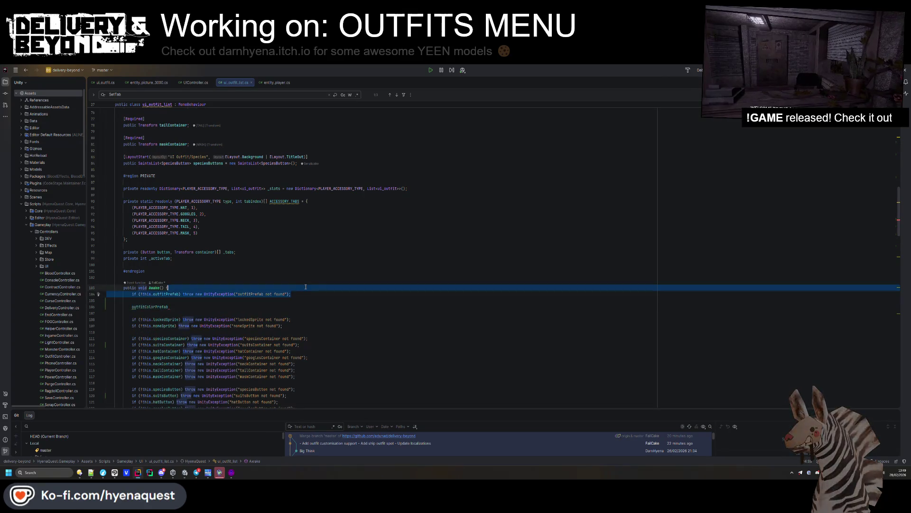
pyautogui.hotkey('ctrl', 'd')
pyautogui.press('Down')
pyautogui.press('Down')
pyautogui.hotkey('ctrl', 'v')
pyautogui.hotkey('ctrl', 'y')
pyautogui.hotkey('ctrl', 'y')
# Recompile the scripts in Unity, then open entity_player.cs in Rider.
pyautogui.scroll(-9, 405, 280)
pyautogui.scroll(-14, 405, 280)
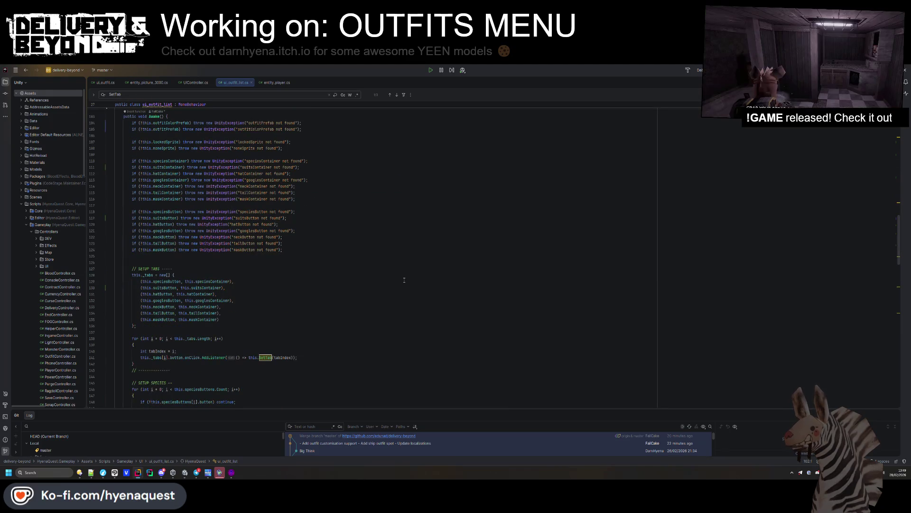
pyautogui.moveTo(107, 251); pyautogui.dragTo(107, 308)
pyautogui.hotkey('alt', 'Tab')
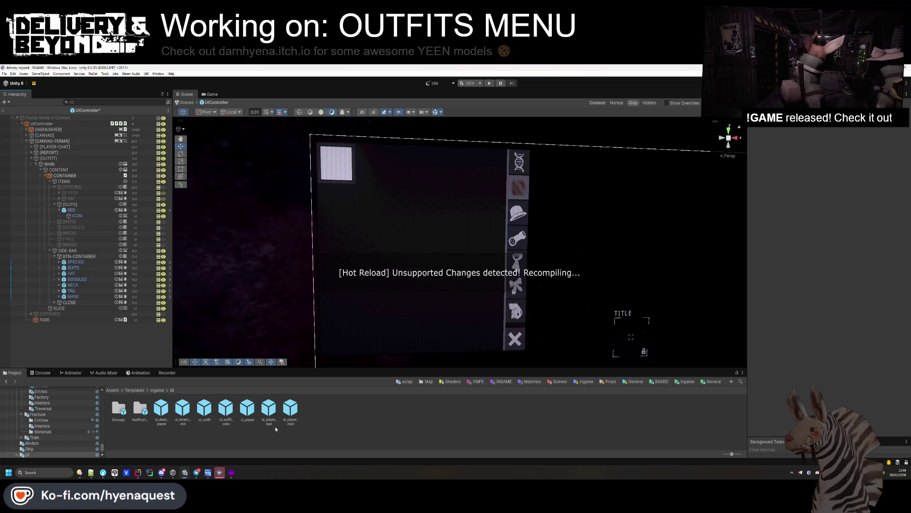
pyautogui.hotkey('alt', 'Tab')
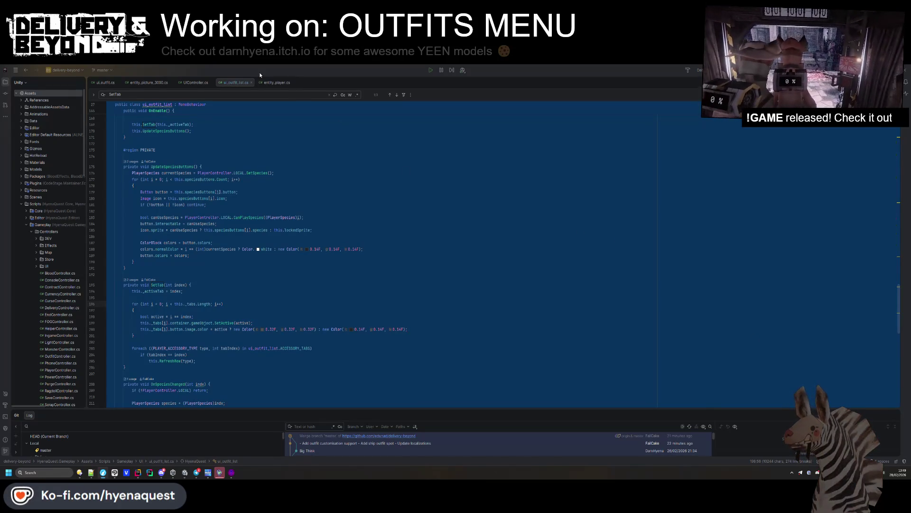
pyautogui.click(274, 83)
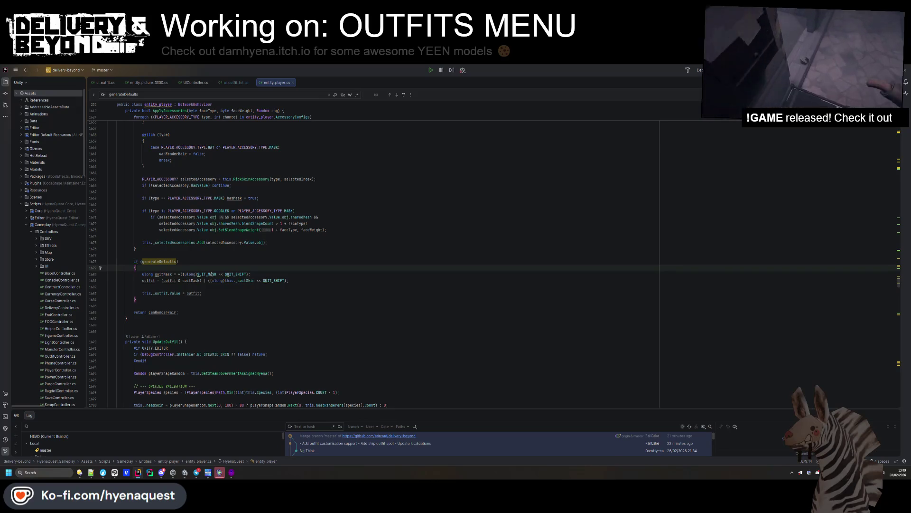
pyautogui.scroll(20, 205, 271)
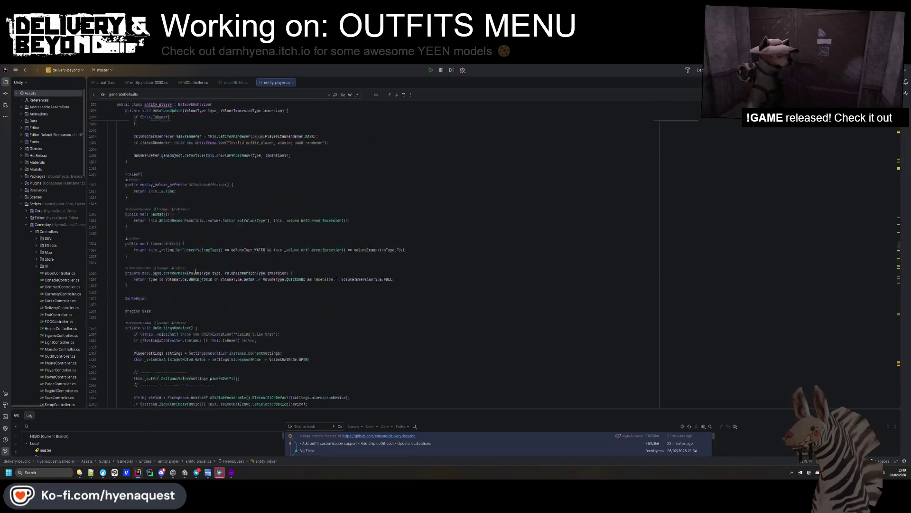
# Mark the PLAYER_JUMPSUITS skin material [Required] in entity_player.cs, then return to ui_outfit_list.cs.
pyautogui.scroll(20, 199, 268)
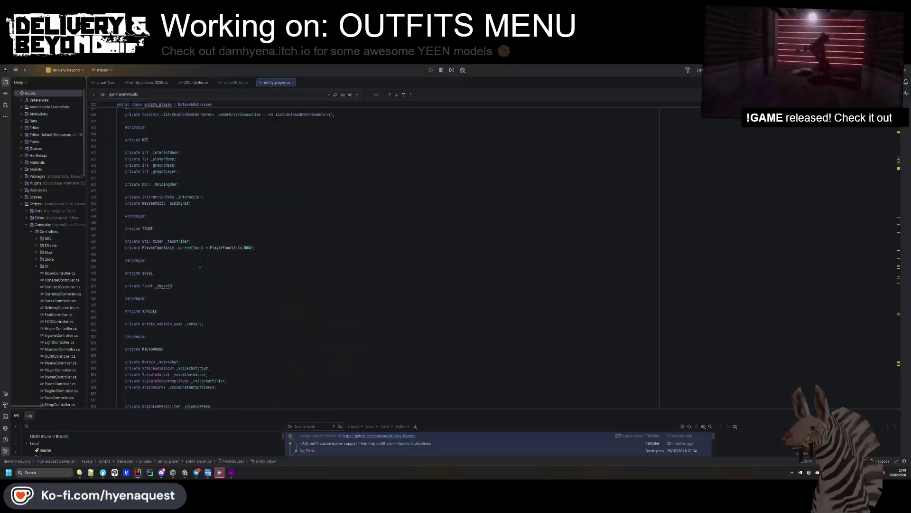
pyautogui.scroll(10, 200, 266)
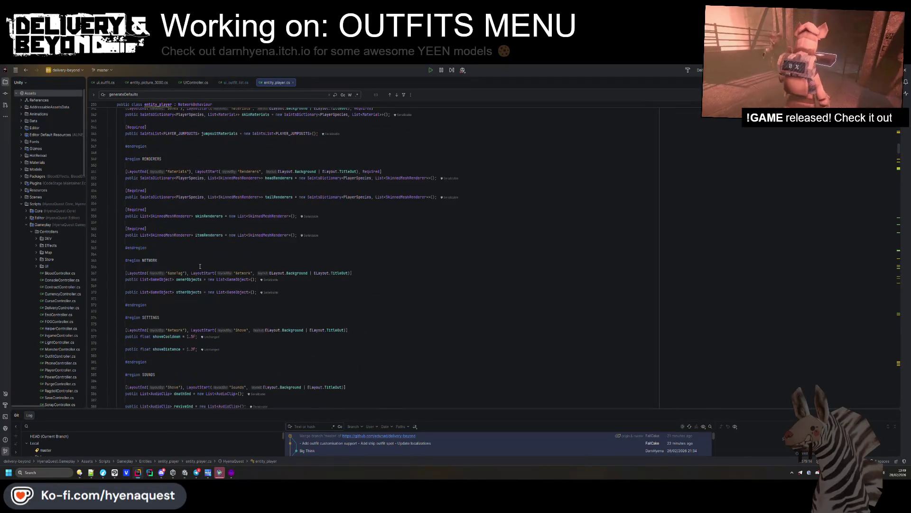
pyautogui.scroll(5, 200, 266)
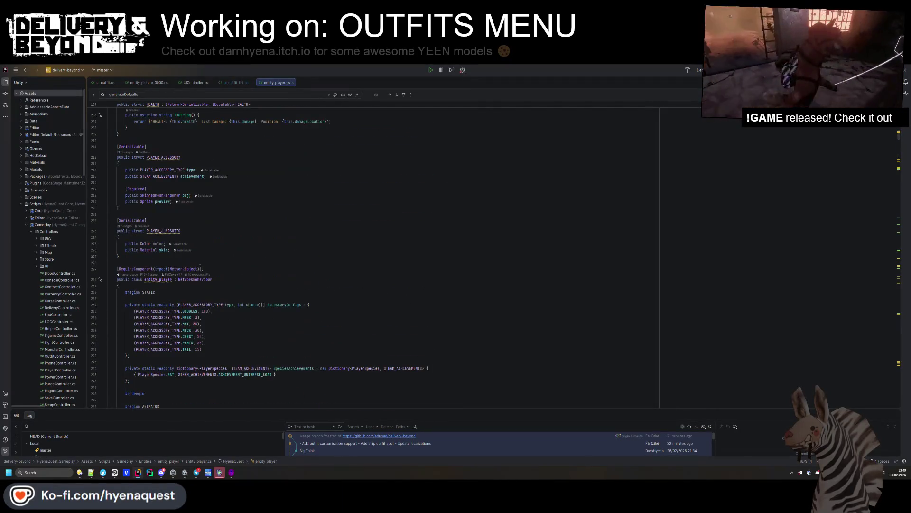
pyautogui.scroll(10, 289, 347)
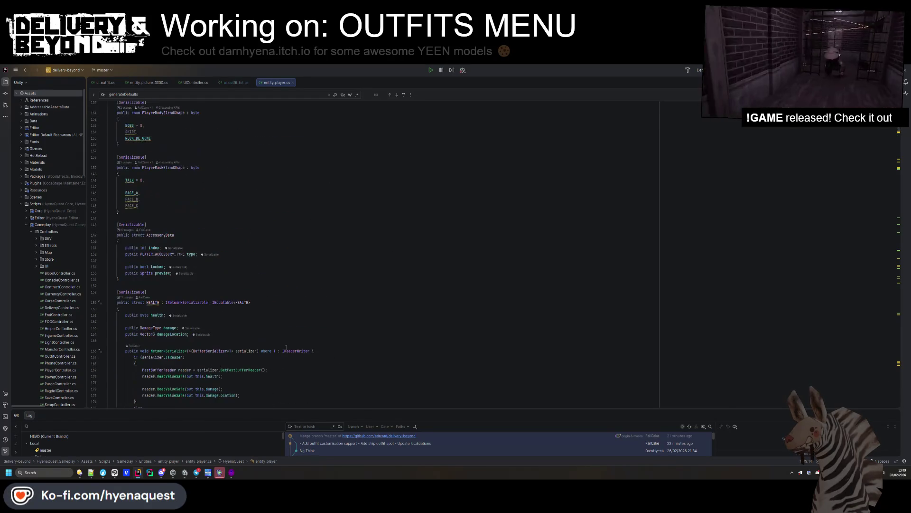
pyautogui.scroll(-10, 280, 346)
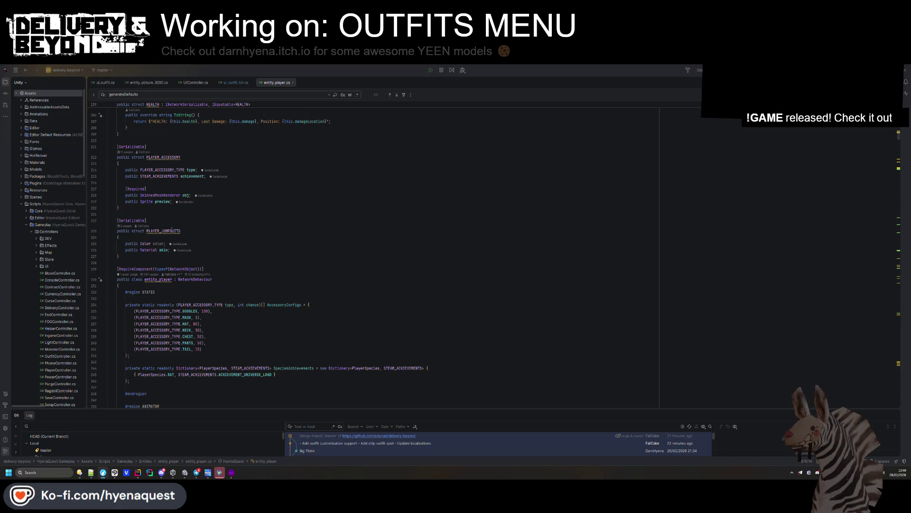
pyautogui.click(170, 235)
pyautogui.click(237, 243)
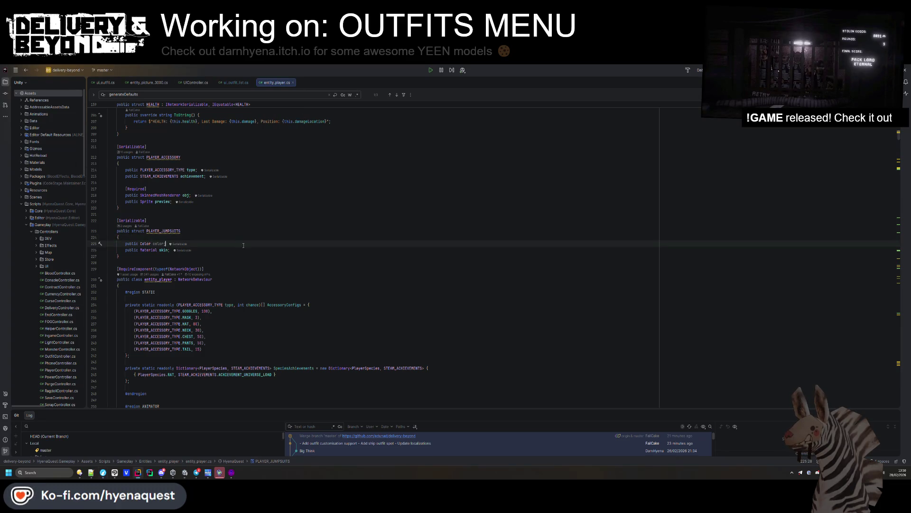
pyautogui.press('Return')
pyautogui.write('Required')
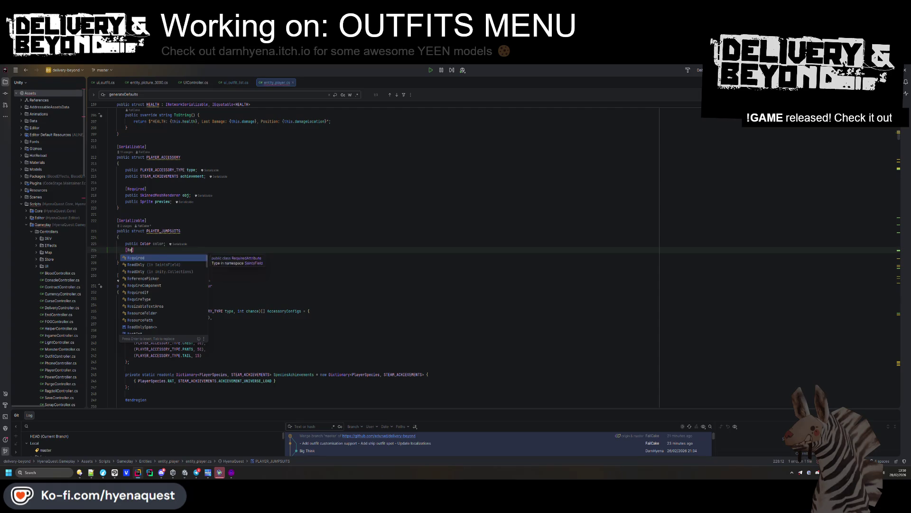
pyautogui.press('Up')
pyautogui.press('Up')
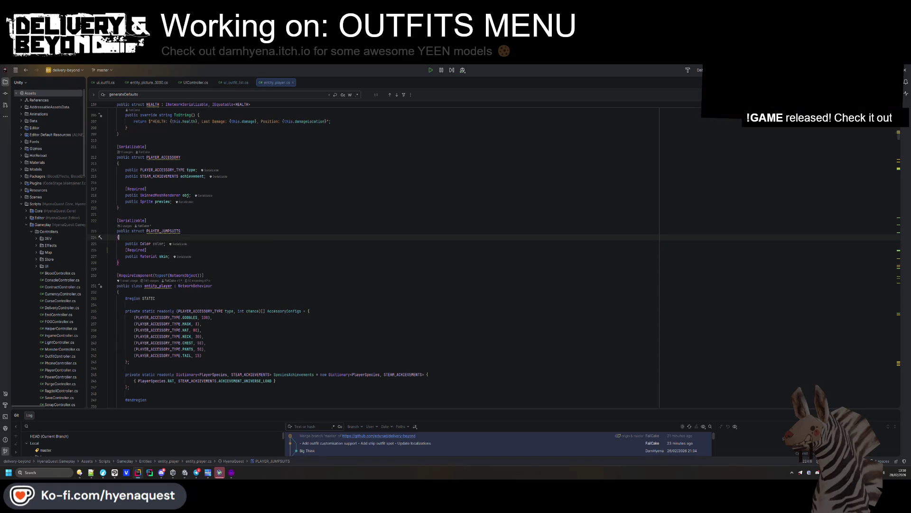
pyautogui.click(235, 82)
pyautogui.click(225, 191)
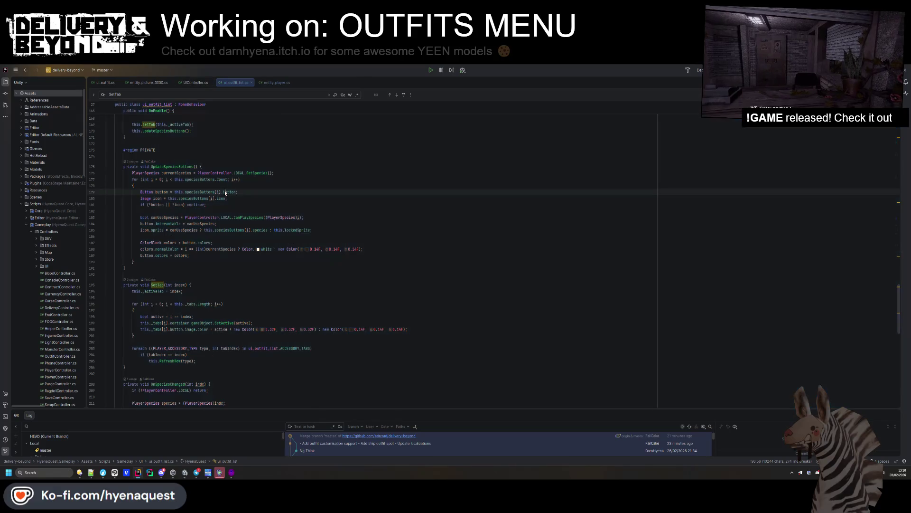
# Scroll to the field declarations in ui_outfit_list.cs and check a field's inline hint options.
pyautogui.scroll(-6, 225, 192)
pyautogui.scroll(-5, 226, 192)
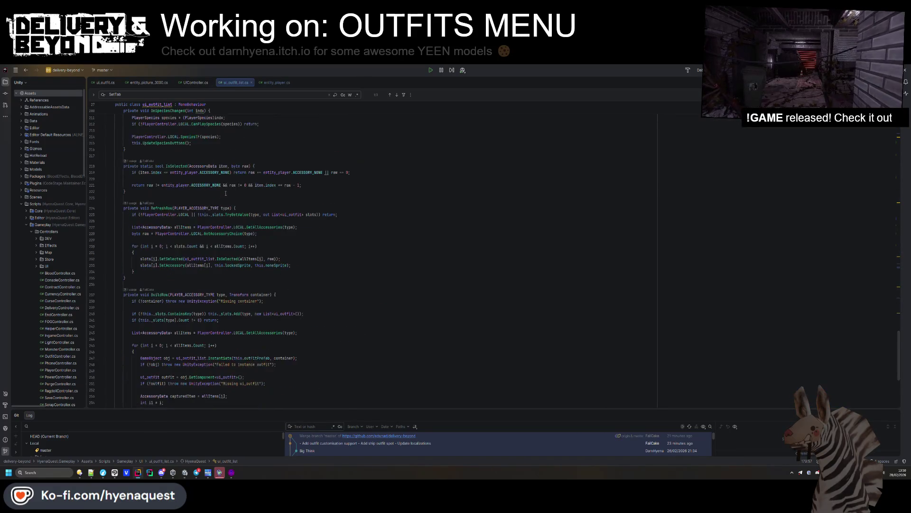
pyautogui.scroll(15, 237, 199)
pyautogui.scroll(8, 248, 208)
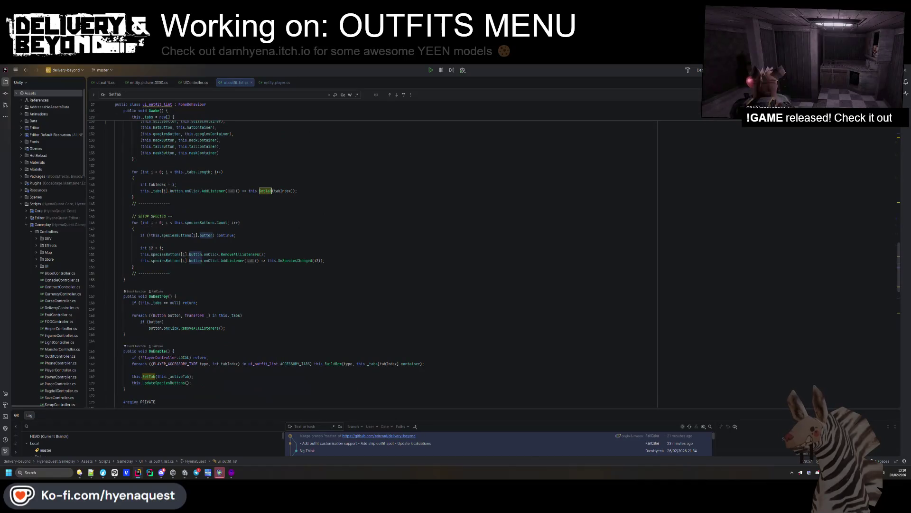
pyautogui.scroll(7, 531, 316)
pyautogui.scroll(16, 531, 317)
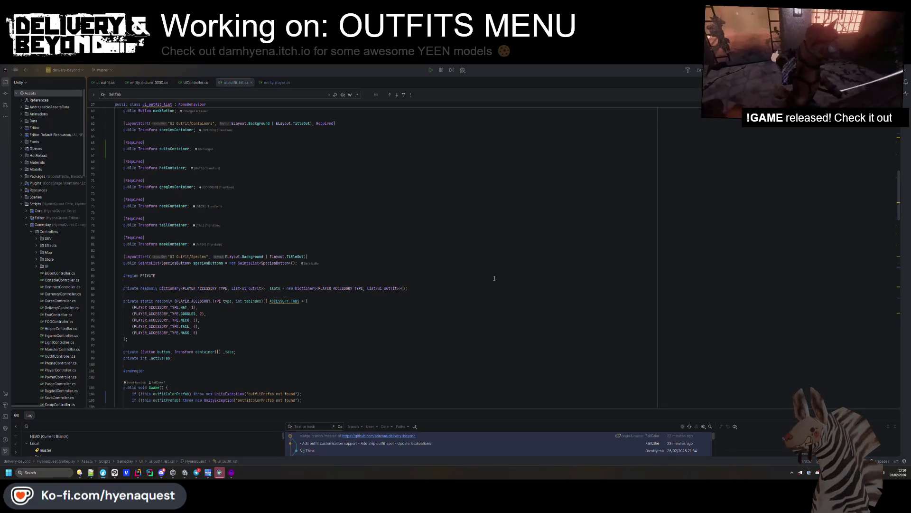
pyautogui.scroll(3, 326, 265)
pyautogui.rightClick(327, 265)
pyautogui.click(169, 283)
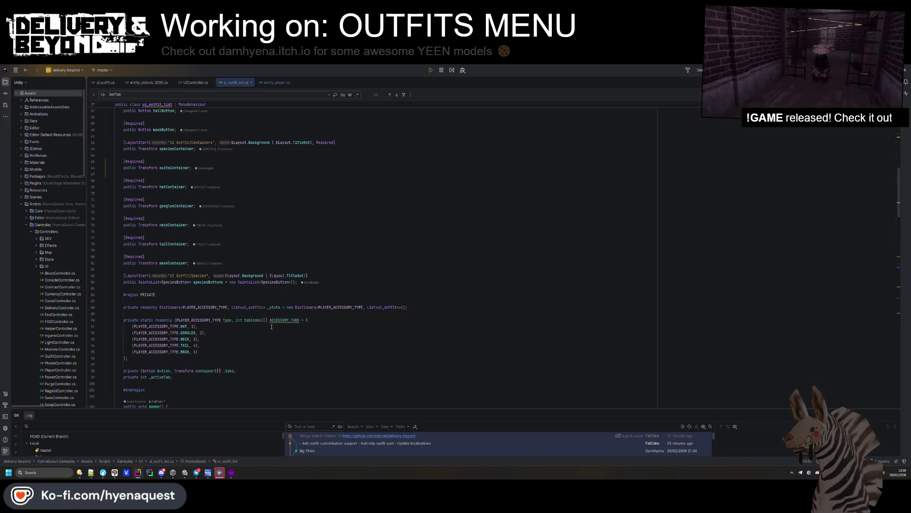
# Add 'private readonly List<Button> _suitSlots' above _slots, then find the UpdateSuitSelected call.
pyautogui.moveTo(408, 304); pyautogui.dragTo(417, 307)
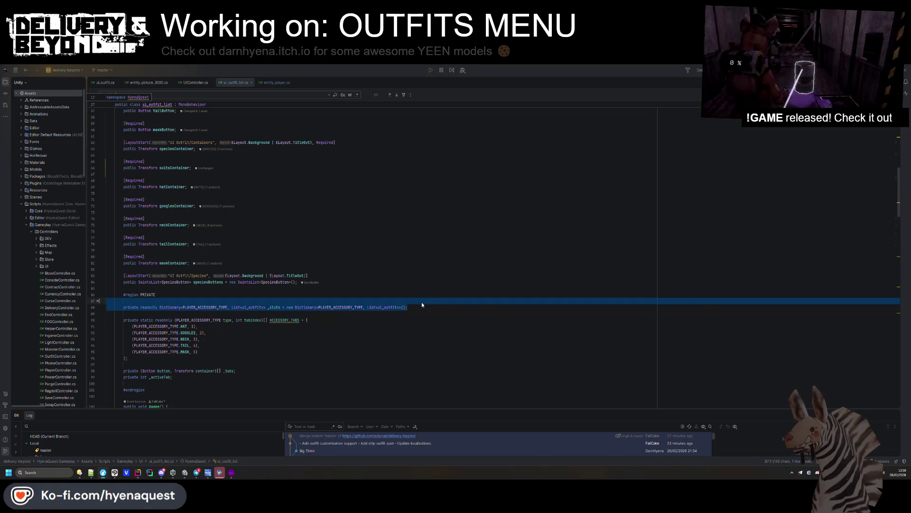
pyautogui.hotkey('ctrl', 'z')
pyautogui.doubleClick(208, 307)
pyautogui.scroll(-8, 432, 269)
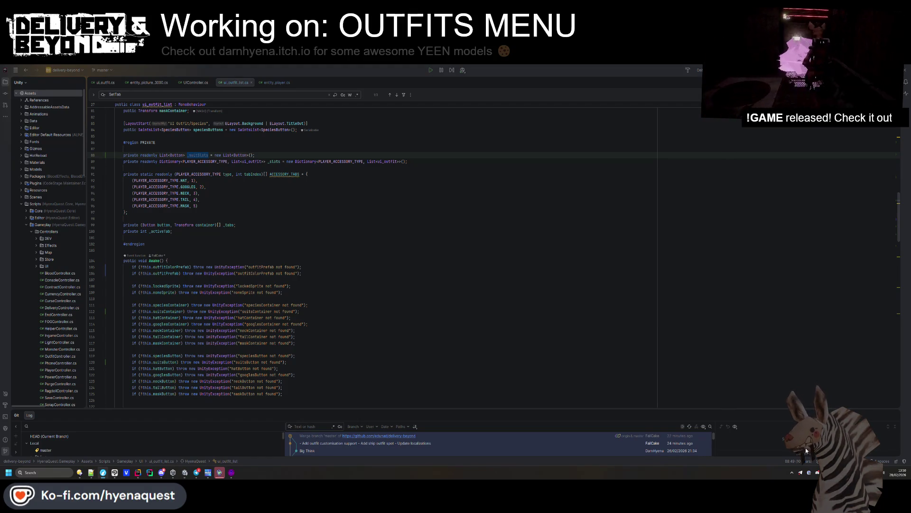
pyautogui.scroll(-10, 260, 241)
pyautogui.scroll(-10, 260, 241)
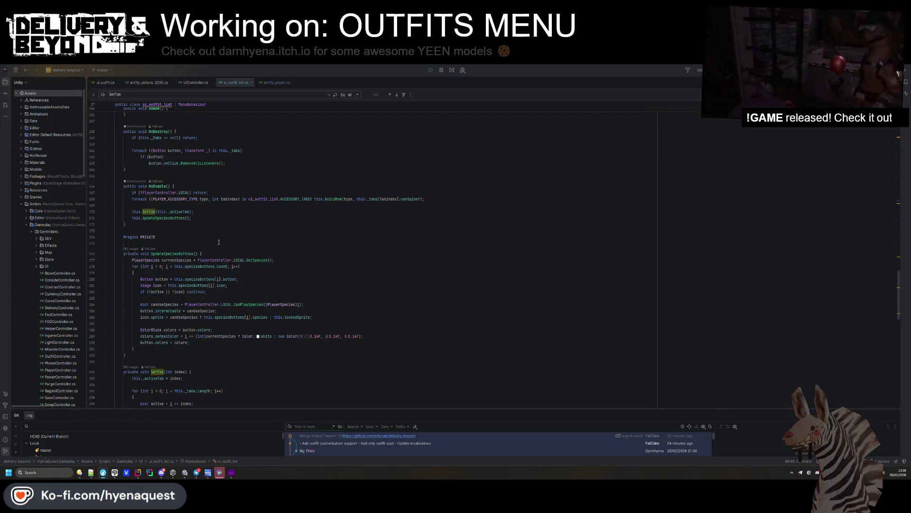
pyautogui.click(185, 360)
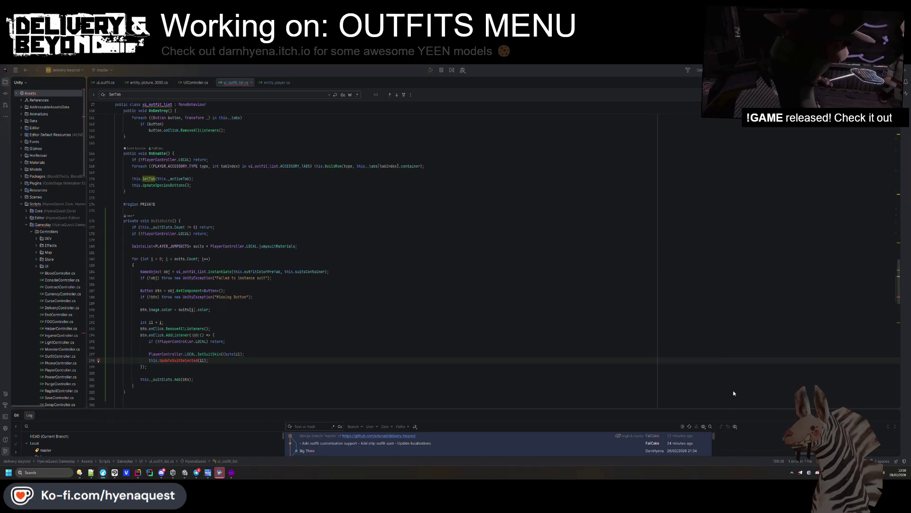
pyautogui.scroll(-7, 256, 308)
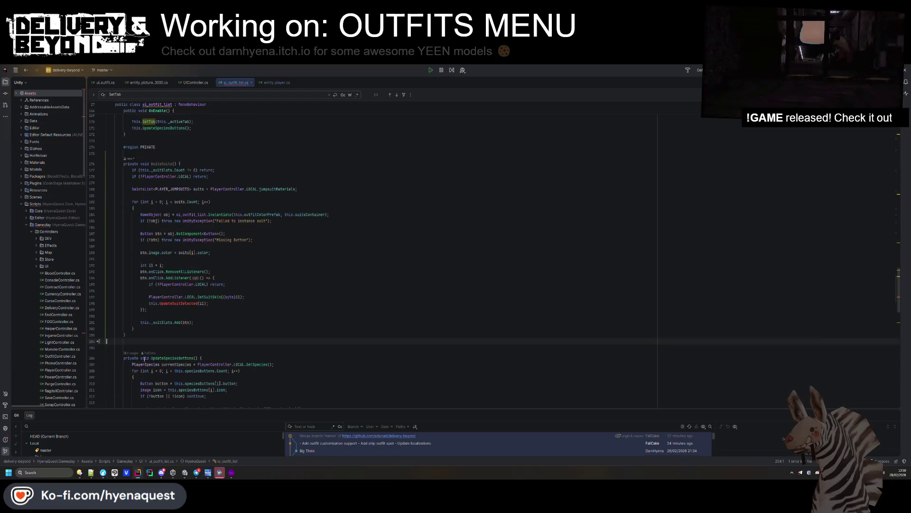
pyautogui.click(263, 271)
pyautogui.scroll(5, 264, 271)
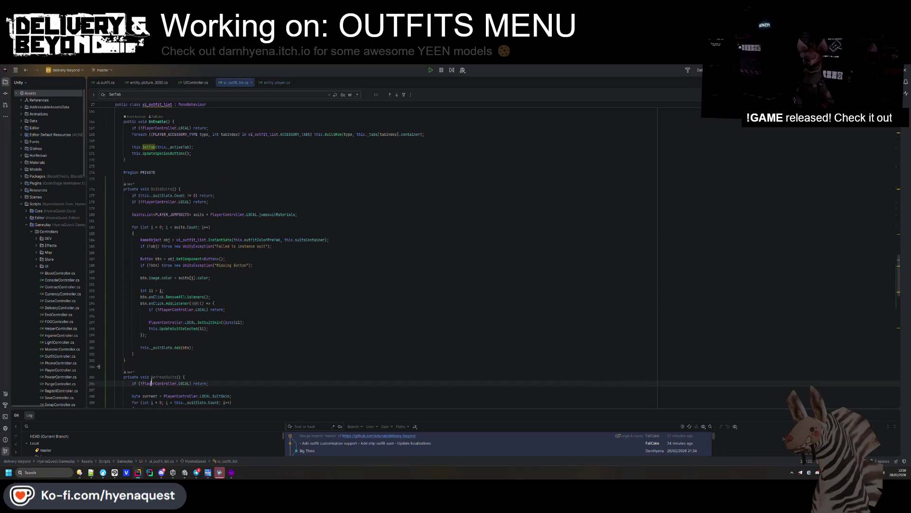
pyautogui.click(410, 360)
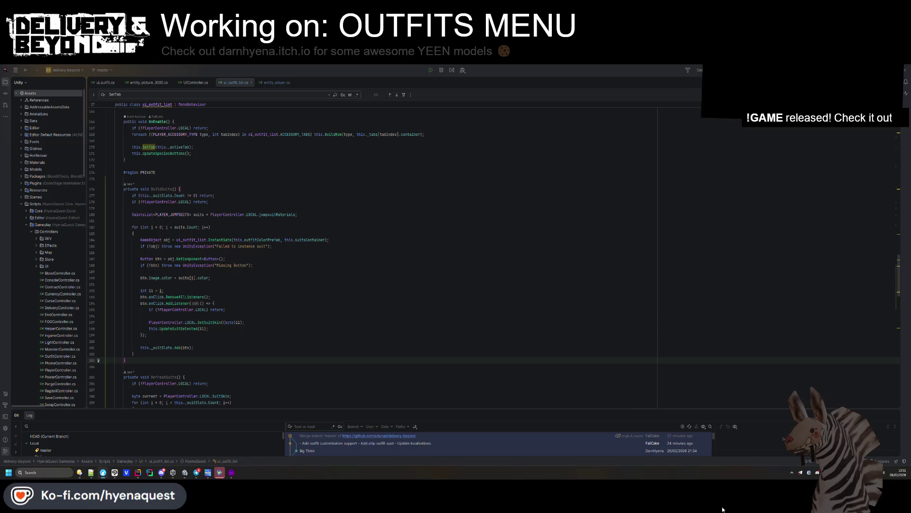
pyautogui.scroll(12, 167, 361)
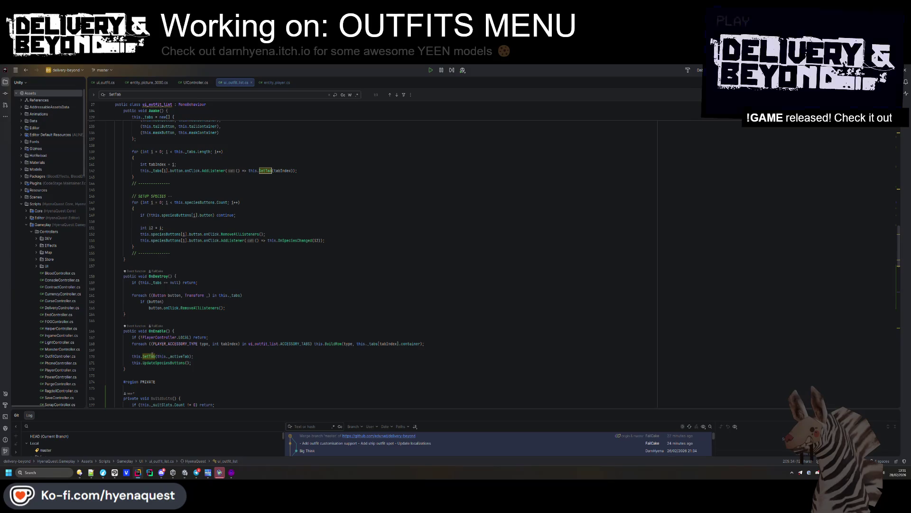
pyautogui.click(200, 362)
pyautogui.press('Return')
pyautogui.write('this.RefreshSuits()')
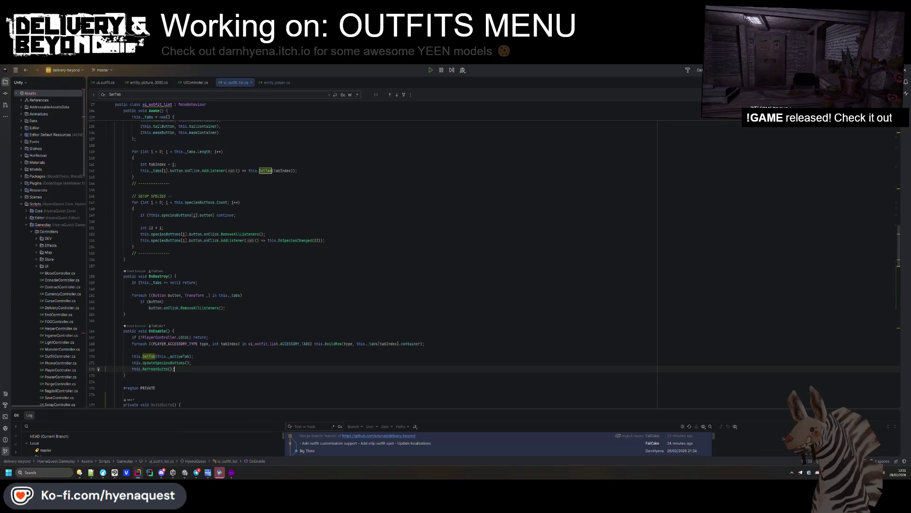
pyautogui.write(';')
pyautogui.scroll(-1, 212, 333)
pyautogui.click(212, 333)
pyautogui.scroll(-15, 209, 334)
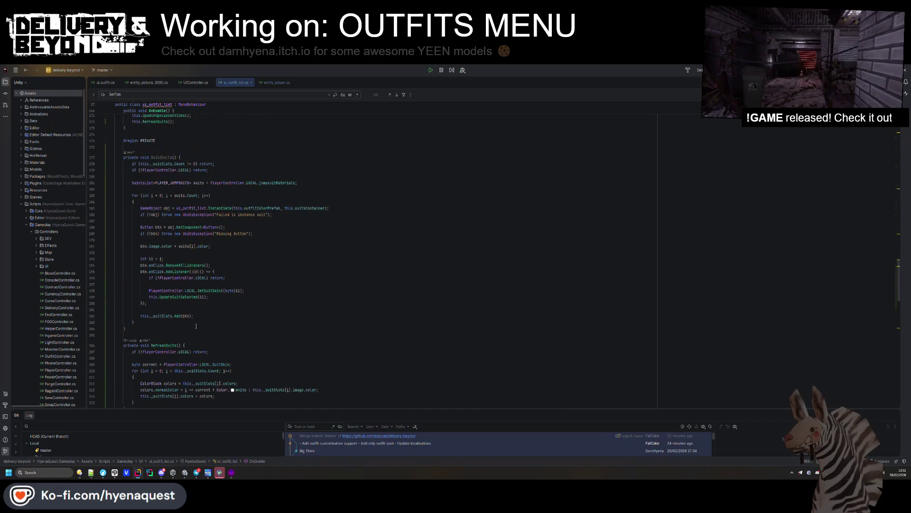
pyautogui.click(239, 301)
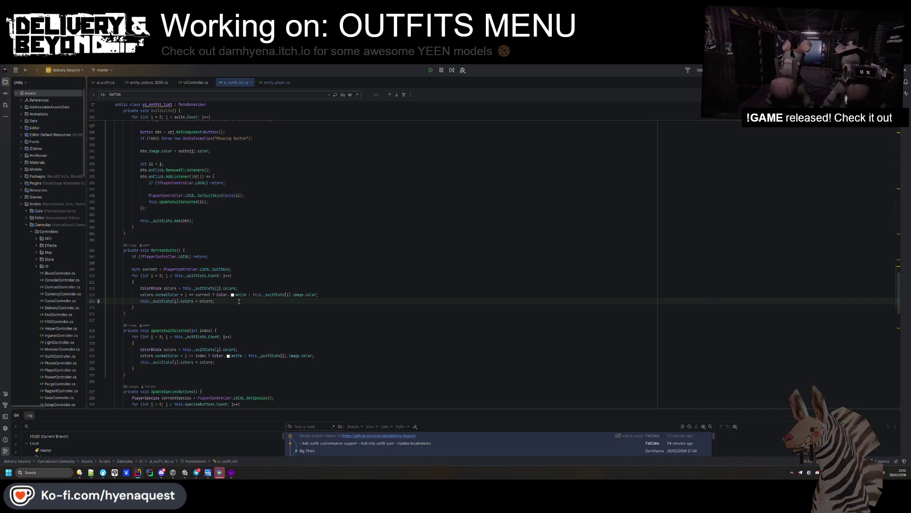
pyautogui.doubleClick(163, 250)
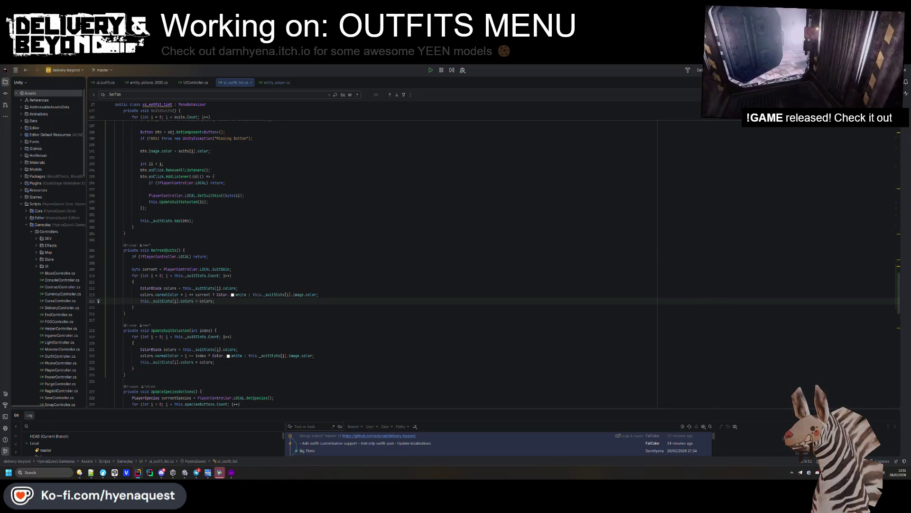
pyautogui.hotkey('alt', 'Tab')
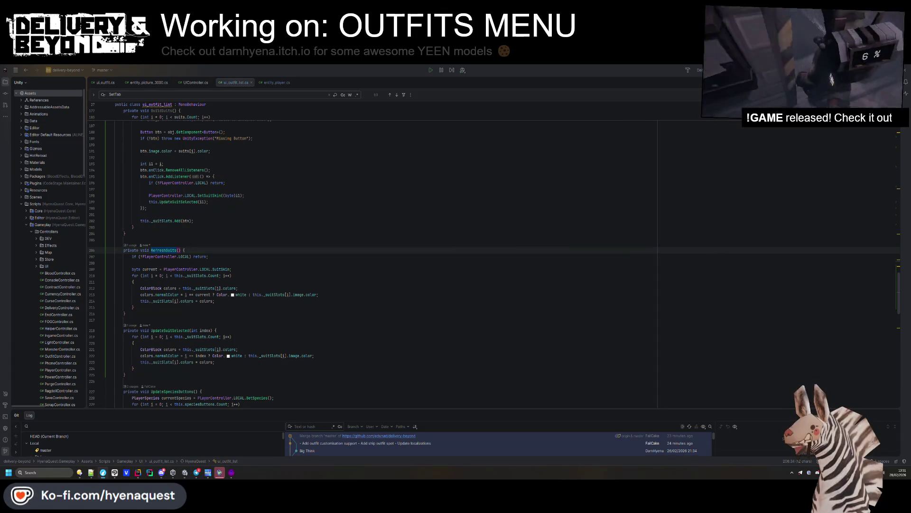
# Inspect the UpdateSpeciesButtons method definition, then return to its call in OnEnable.
pyautogui.click(346, 391)
pyautogui.scroll(-5, 345, 272)
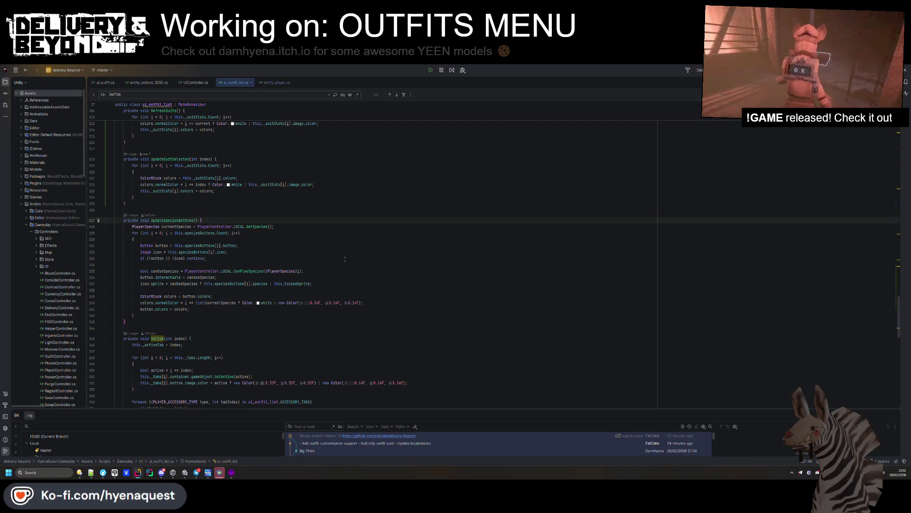
pyautogui.scroll(10, 345, 259)
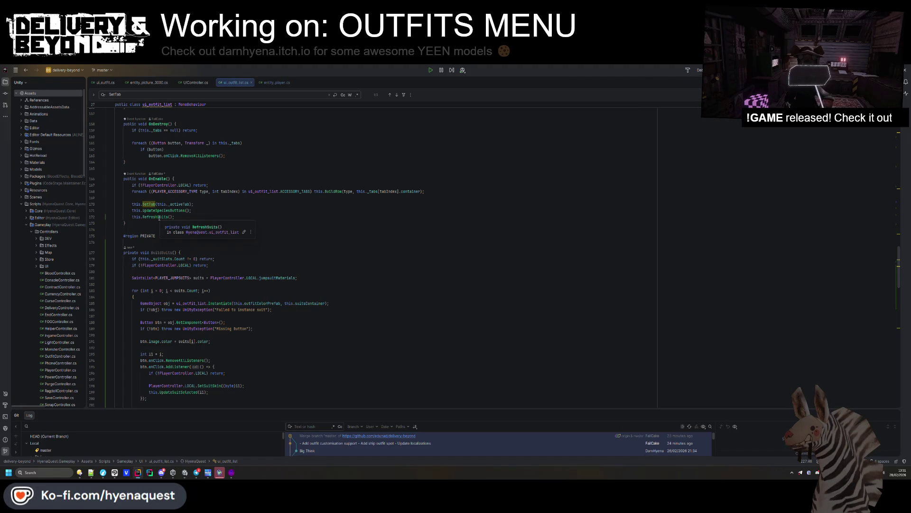
pyautogui.scroll(3, 166, 243)
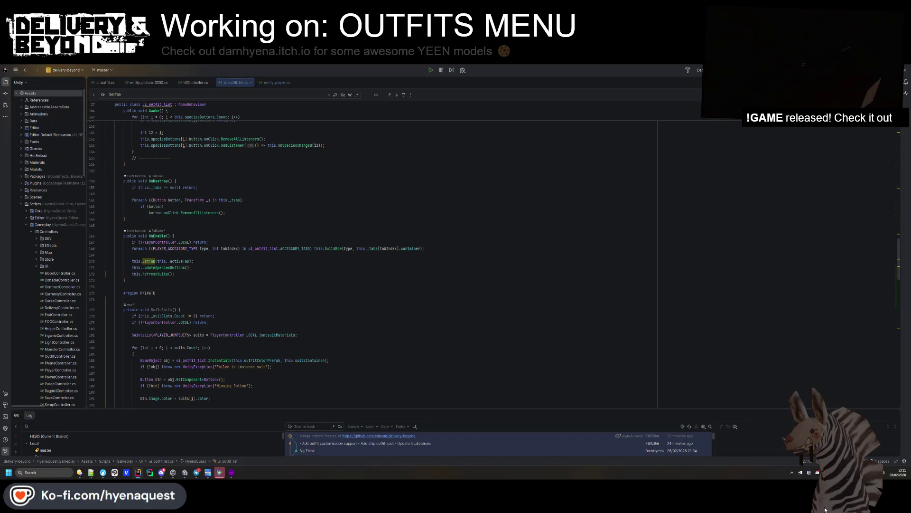
pyautogui.keyDown('ctrl'); pyautogui.click(172, 267); pyautogui.keyUp('ctrl')
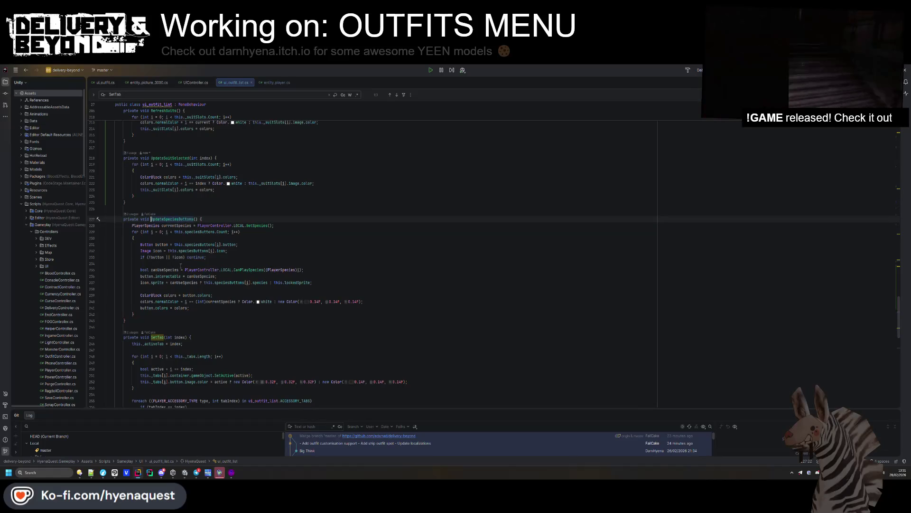
pyautogui.hotkey('ctrl', 'alt', 'Left')
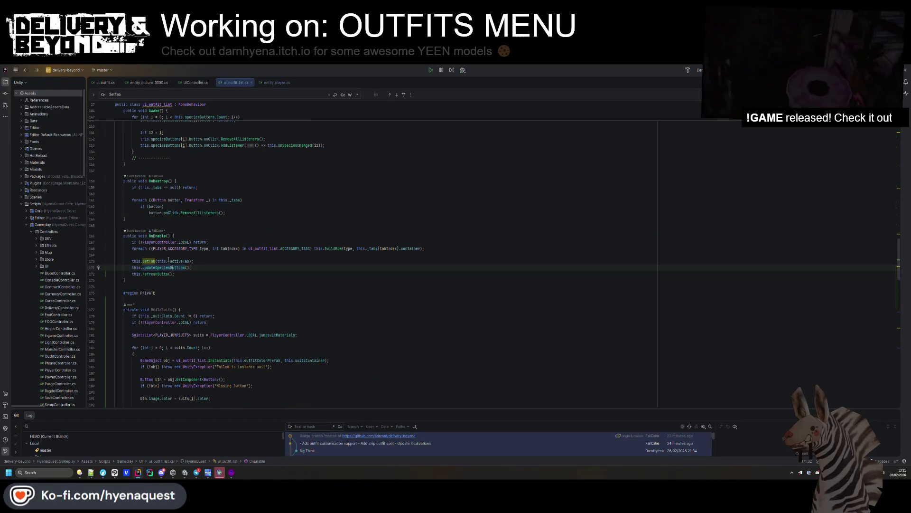
# Add a this.BuildSuits(); call just before this.RefreshSuits(); in OnEnable.
pyautogui.moveTo(170, 261)
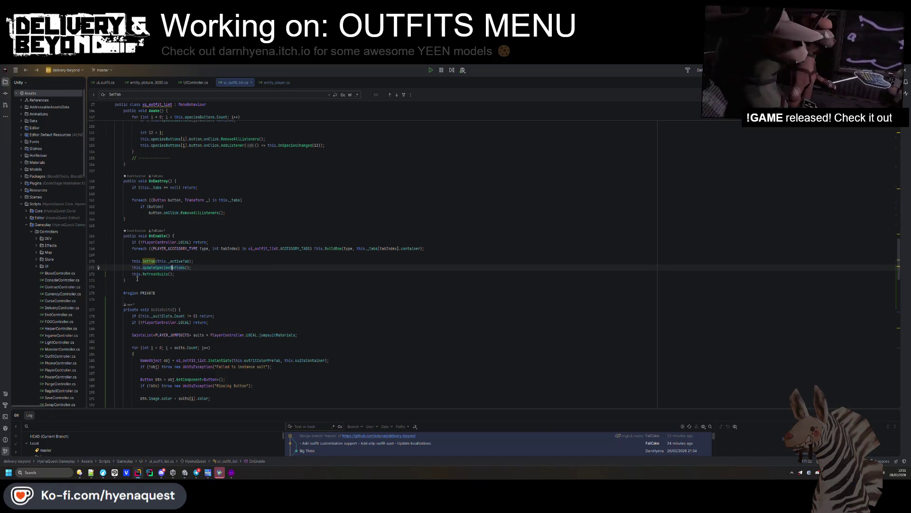
pyautogui.moveTo(191, 268); pyautogui.dragTo(175, 274)
pyautogui.press('BackSpace')
pyautogui.click(177, 254)
pyautogui.hotkey('ctrl', 'v')
pyautogui.write('bu')
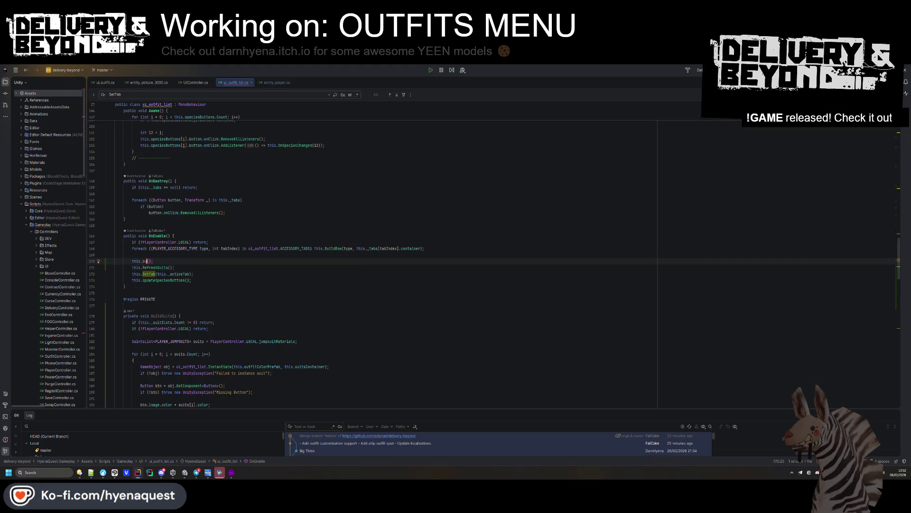
pyautogui.press('Return')
pyautogui.press('Down')
pyautogui.press('End')
pyautogui.press('Return')
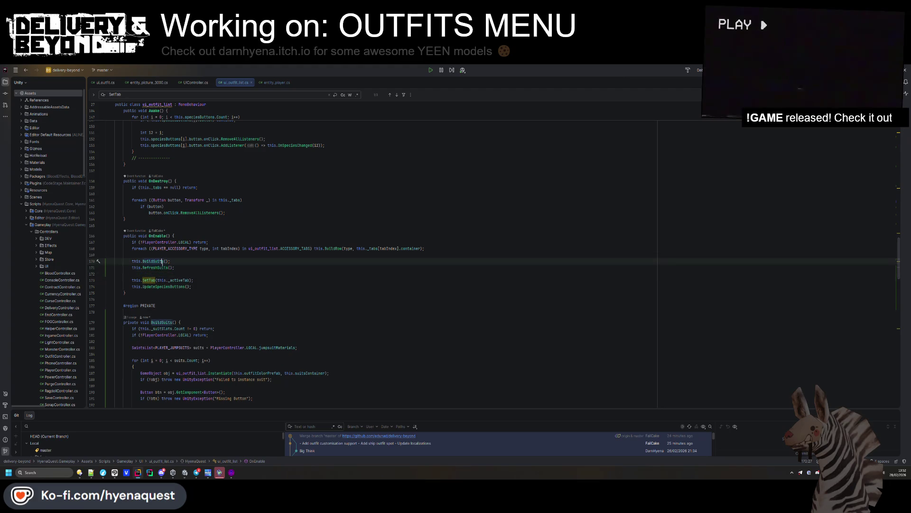
# Move the BuildSuits and RefreshSuits calls above the BuildRow foreach loop.
pyautogui.scroll(10, 250, 339)
pyautogui.scroll(-15, 251, 338)
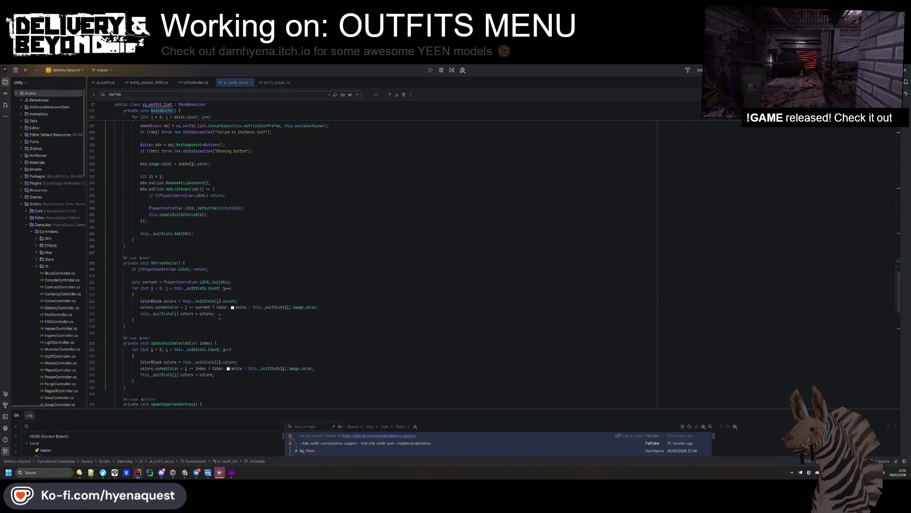
pyautogui.scroll(-10, 220, 317)
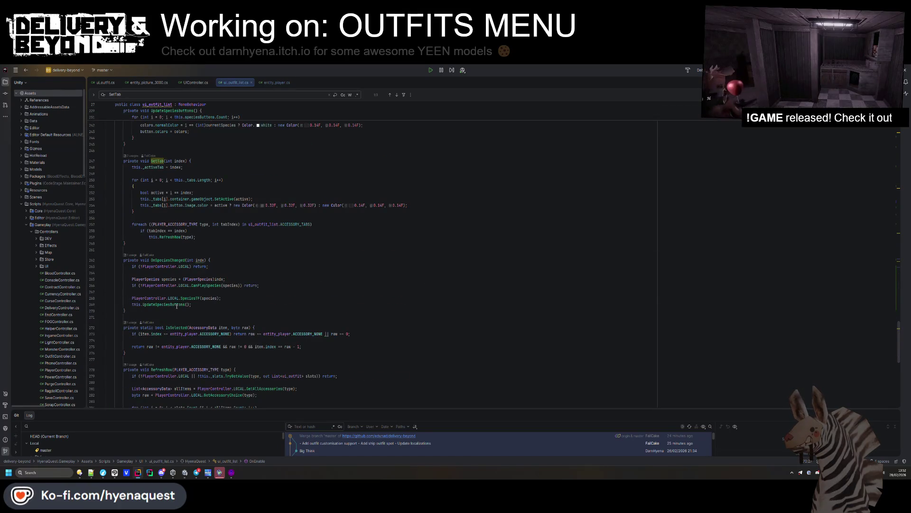
pyautogui.scroll(-9, 176, 306)
pyautogui.click(166, 285)
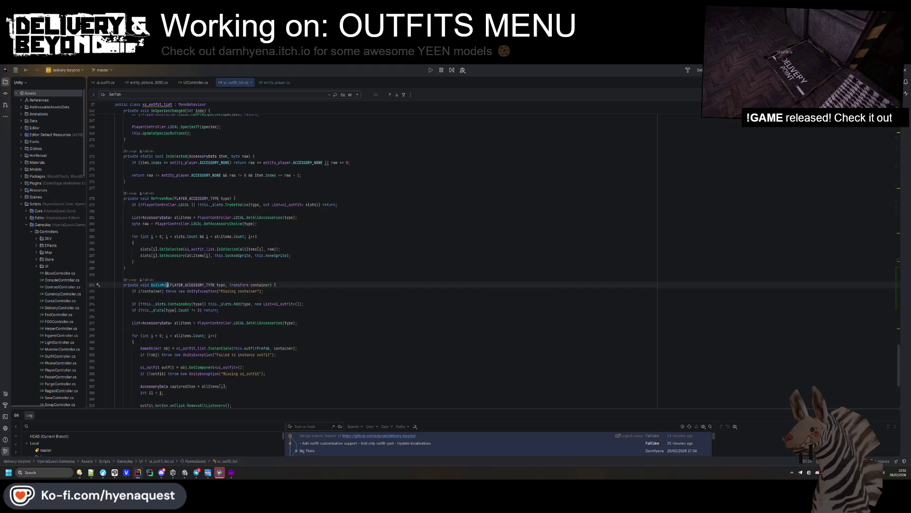
pyautogui.hotkey('ctrl', 'f')
pyautogui.press('Return')
pyautogui.press('Escape')
pyautogui.press('Up')
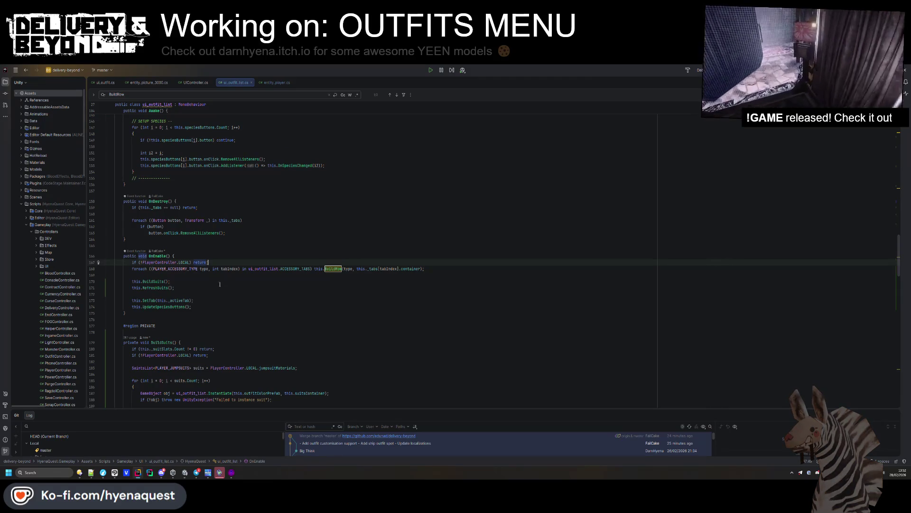
pyautogui.moveTo(219, 288); pyautogui.dragTo(209, 276)
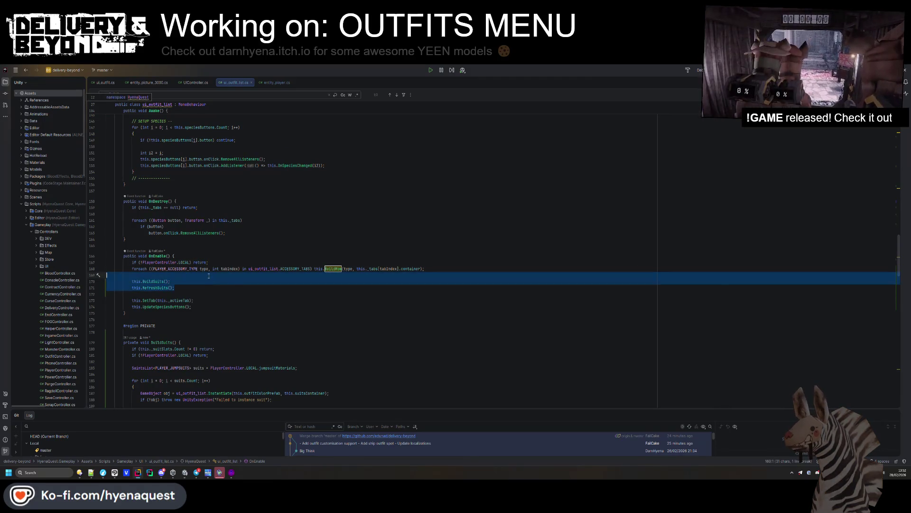
pyautogui.hotkey('ctrl', 'shift', 'Up')
# Tidy the blank lines around the moved calls and switch back to Unity.
pyautogui.click(225, 268)
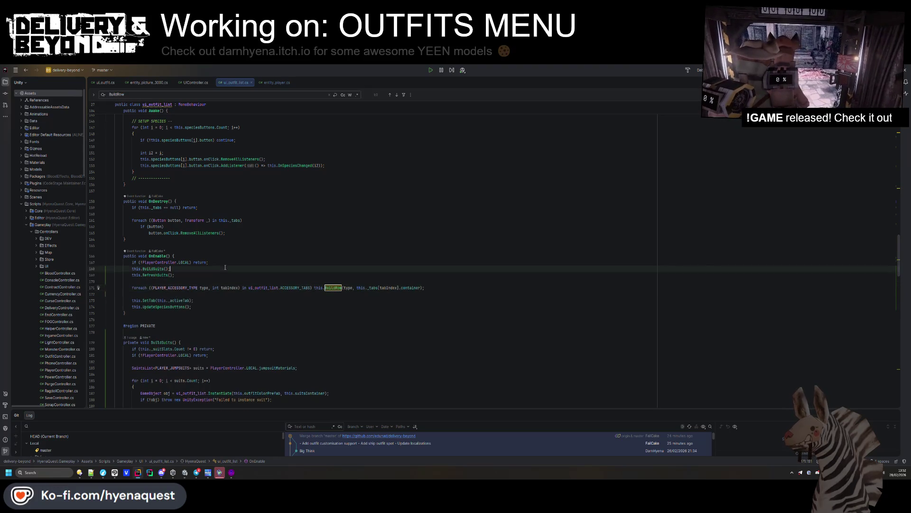
pyautogui.press('Up')
pyautogui.press('End')
pyautogui.press('Return')
pyautogui.press('Up')
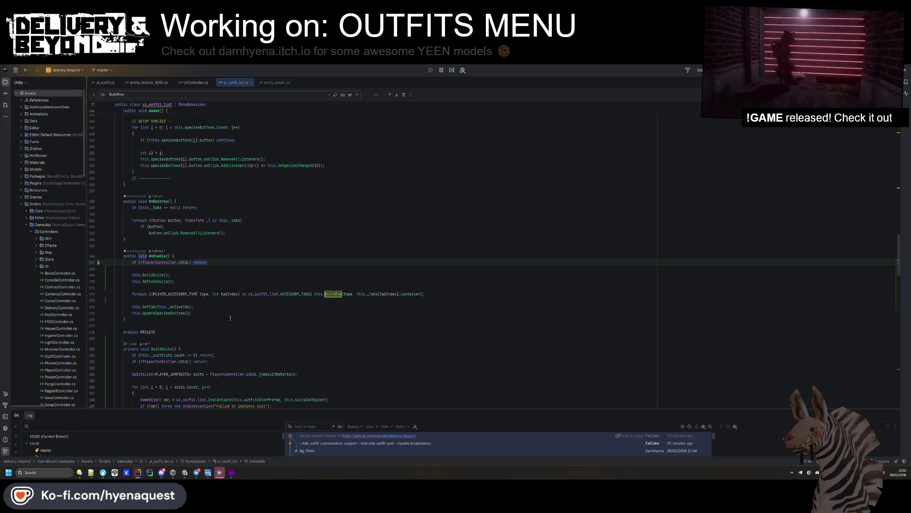
pyautogui.click(231, 318)
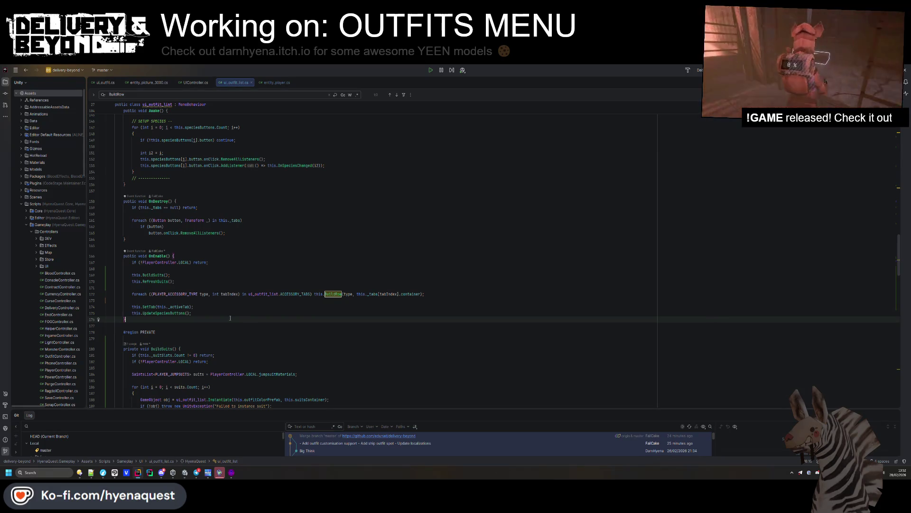
pyautogui.hotkey('alt', 'Tab')
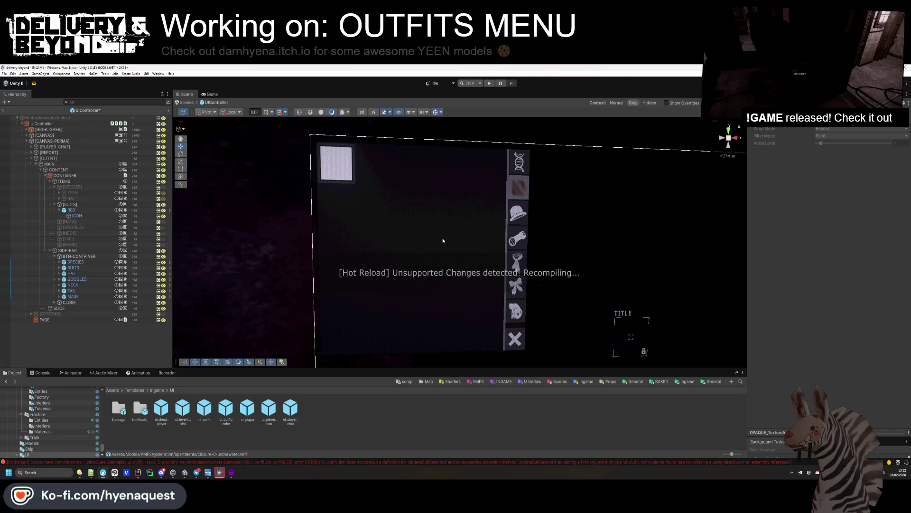
# Delete the RED placeholder suit and assign ui_outfit_color as CONTAINER's Outfit Color Prefab.
pyautogui.click(78, 212)
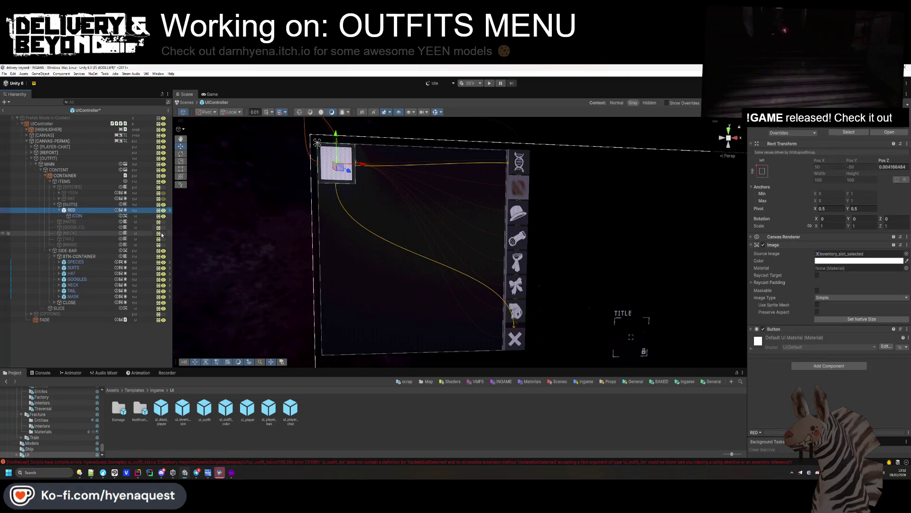
pyautogui.press('Delete')
pyautogui.click(89, 204)
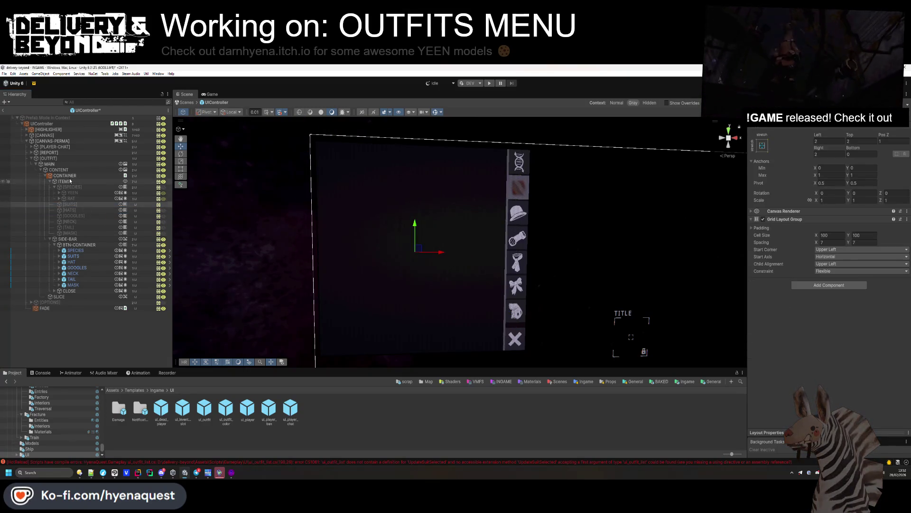
pyautogui.click(70, 176)
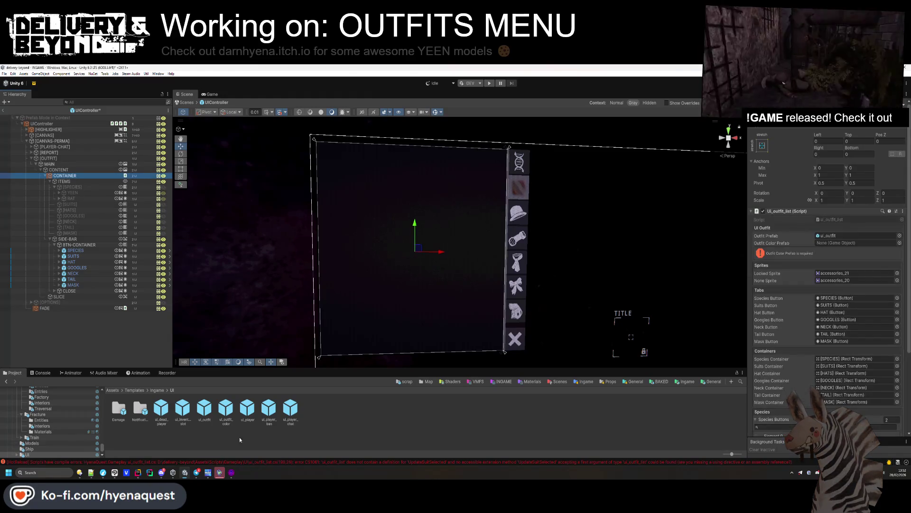
pyautogui.moveTo(226, 409); pyautogui.dragTo(849, 244)
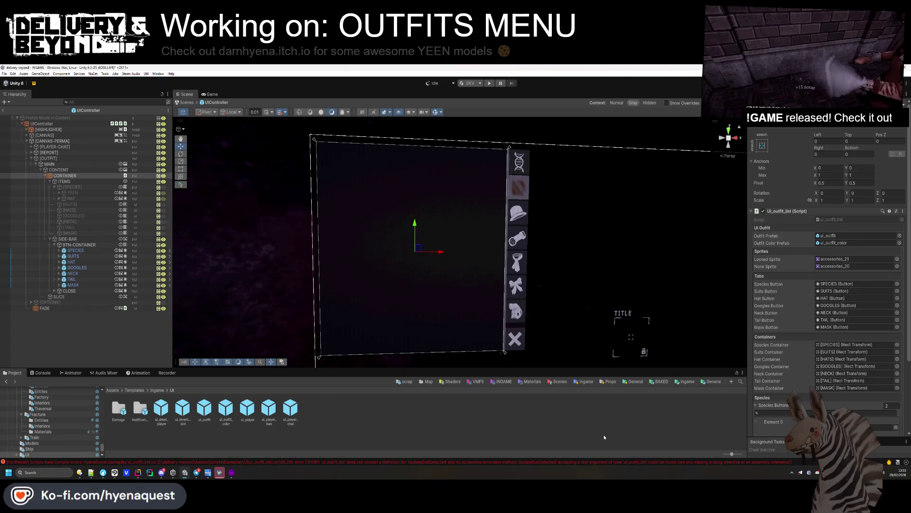
# Browse the Ingame templates and materials folders to locate the accessories_20 sprite.
pyautogui.click(686, 382)
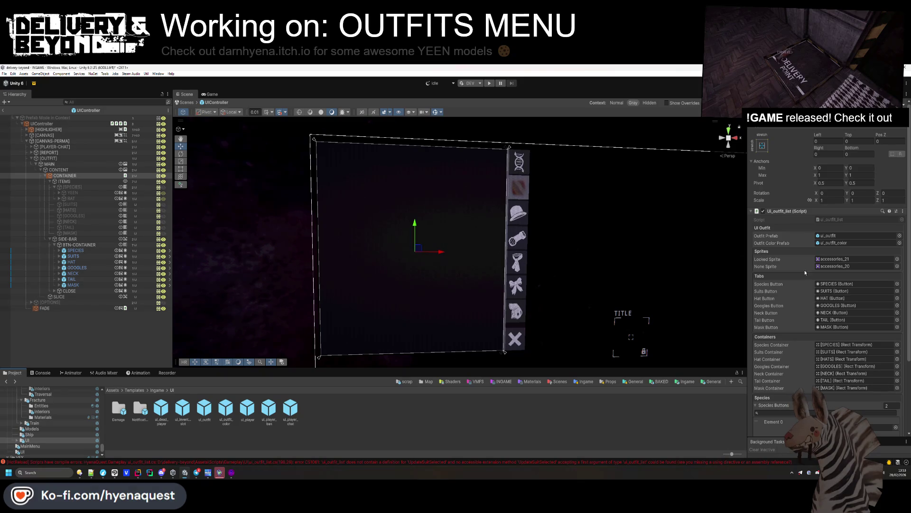
pyautogui.click(835, 266)
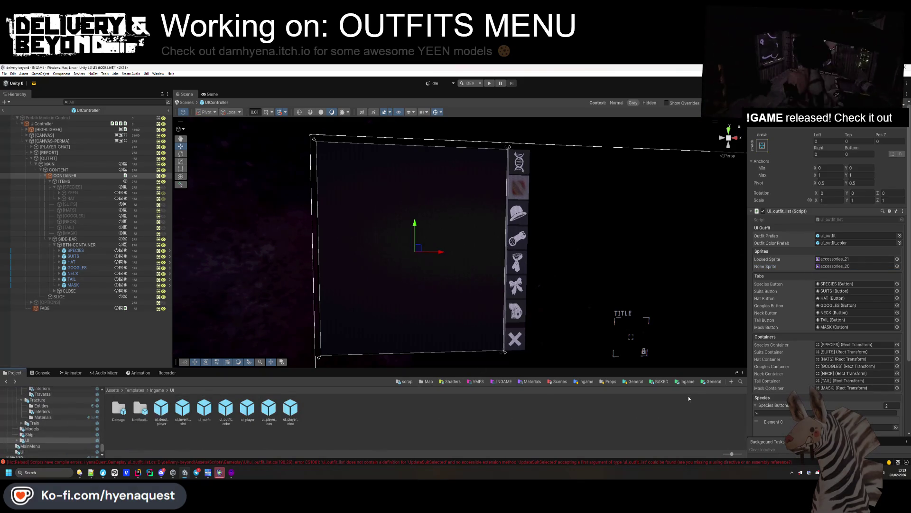
pyautogui.click(687, 381)
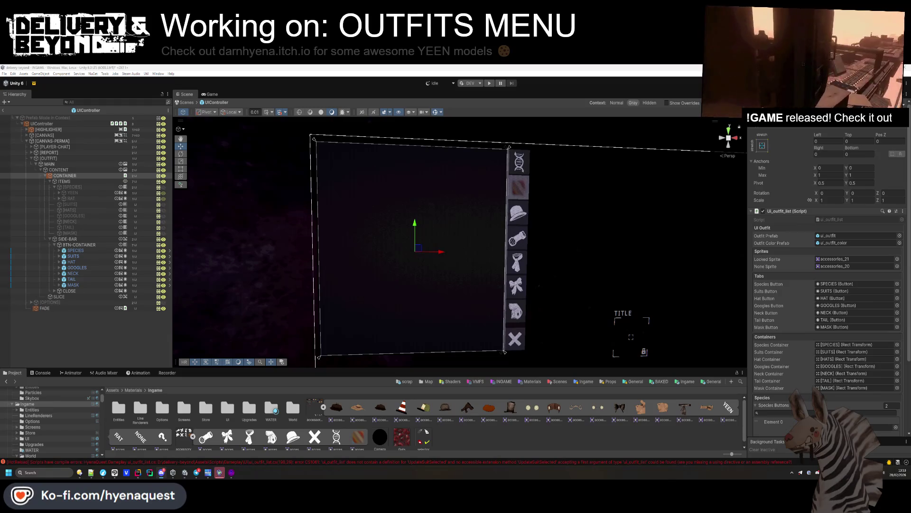
# Fly the Scene view closer to the hat icon and bring Clip Studio Paint forward.
pyautogui.moveTo(273, 266)
pyautogui.mouseDown()
pyautogui.moveTo(380, 254)
pyautogui.moveTo(344, 272)
pyautogui.mouseUp()
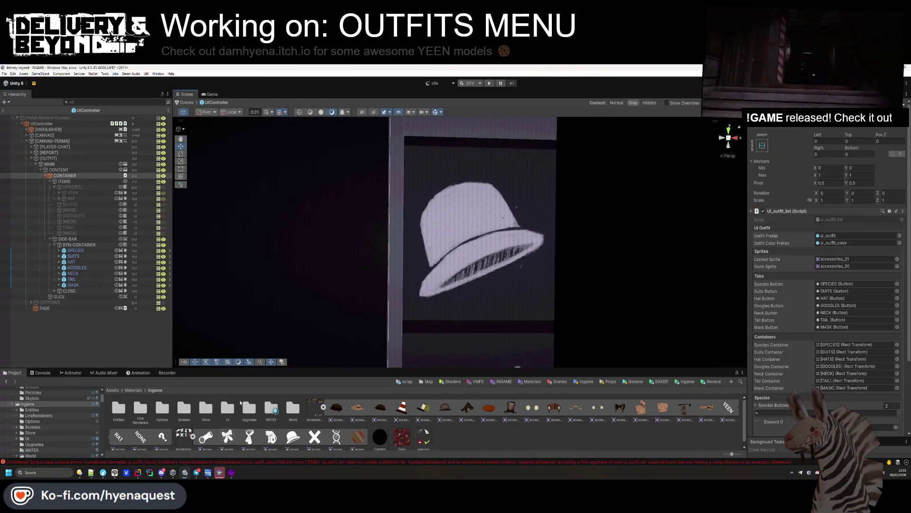
pyautogui.click(114, 473)
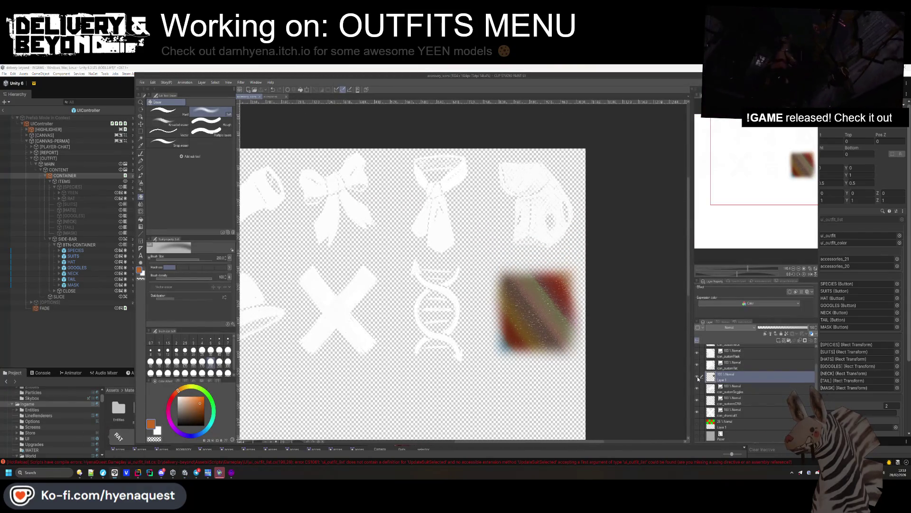
# Hide the blurry swatch layer, show the grid and paper, and merge visible layers.
pyautogui.click(696, 377)
pyautogui.click(697, 423)
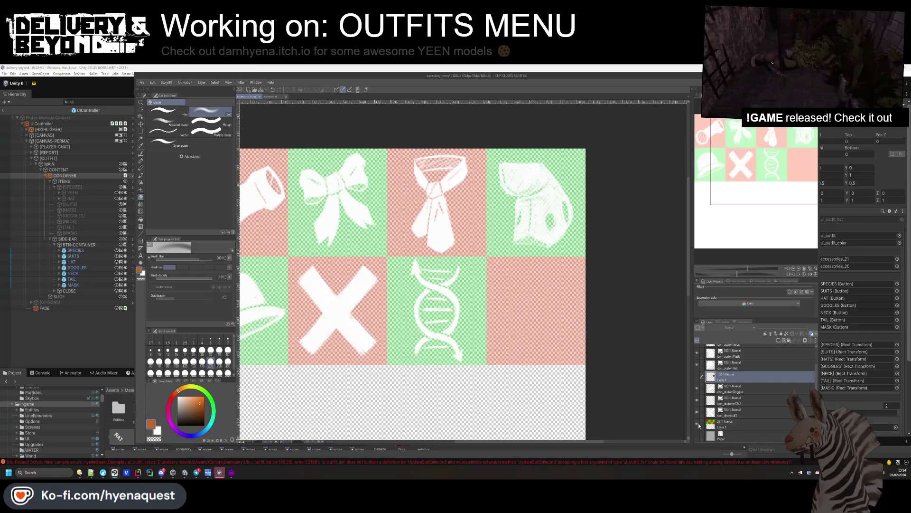
pyautogui.click(727, 424)
pyautogui.click(697, 435)
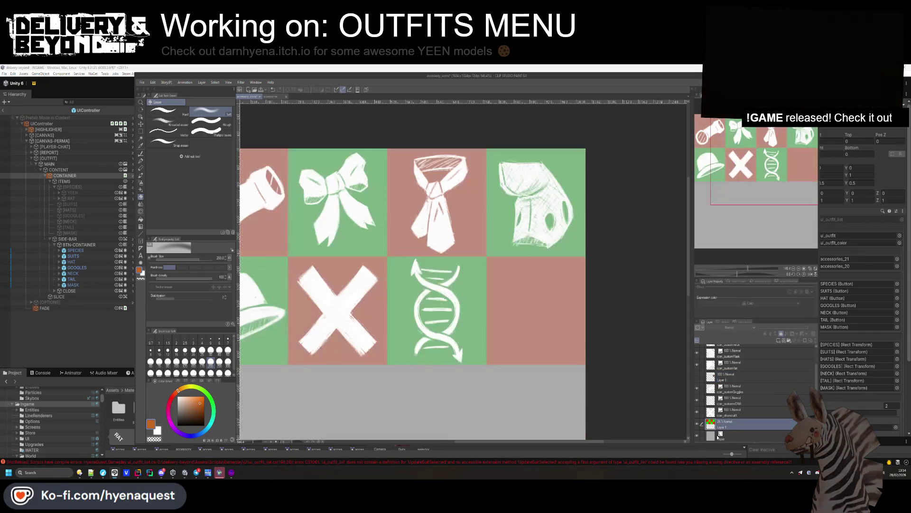
pyautogui.rightClick(743, 435)
pyautogui.click(759, 406)
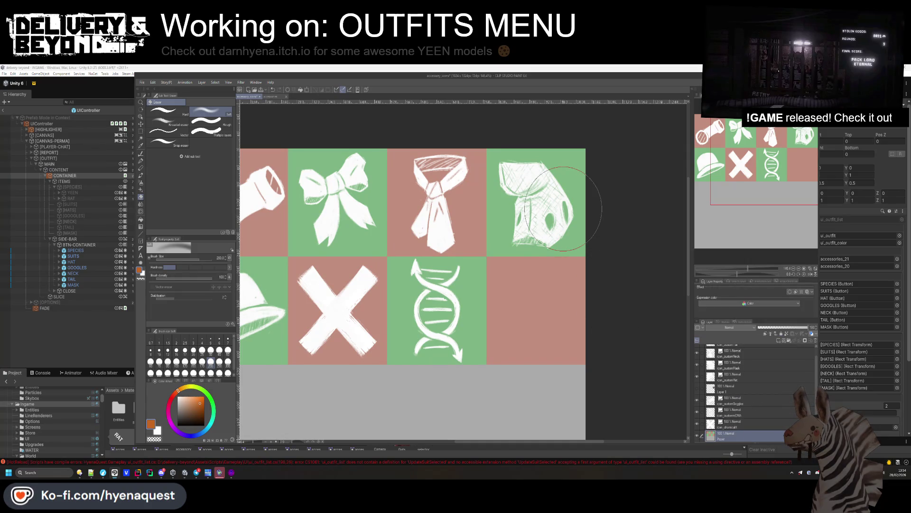
# Add a new layer above Layer 1.
pyautogui.scroll(-3, 546, 237)
pyautogui.scroll(4, 505, 329)
pyautogui.scroll(2, 505, 329)
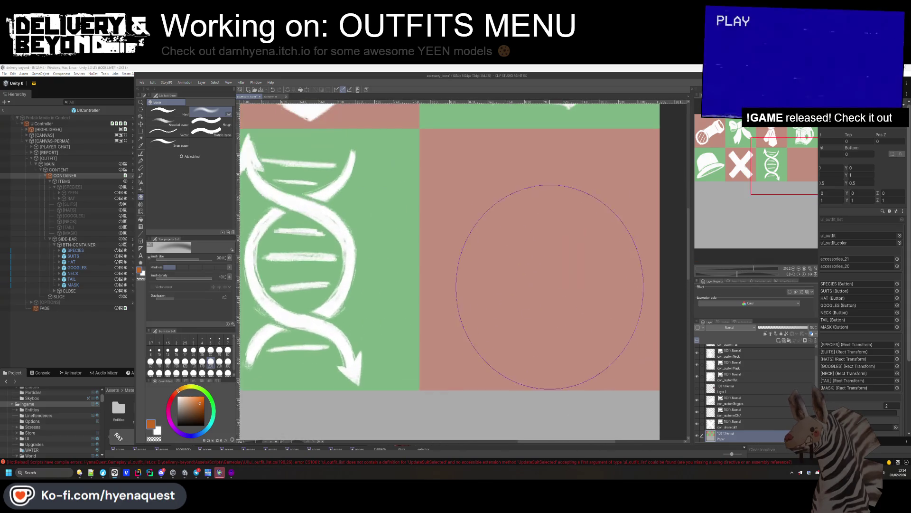
pyautogui.click(740, 387)
pyautogui.click(782, 342)
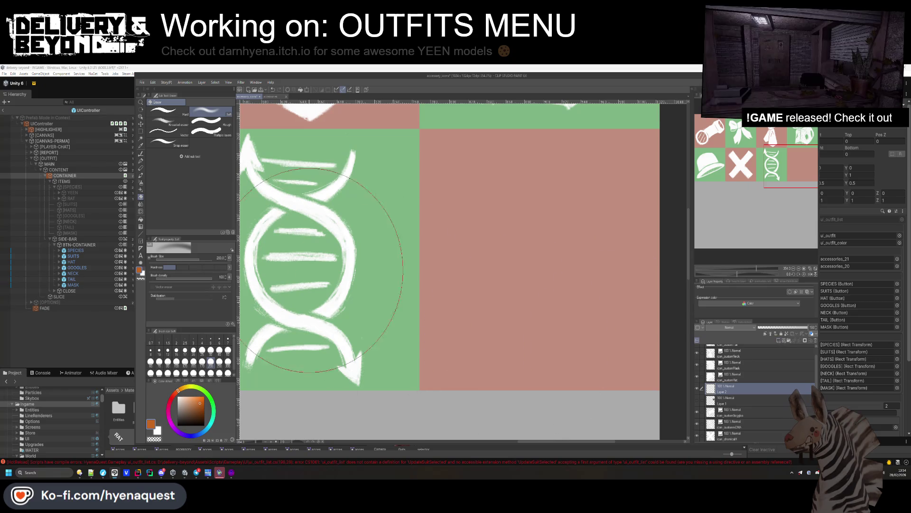
# Rectangle-select the empty bottom-right pink cell and test a white Chalk brush mark in it.
pyautogui.click(140, 131)
pyautogui.scroll(2, 413, 127)
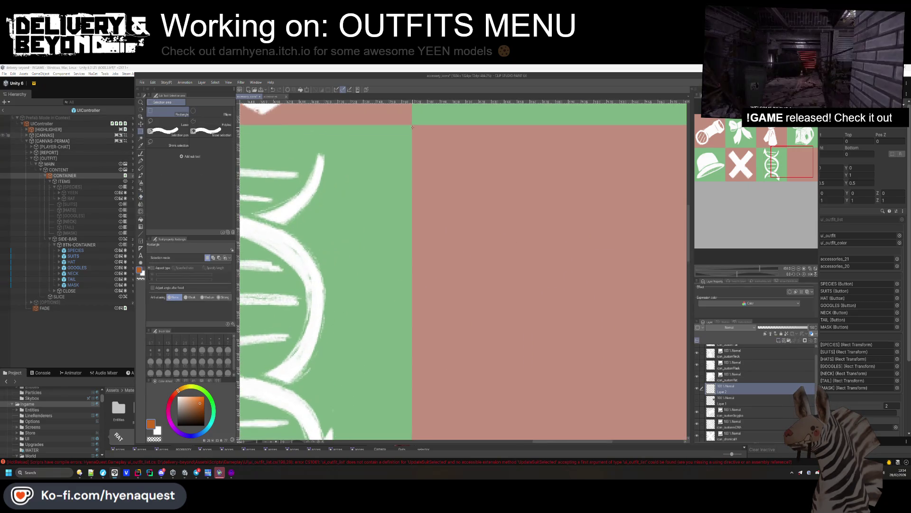
pyautogui.moveTo(412, 125)
pyautogui.mouseDown()
pyautogui.moveTo(494, 197)
pyautogui.moveTo(504, 271)
pyautogui.moveTo(376, 271)
pyautogui.moveTo(352, 219)
pyautogui.mouseUp()
pyautogui.scroll(-5, 333, 285)
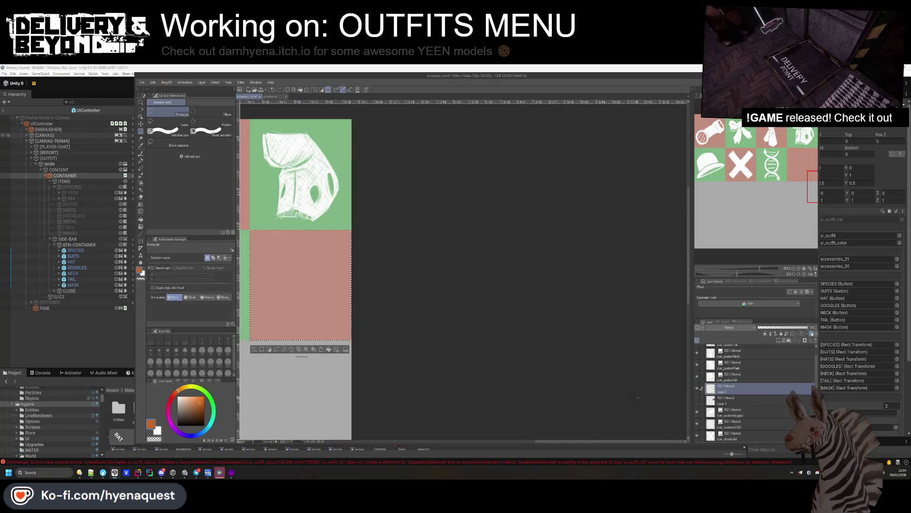
pyautogui.scroll(5, 334, 368)
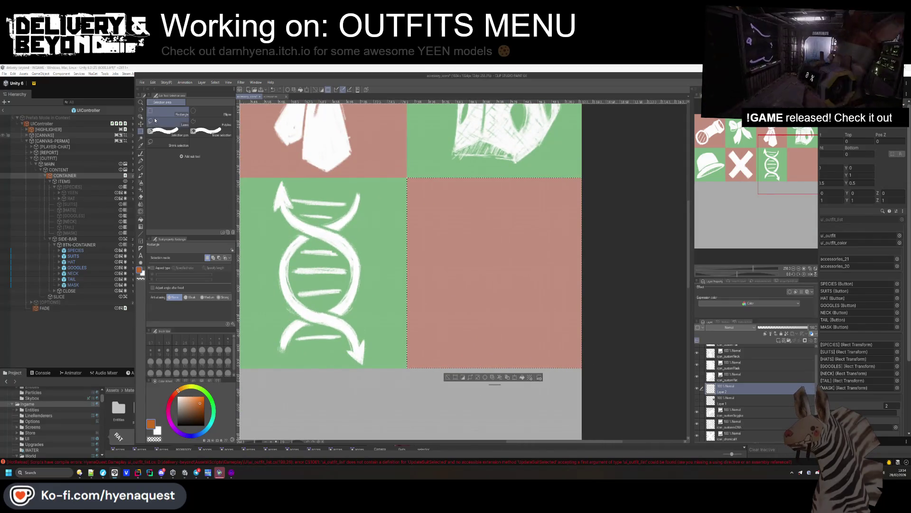
pyautogui.click(141, 167)
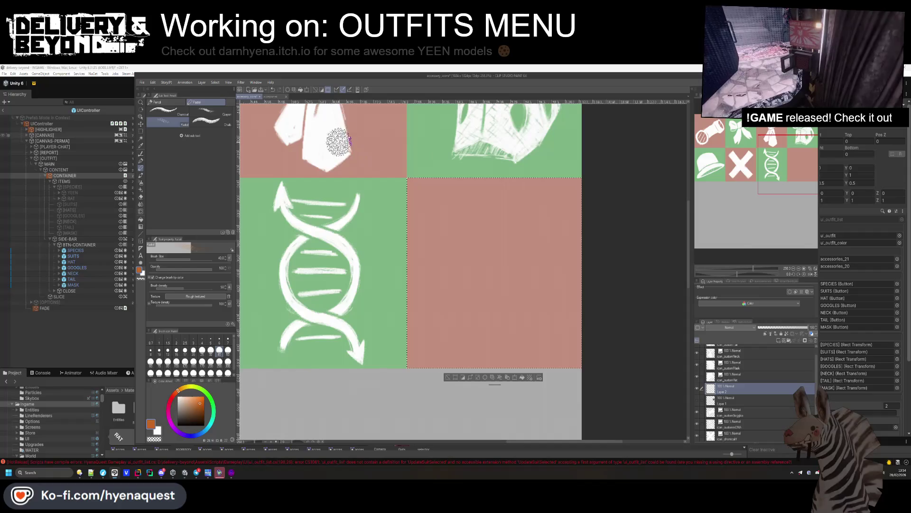
pyautogui.click(209, 121)
pyautogui.moveTo(440, 203)
pyautogui.mouseDown()
pyautogui.moveTo(428, 219)
pyautogui.moveTo(444, 255)
pyautogui.mouseUp()
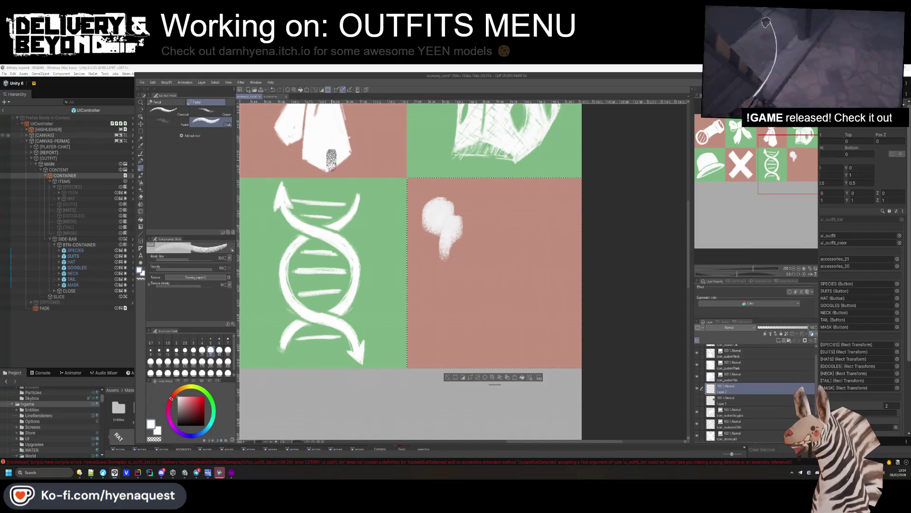
# Swap the chalk test for the Charcoal brush, trying and undoing a few strokes.
pyautogui.hotkey('ctrl', 'z')
pyautogui.click(167, 111)
pyautogui.moveTo(422, 204); pyautogui.dragTo(473, 272)
pyautogui.hotkey('ctrl', 'z')
pyautogui.moveTo(457, 219); pyautogui.dragTo(454, 230)
pyautogui.hotkey('ctrl', 'z')
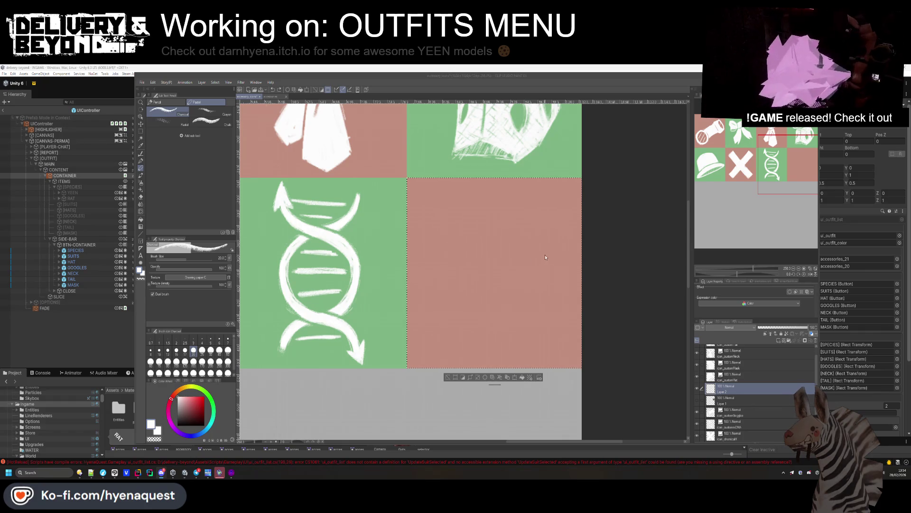
# Draw the white shoulder hook stroke, undoing the extra sleeve and body attempts.
pyautogui.moveTo(478, 221)
pyautogui.mouseDown()
pyautogui.moveTo(515, 218)
pyautogui.moveTo(537, 249)
pyautogui.moveTo(528, 281)
pyautogui.moveTo(509, 266)
pyautogui.mouseUp()
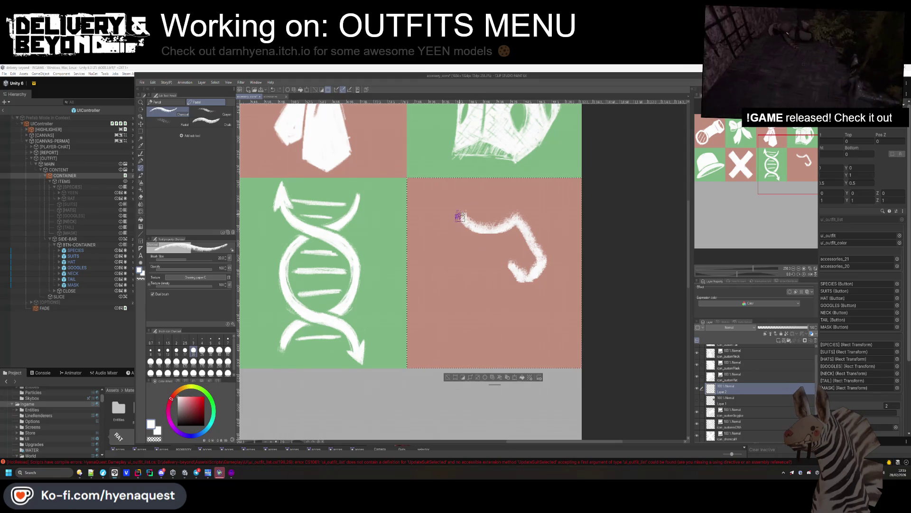
pyautogui.moveTo(462, 216); pyautogui.dragTo(442, 248)
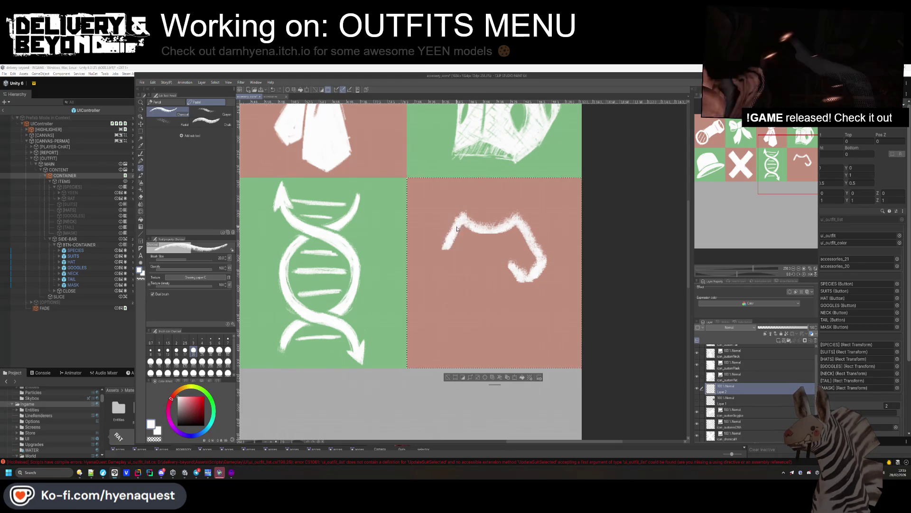
pyautogui.hotkey('ctrl', 'z')
pyautogui.moveTo(464, 214); pyautogui.dragTo(444, 255)
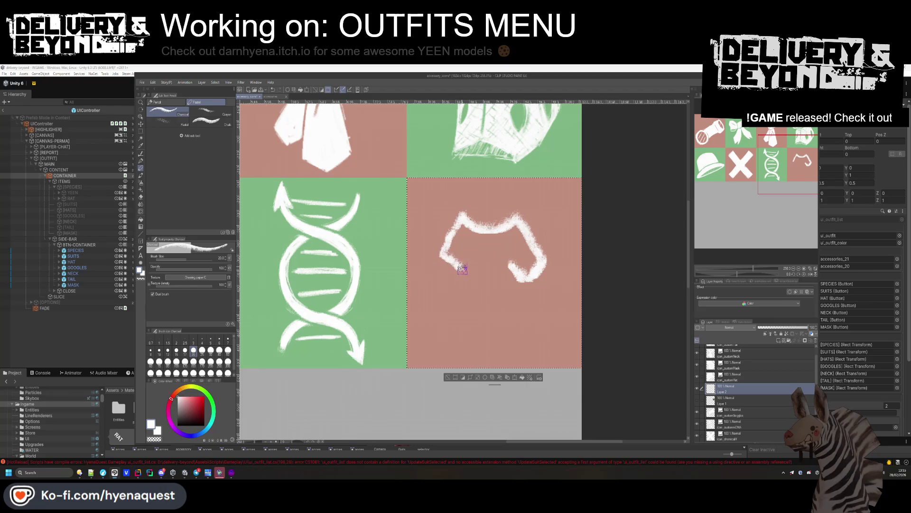
pyautogui.hotkey('ctrl', 'z')
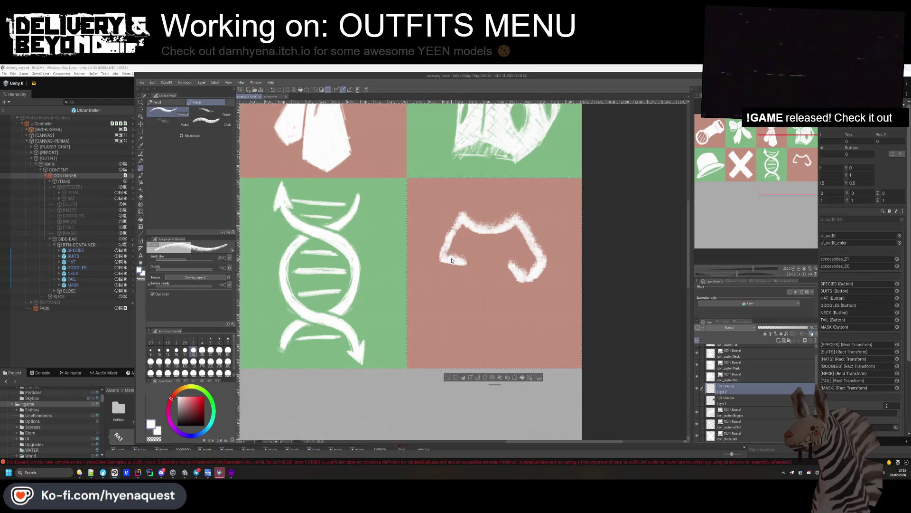
pyautogui.hotkey('ctrl', 'z')
pyautogui.moveTo(464, 216)
pyautogui.mouseDown()
pyautogui.moveTo(446, 266)
pyautogui.moveTo(458, 277)
pyautogui.mouseUp()
pyautogui.hotkey('ctrl', 'z')
pyautogui.moveTo(465, 218)
pyautogui.mouseDown()
pyautogui.moveTo(435, 263)
pyautogui.moveTo(463, 258)
pyautogui.moveTo(450, 326)
pyautogui.moveTo(515, 327)
pyautogui.moveTo(505, 270)
pyautogui.mouseUp()
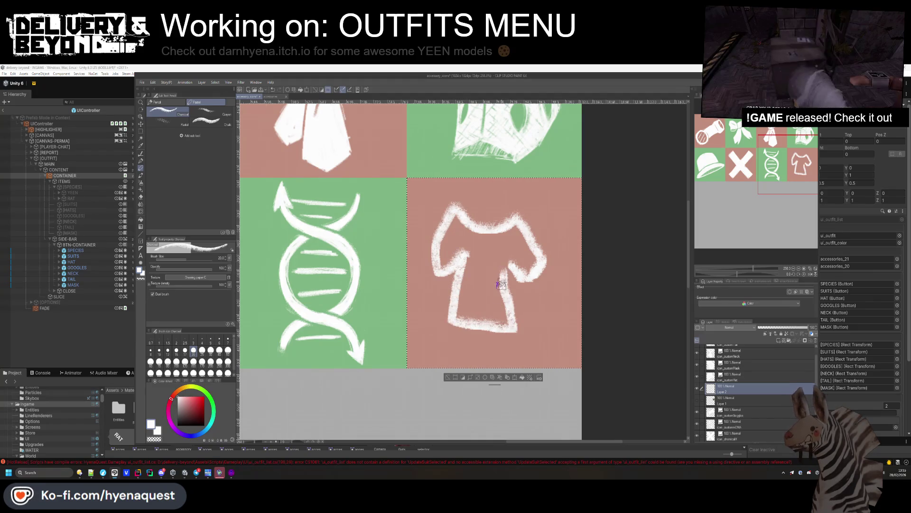
pyautogui.hotkey('ctrl', 'z')
pyautogui.moveTo(463, 249)
pyautogui.mouseDown()
pyautogui.moveTo(482, 327)
pyautogui.moveTo(510, 262)
pyautogui.mouseUp()
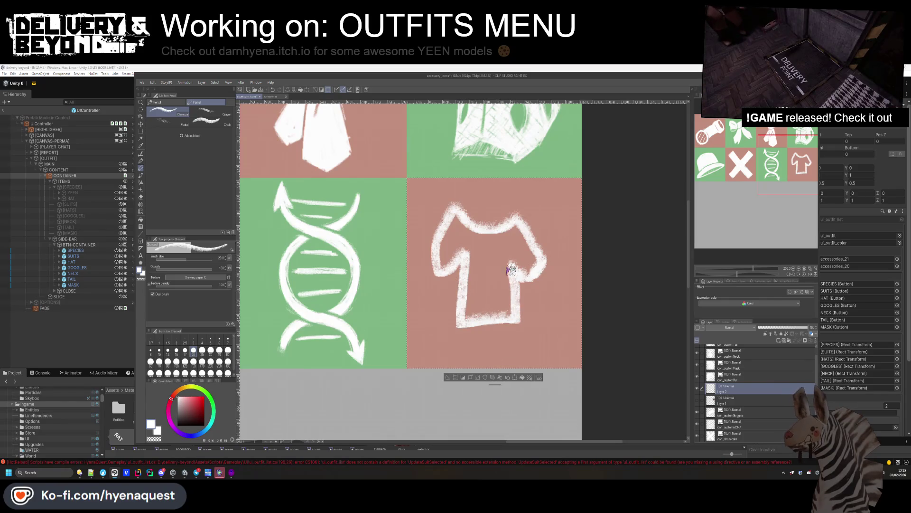
pyautogui.hotkey('ctrl', 'z')
pyautogui.hotkey('ctrl', 'z')
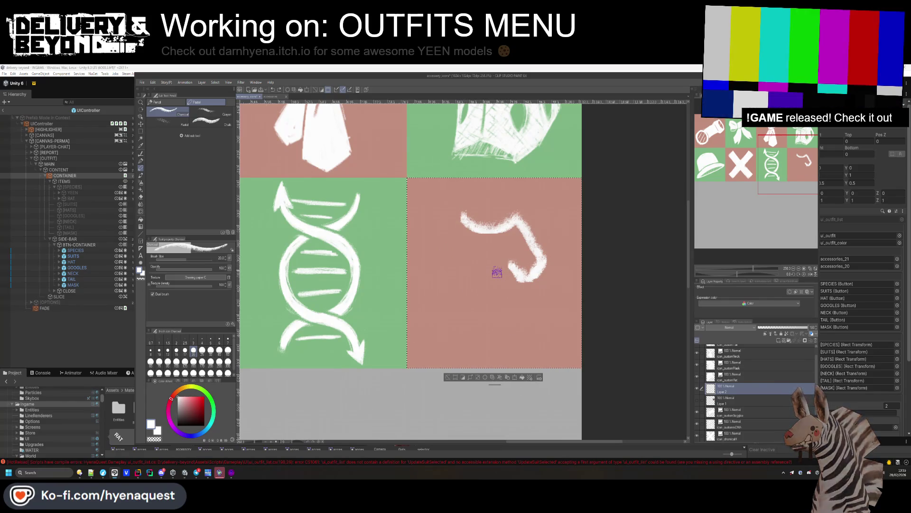
# Flip a copy of the hook horizontally and place it on the left side.
pyautogui.press('m')
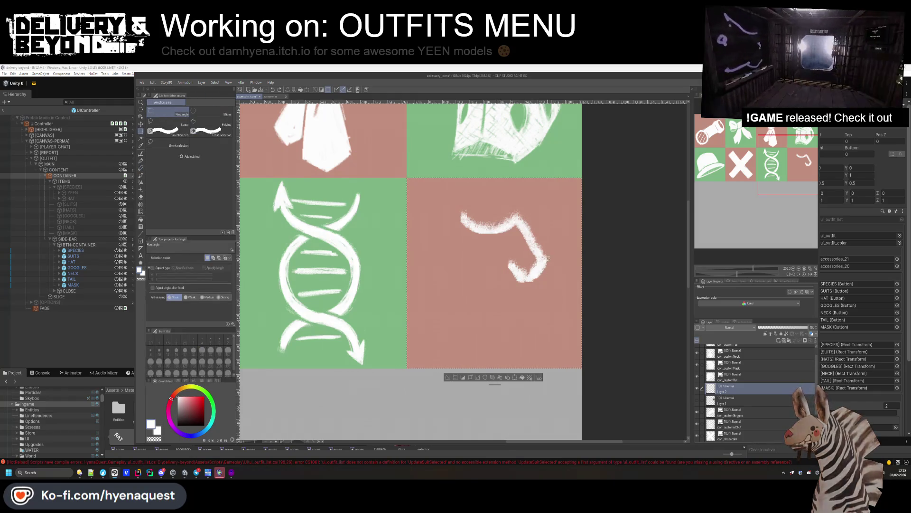
pyautogui.moveTo(567, 304); pyautogui.dragTo(505, 196)
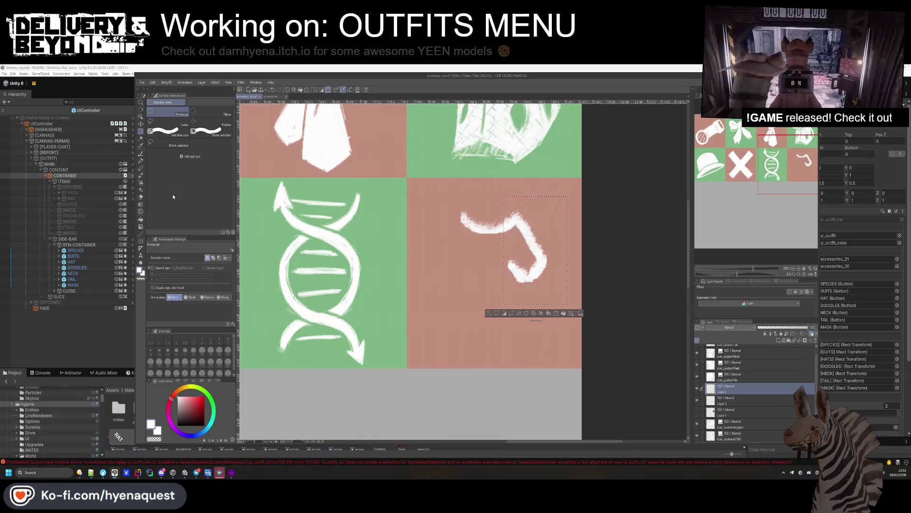
pyautogui.rightClick(544, 273)
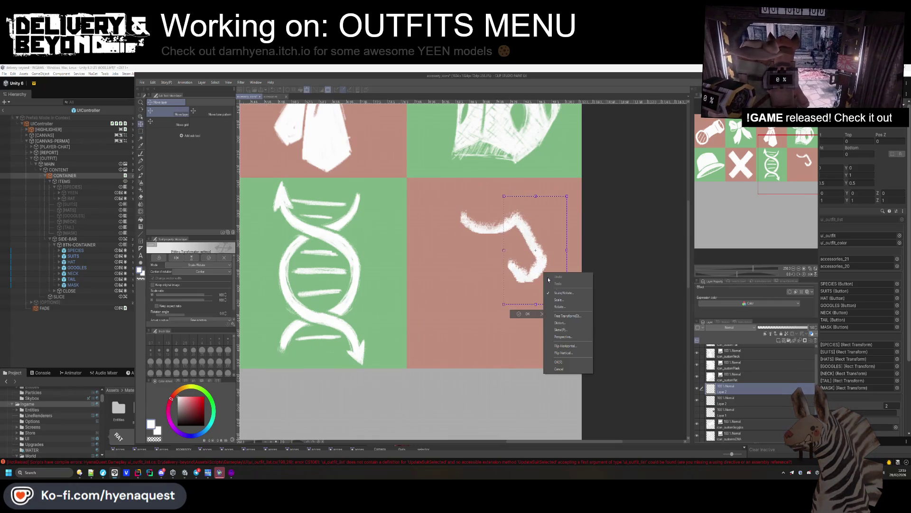
pyautogui.click(567, 346)
pyautogui.moveTo(521, 283); pyautogui.dragTo(445, 282)
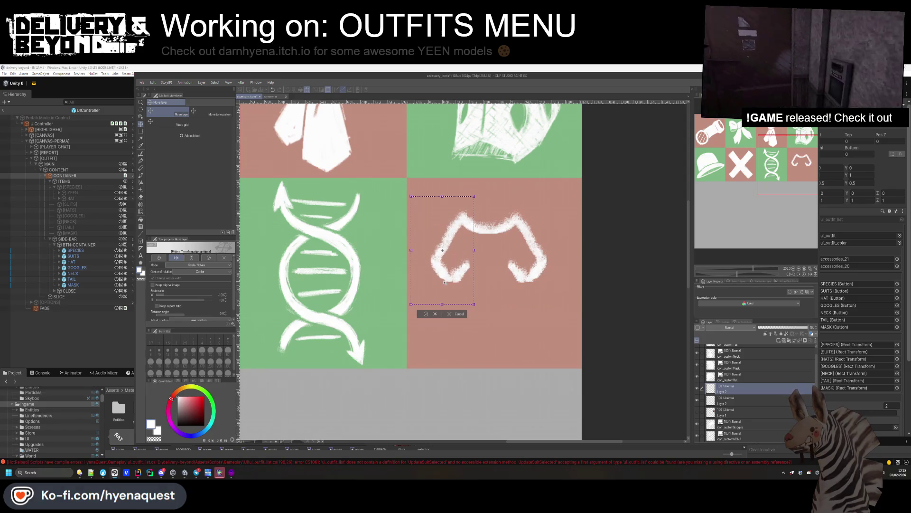
pyautogui.click(434, 314)
pyautogui.hotkey('ctrl', 'd')
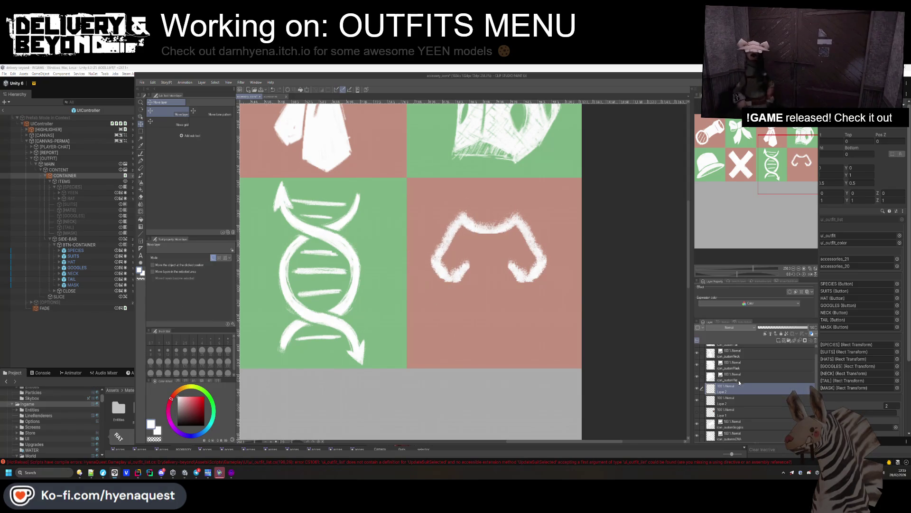
# Merge the mirrored half into the layer below and nudge the shoulders slightly right.
pyautogui.rightClick(731, 409)
pyautogui.click(762, 377)
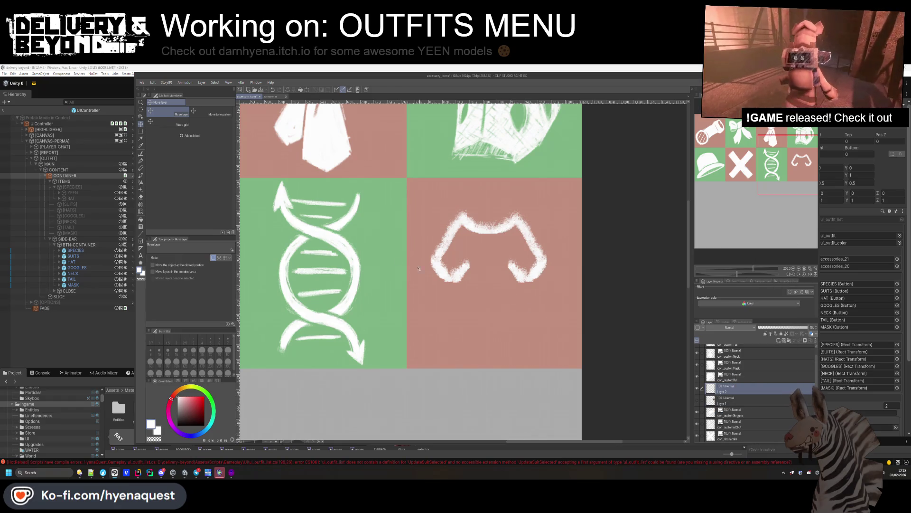
pyautogui.moveTo(456, 276); pyautogui.dragTo(459, 277)
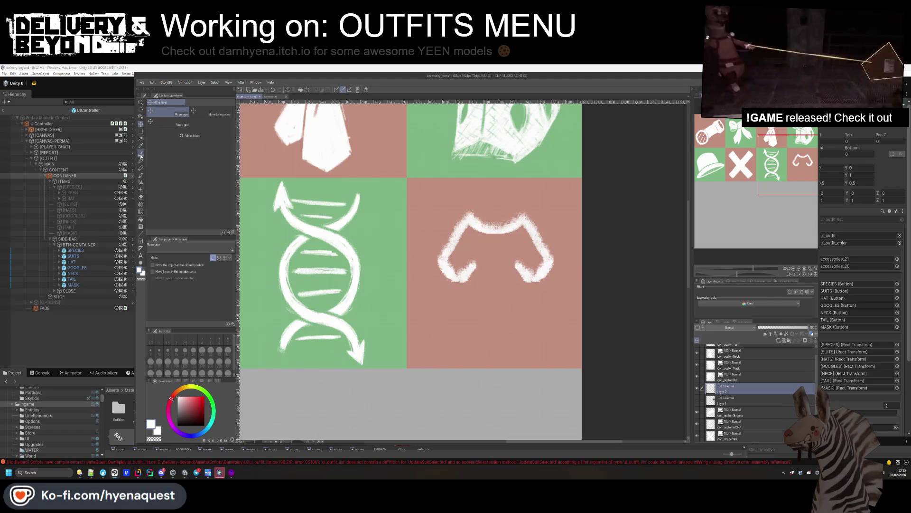
pyautogui.click(141, 169)
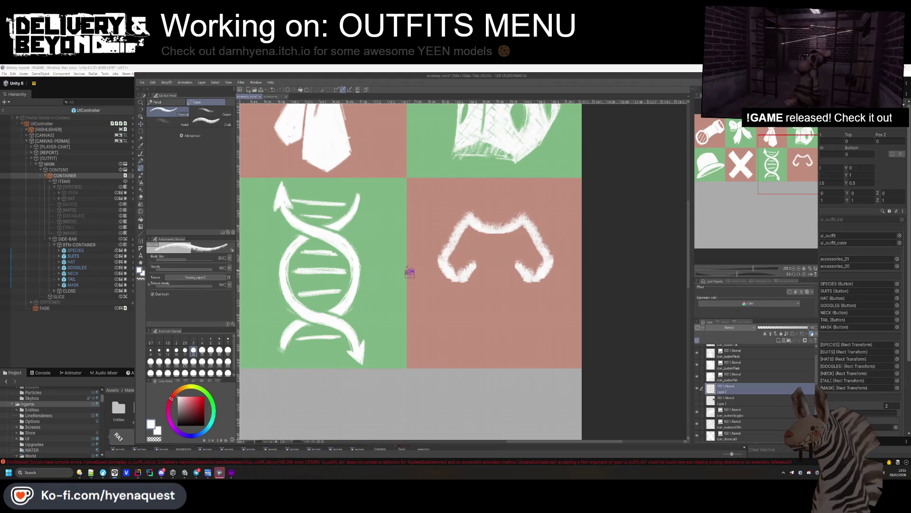
# Draw the charcoal shirt body outline under the shoulders and fill its interior solid white.
pyautogui.moveTo(472, 268); pyautogui.dragTo(456, 327)
pyautogui.hotkey('ctrl', 'z')
pyautogui.moveTo(469, 279); pyautogui.dragTo(525, 339)
pyautogui.hotkey('ctrl', 'z')
pyautogui.moveTo(467, 274)
pyautogui.mouseDown()
pyautogui.moveTo(464, 315)
pyautogui.moveTo(516, 316)
pyautogui.moveTo(522, 265)
pyautogui.moveTo(463, 314)
pyautogui.mouseUp()
pyautogui.hotkey('ctrl', 'z')
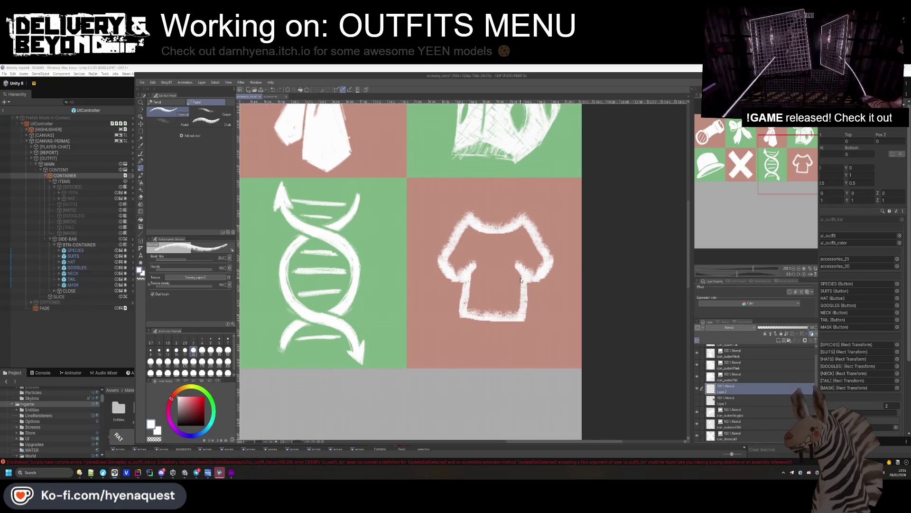
pyautogui.hotkey('ctrl', 'z')
pyautogui.moveTo(470, 271)
pyautogui.mouseDown()
pyautogui.moveTo(488, 309)
pyautogui.moveTo(519, 306)
pyautogui.mouseUp()
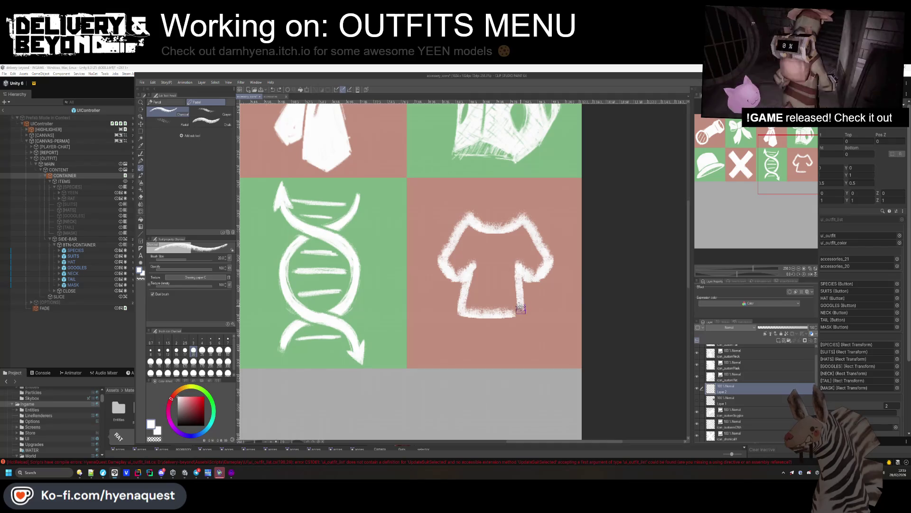
pyautogui.hotkey('ctrl', 'z')
pyautogui.moveTo(520, 261); pyautogui.dragTo(518, 314)
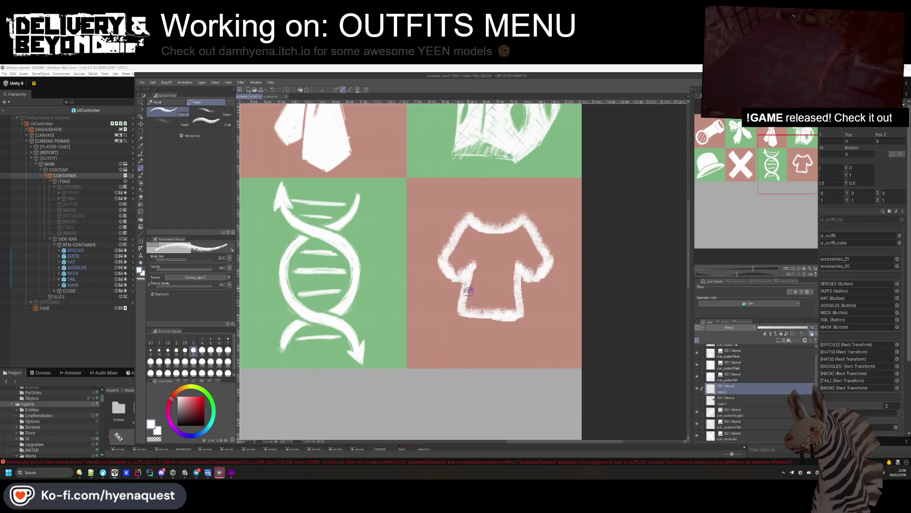
pyautogui.moveTo(472, 301)
pyautogui.mouseDown()
pyautogui.moveTo(483, 285)
pyautogui.moveTo(491, 298)
pyautogui.moveTo(509, 278)
pyautogui.moveTo(506, 262)
pyautogui.moveTo(525, 237)
pyautogui.mouseUp()
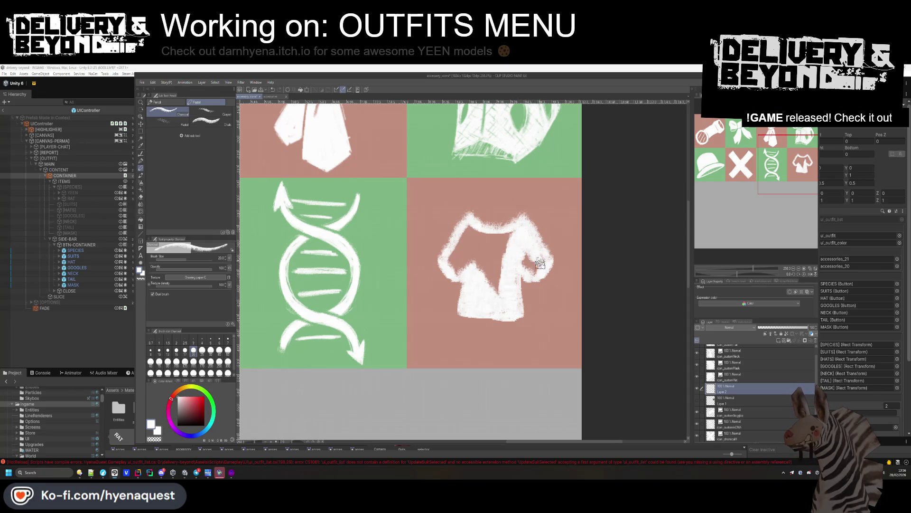
pyautogui.moveTo(509, 234)
pyautogui.mouseDown()
pyautogui.moveTo(482, 240)
pyautogui.moveTo(468, 230)
pyautogui.moveTo(460, 256)
pyautogui.moveTo(489, 285)
pyautogui.mouseUp()
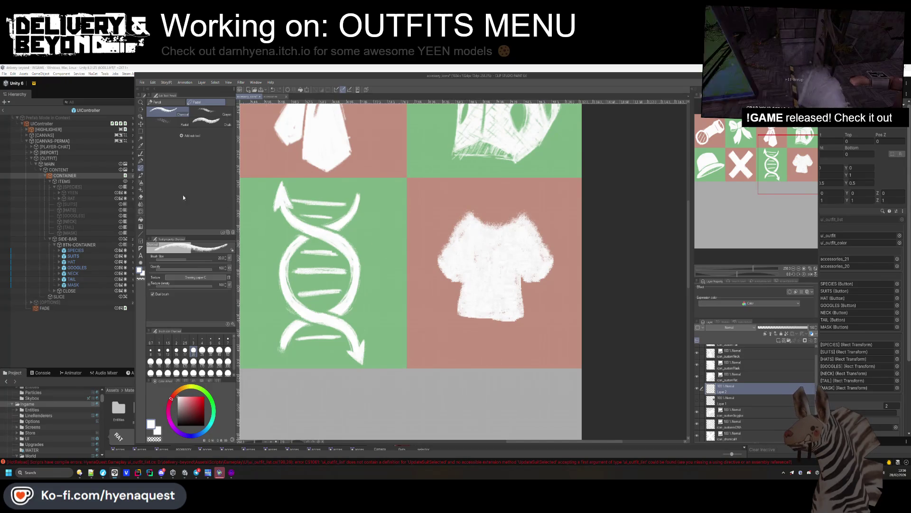
# Clean up the shirt with a size-6 Hard eraser, the Charcoal pencil, and the Soft eraser.
pyautogui.click(141, 196)
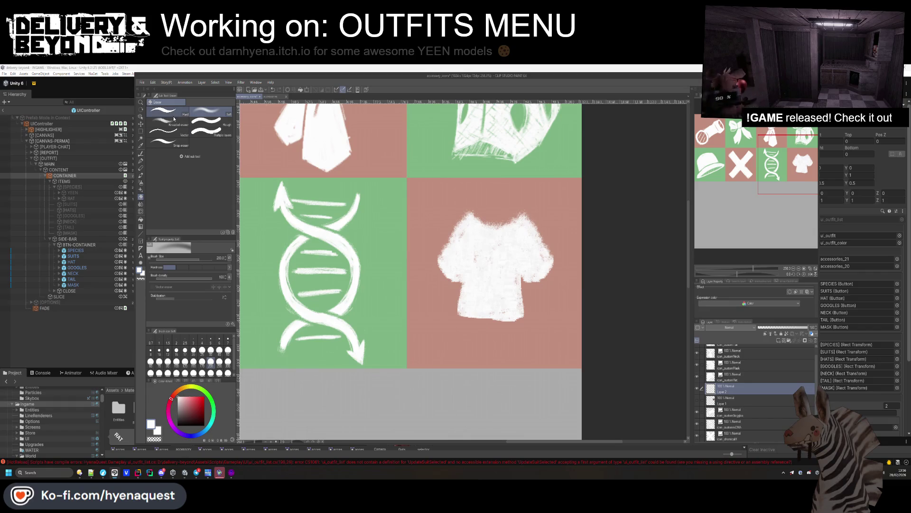
pyautogui.click(202, 339)
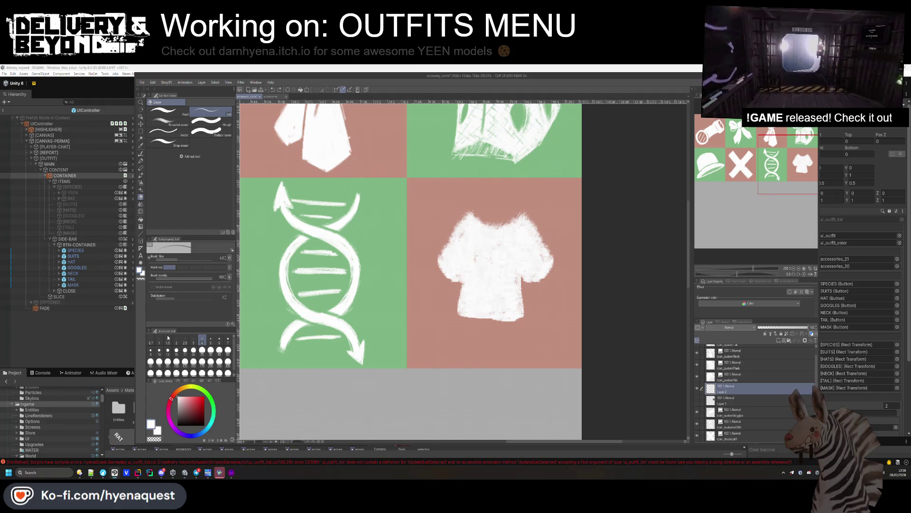
pyautogui.click(171, 114)
pyautogui.click(219, 340)
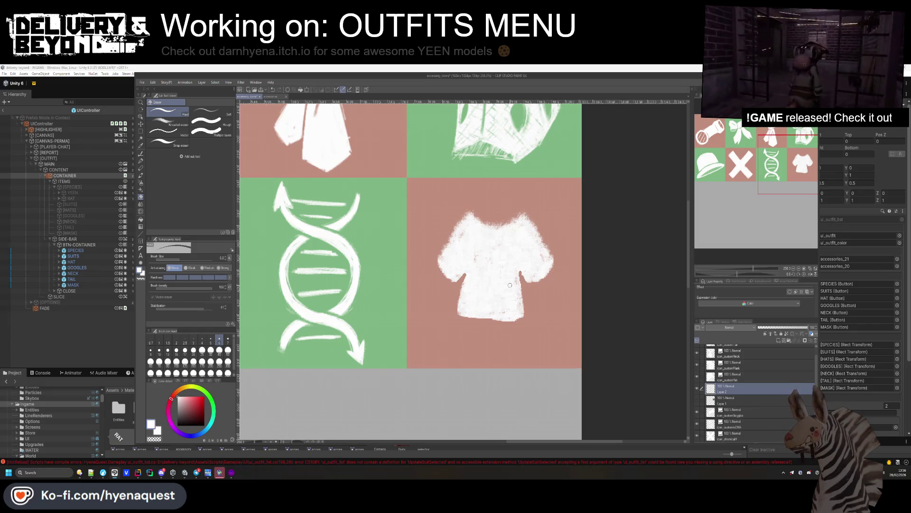
pyautogui.click(140, 167)
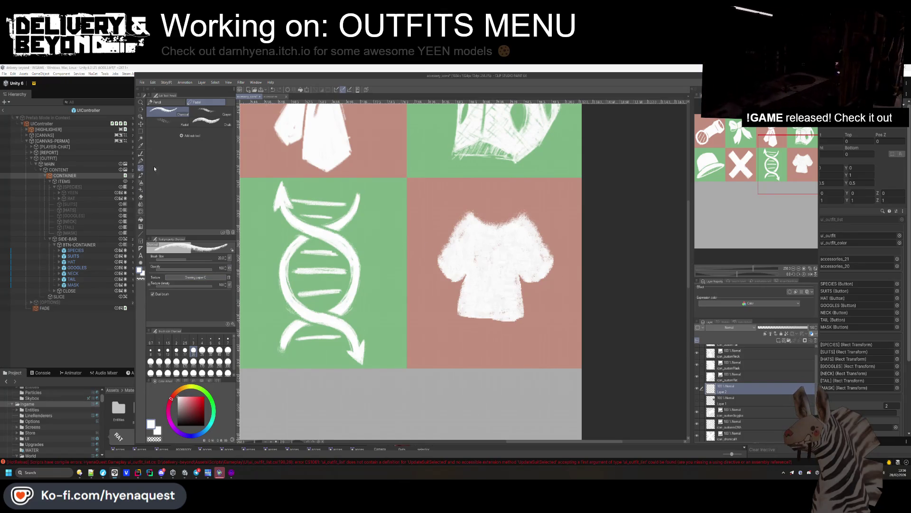
pyautogui.click(141, 197)
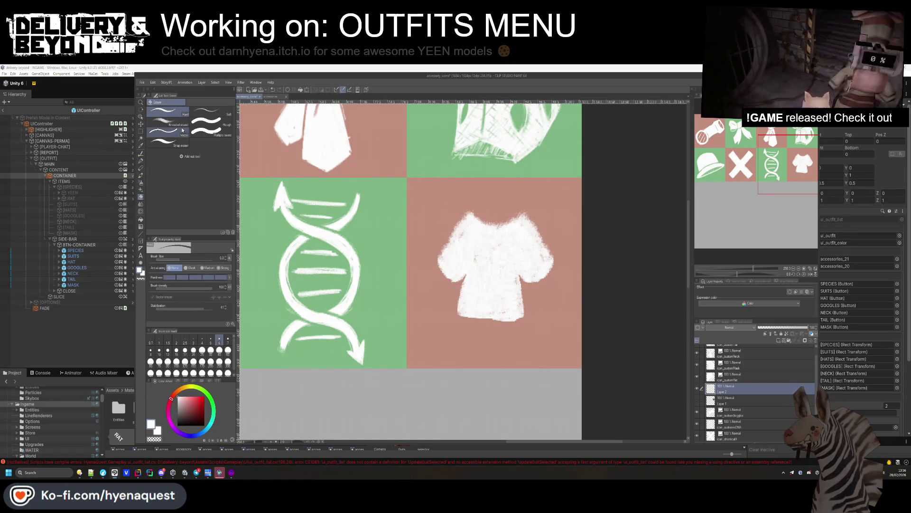
pyautogui.click(209, 111)
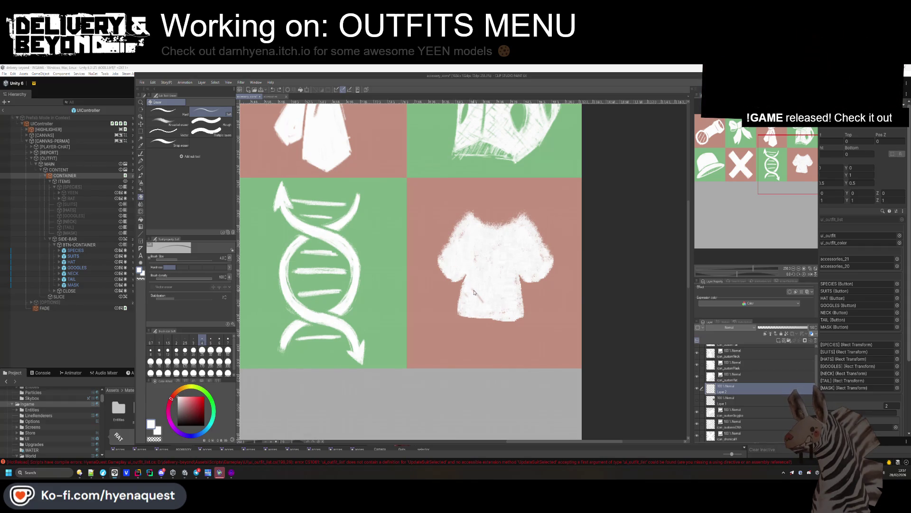
pyautogui.scroll(-5, 463, 273)
pyautogui.scroll(5, 463, 272)
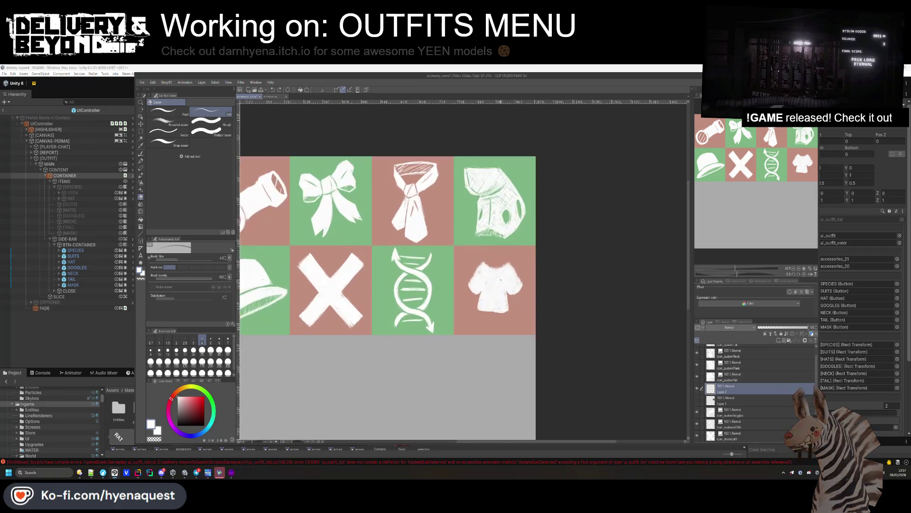
# Scale the shirt on Layer 2 to 120%, rename the layer, and hide the coloured background.
pyautogui.click(724, 399)
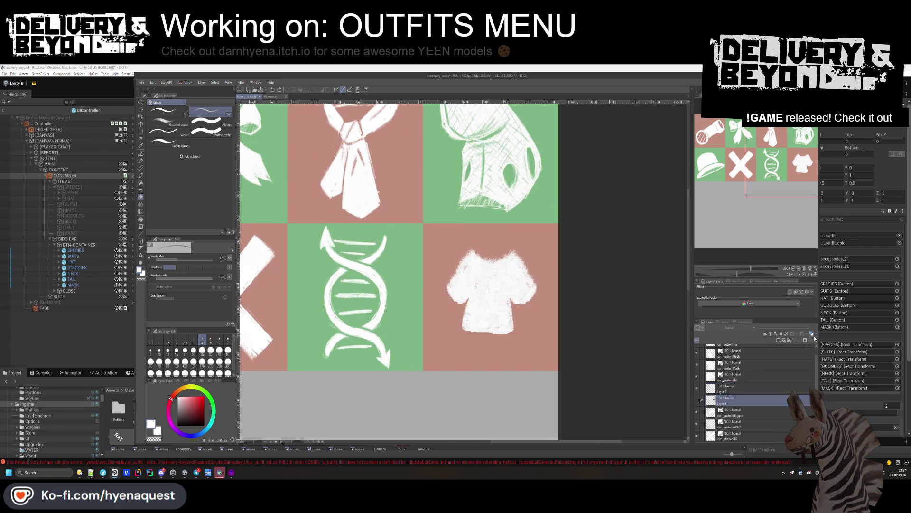
pyautogui.hotkey('alt', ']')
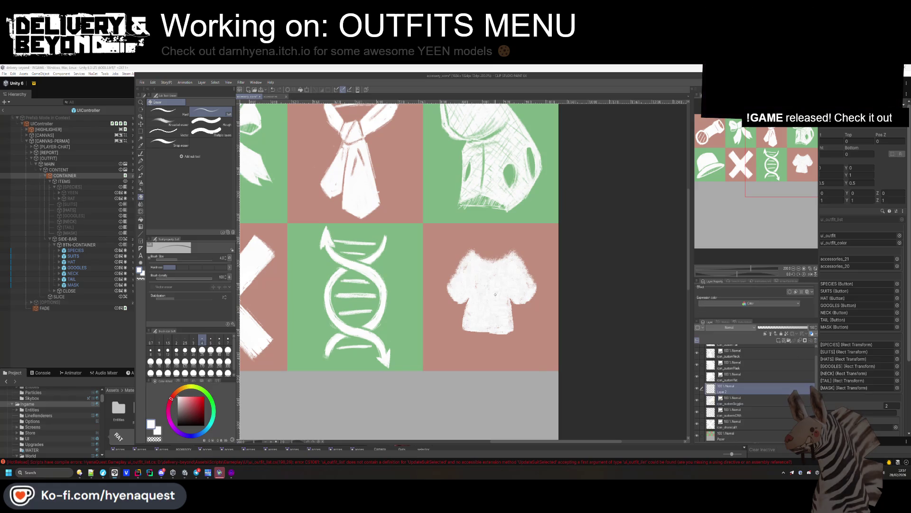
pyautogui.press('k')
pyautogui.hotkey('ctrl', 't')
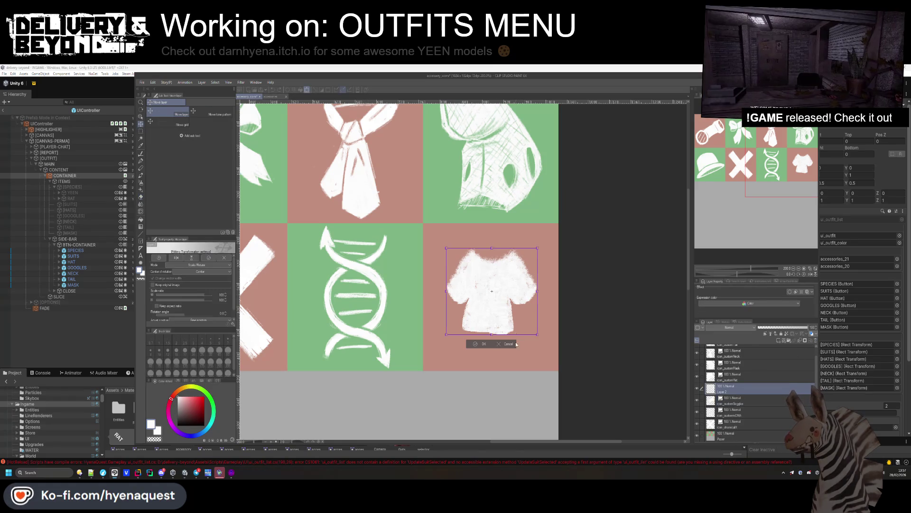
pyautogui.moveTo(538, 334)
pyautogui.mouseDown()
pyautogui.moveTo(555, 354)
pyautogui.moveTo(543, 346)
pyautogui.mouseUp()
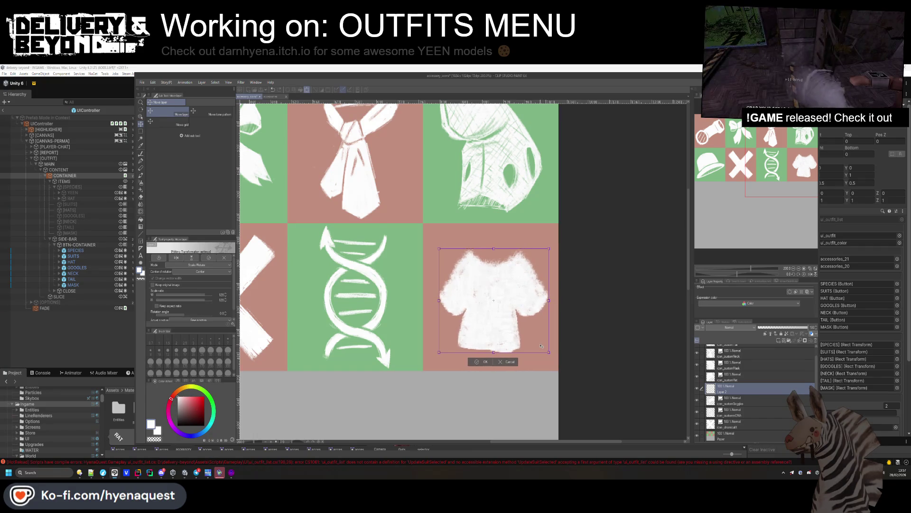
pyautogui.press('Return')
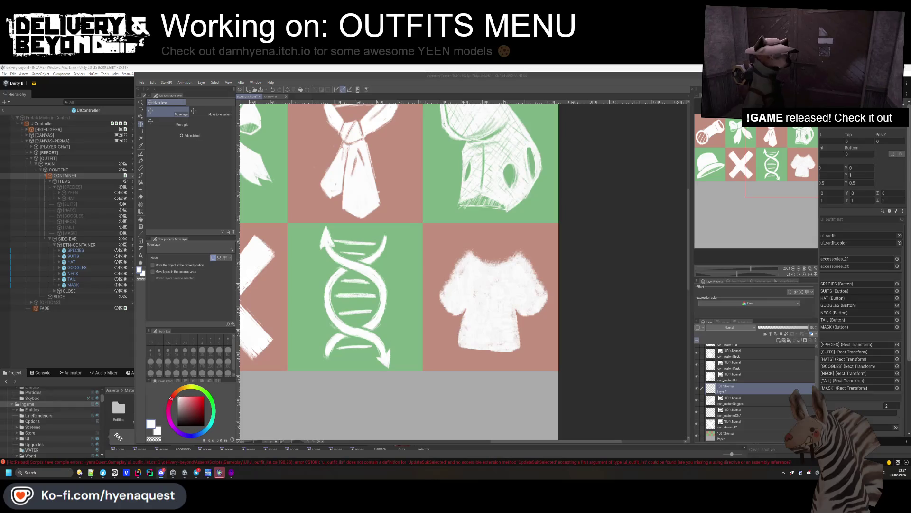
pyautogui.doubleClick(723, 388)
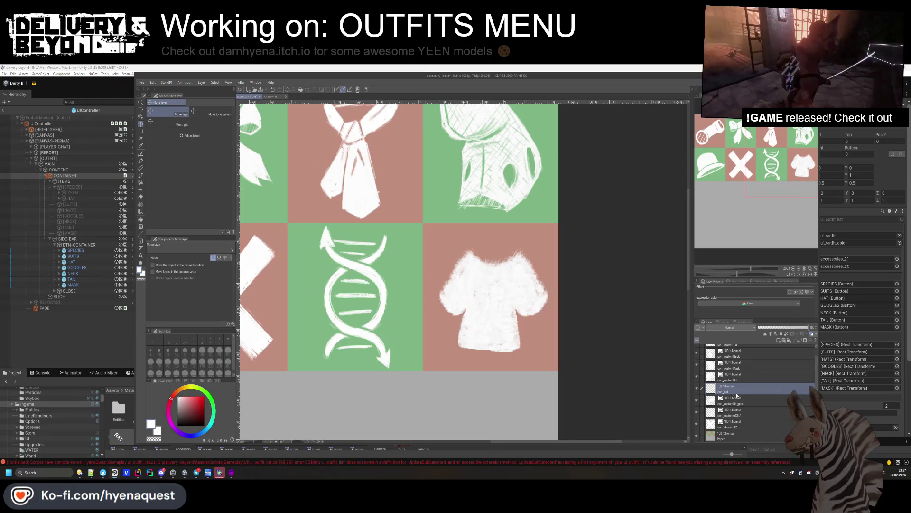
pyautogui.click(697, 435)
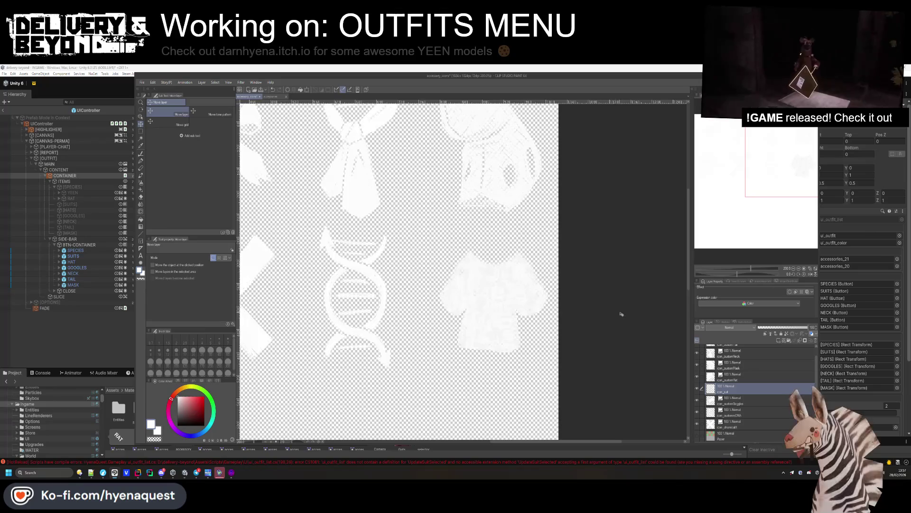
# Start a single-layer .png export of the icon sheet from the File menu.
pyautogui.scroll(-3, 556, 427)
pyautogui.click(142, 82)
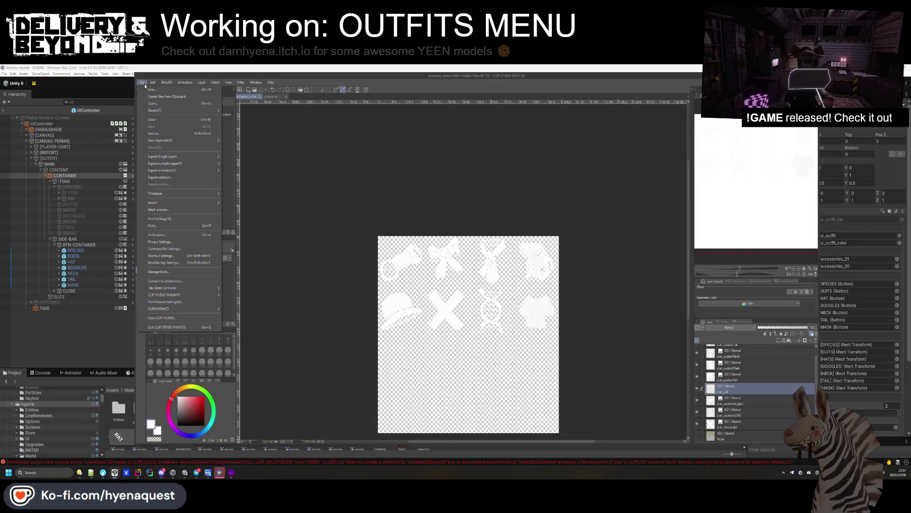
pyautogui.moveTo(177, 157)
pyautogui.click(249, 170)
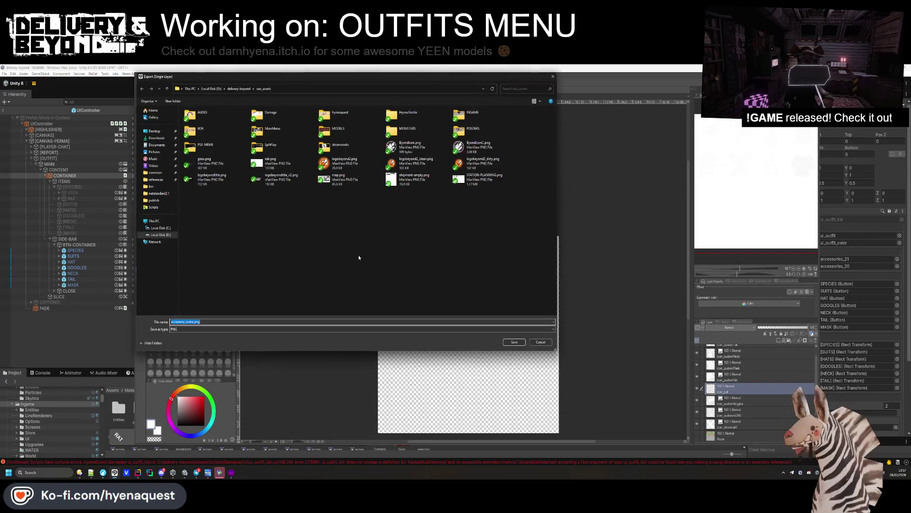
# Overwrite accessory_icons.png in Assets/Materials/Ingame, confirm the export settings, and return to Unity.
pyautogui.click(239, 89)
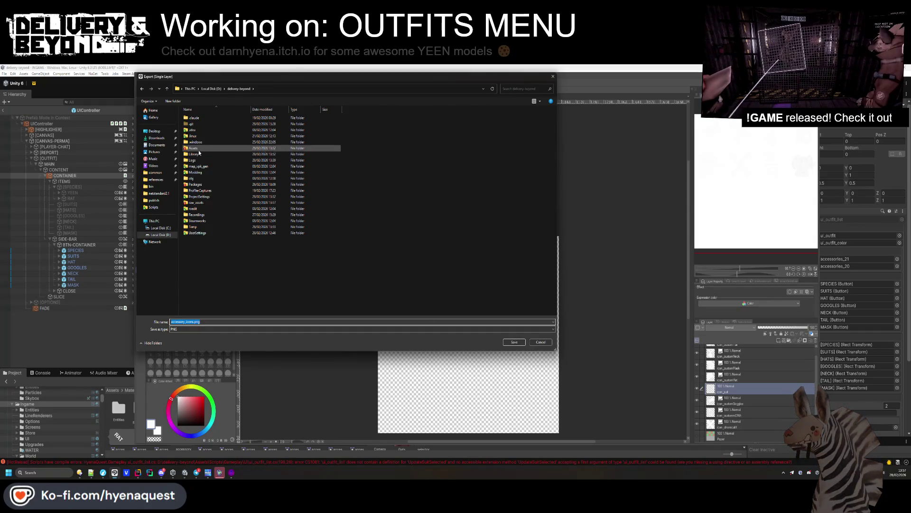
pyautogui.doubleClick(194, 148)
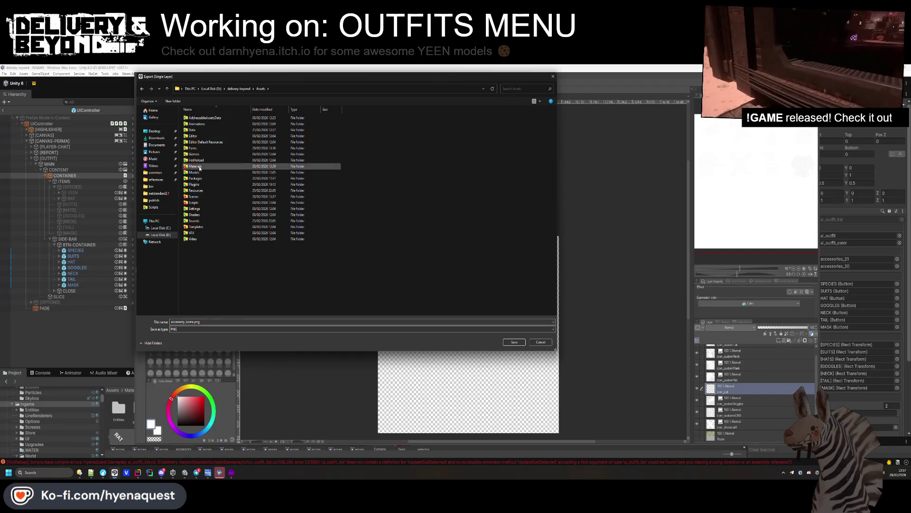
pyautogui.doubleClick(199, 167)
pyautogui.doubleClick(324, 115)
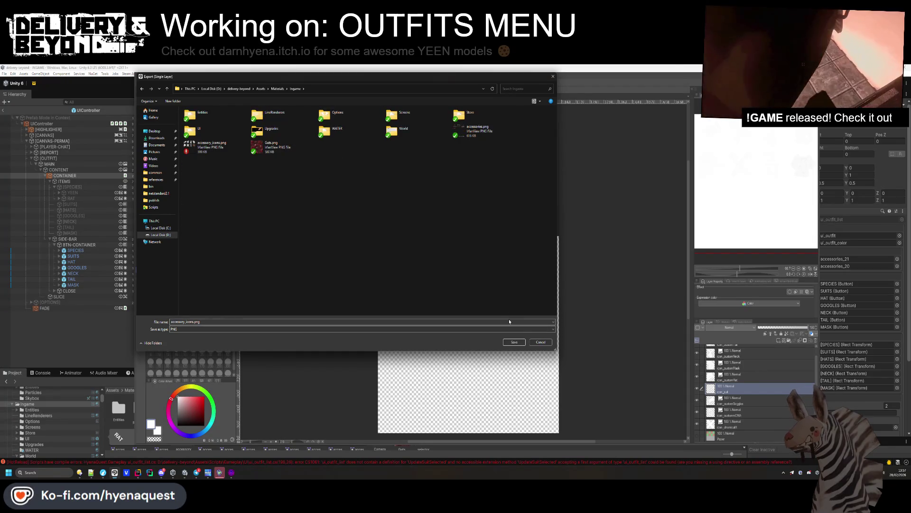
pyautogui.press('Return')
pyautogui.click(466, 268)
pyautogui.click(512, 191)
pyautogui.click(470, 218)
pyautogui.click(470, 66)
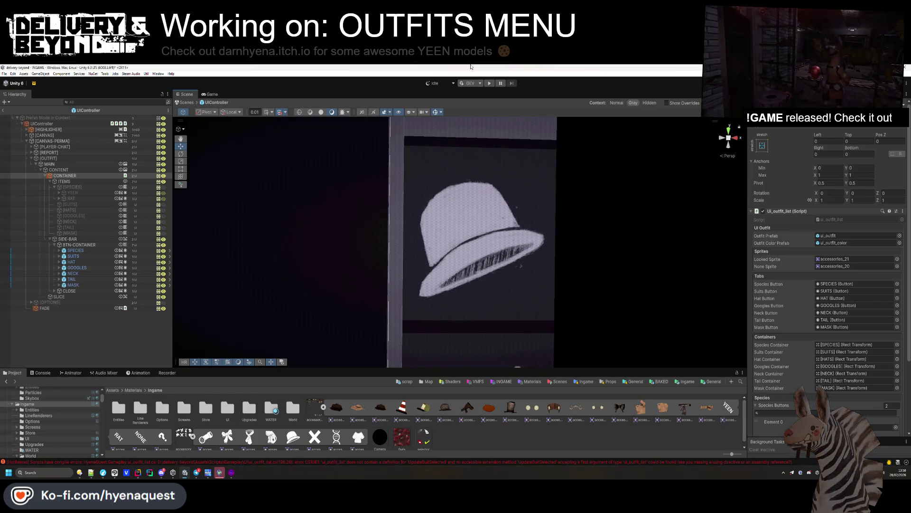
# Bring the outfit panel into view in the Scene and collapse the [SPECIES] item group.
pyautogui.scroll(-10, 495, 206)
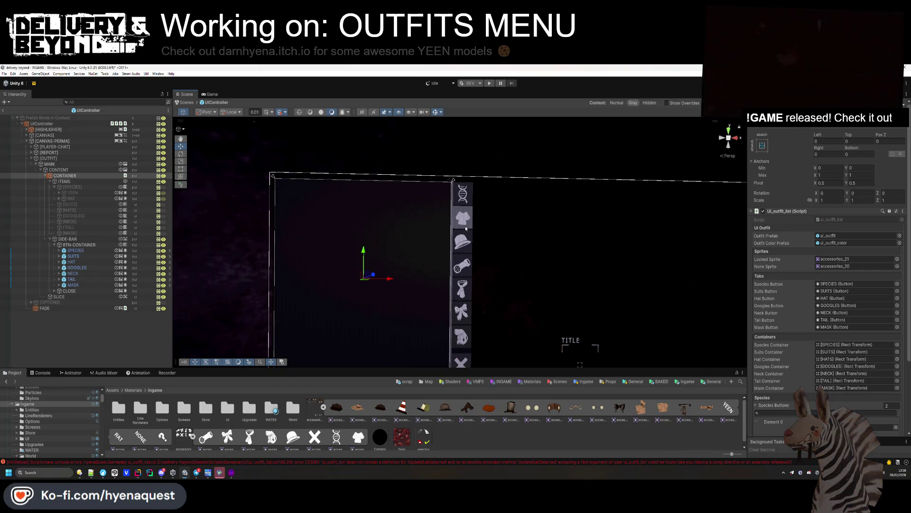
pyautogui.moveTo(475, 332); pyautogui.dragTo(473, 314)
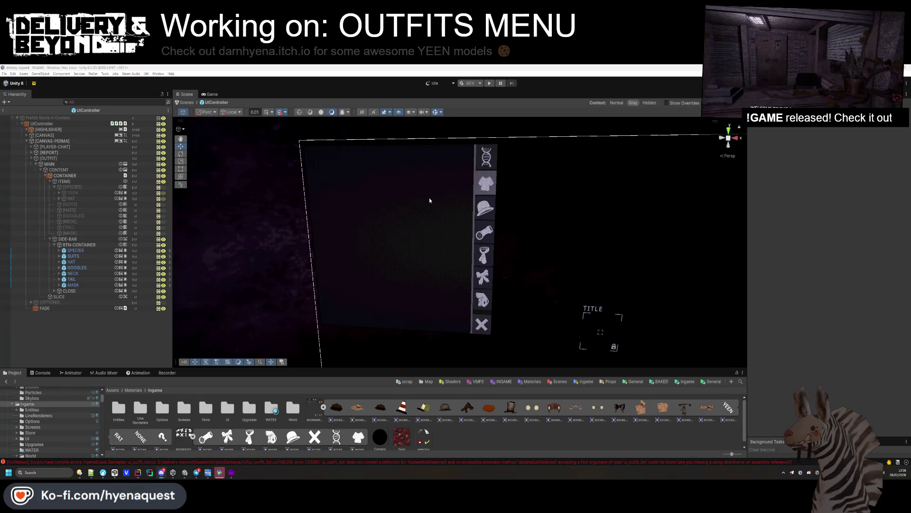
pyautogui.click(55, 187)
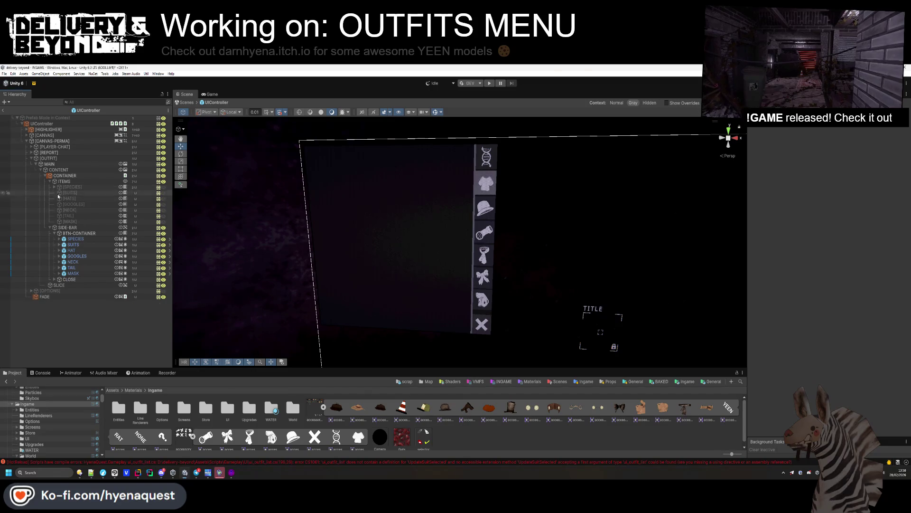
# Adjust the Image colour of the SPECIES tab button.
pyautogui.click(72, 239)
pyautogui.click(73, 244)
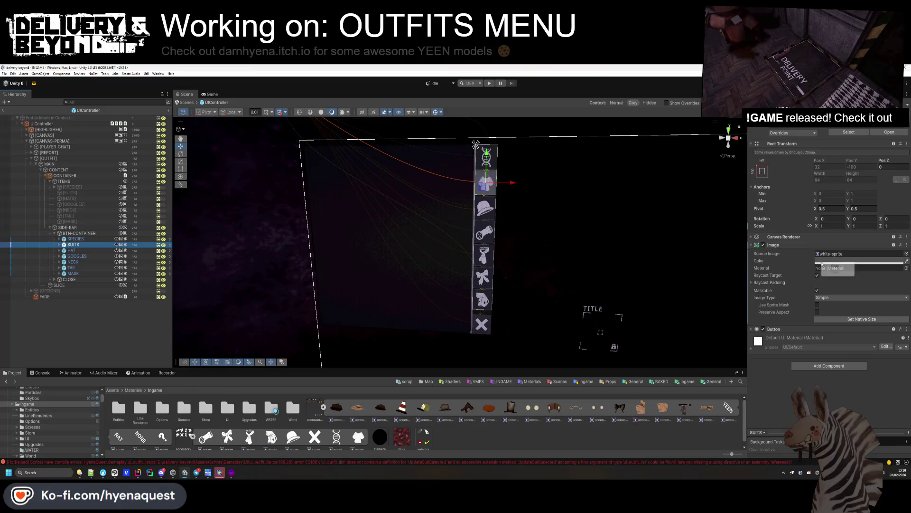
pyautogui.press('Up')
pyautogui.click(859, 261)
# Adjust the Image colour of the SUITS tab button.
pyautogui.click(72, 250)
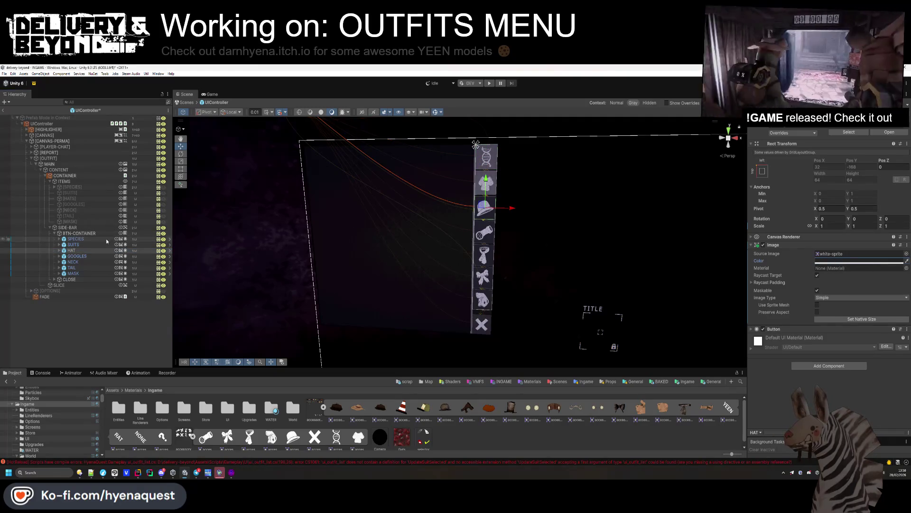
pyautogui.click(107, 244)
pyautogui.click(835, 262)
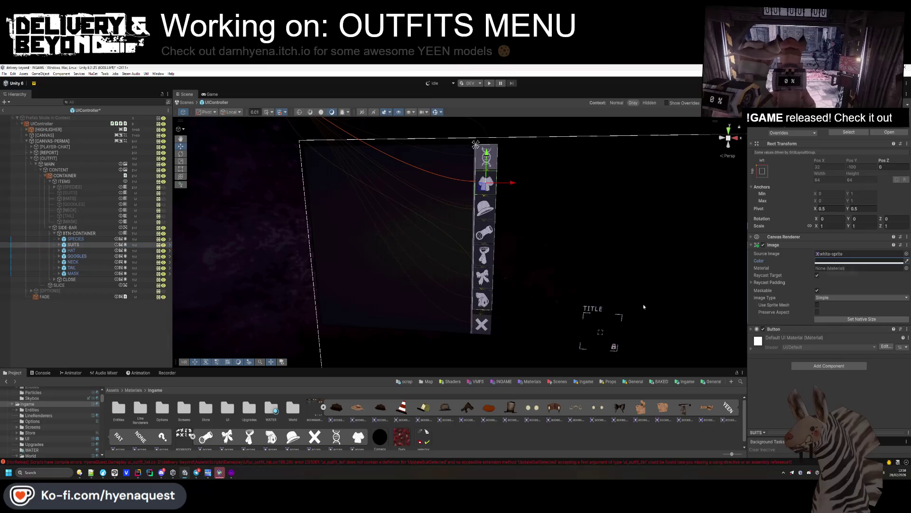
pyautogui.keyDown('ctrl'); pyautogui.click(83, 245); pyautogui.keyUp('ctrl')
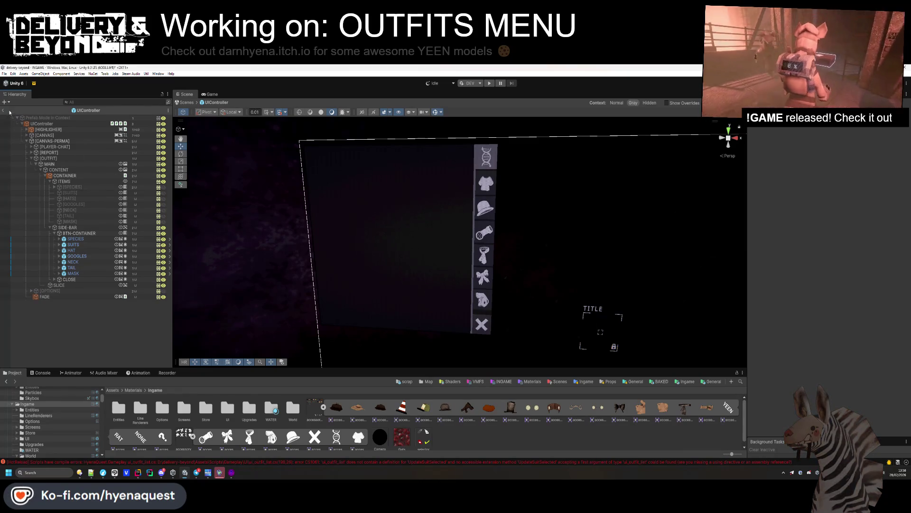
# Collapse the ITEMS and SIDE-BAR groups and select CONTAINER to check its outfit list script.
pyautogui.click(55, 227)
pyautogui.click(49, 181)
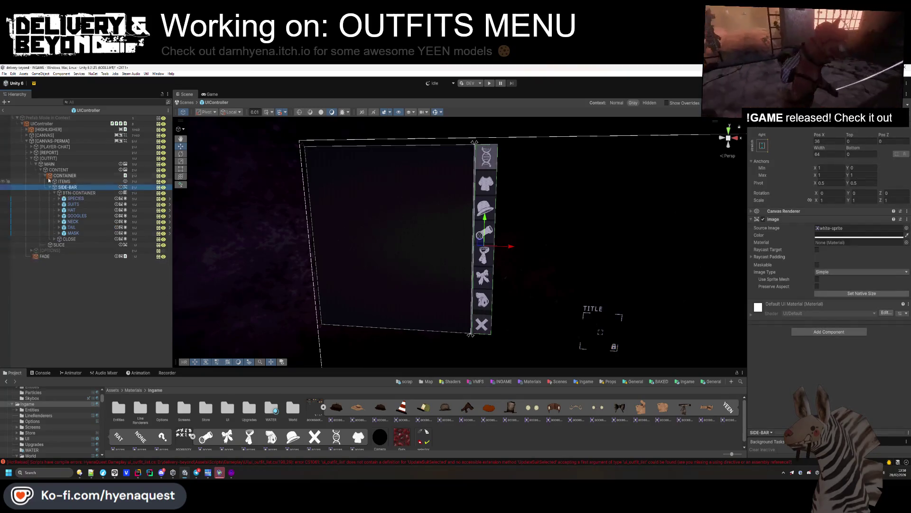
pyautogui.click(49, 188)
pyautogui.click(46, 176)
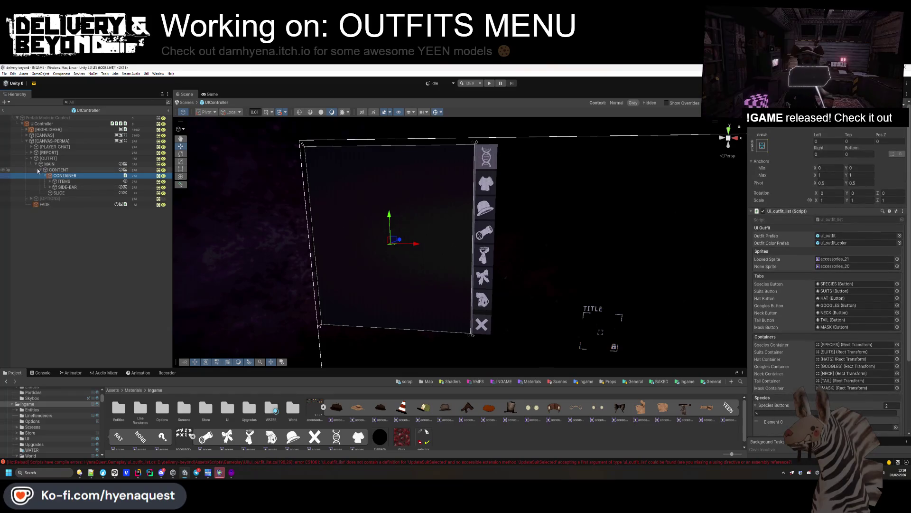
# Deactivate the [OUTFIT] GameObject with Shift+Alt+A, then expand ITEM to show its categories.
pyautogui.click(49, 159)
pyautogui.hotkey('shift', 'alt', 'a')
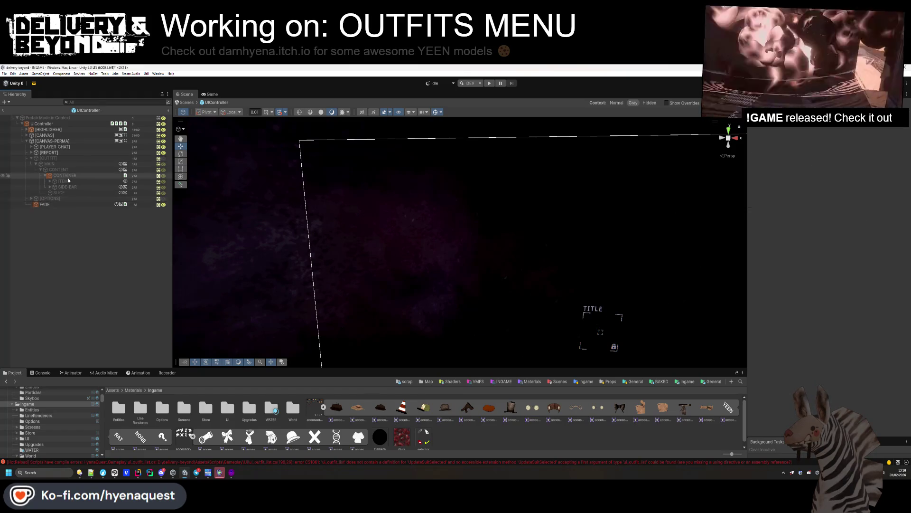
pyautogui.click(50, 181)
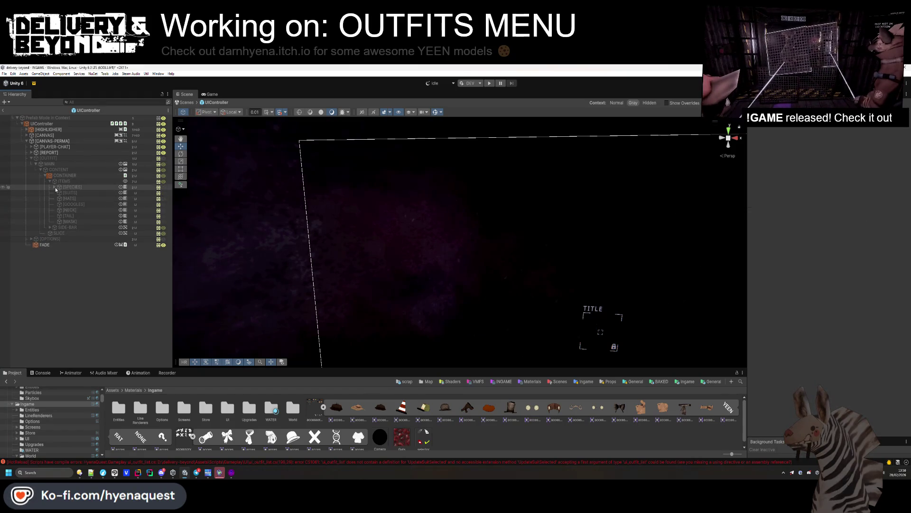